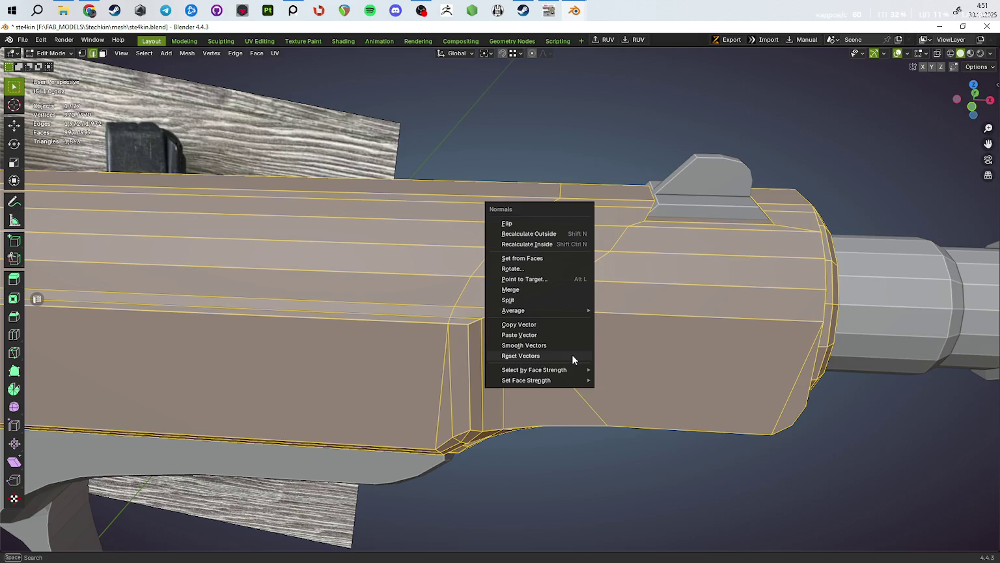
Step: Leave Edit Mode after the normals reset and orbit to view the barrel's other side
key("Tab")
scroll(536, 350, "down", 5)
mouse_move(529, 391)
middle_mouse_down()
mouse_move(536, 260)
mouse_move(635, 392)
mouse_move(586, 348)
middle_mouse_up()
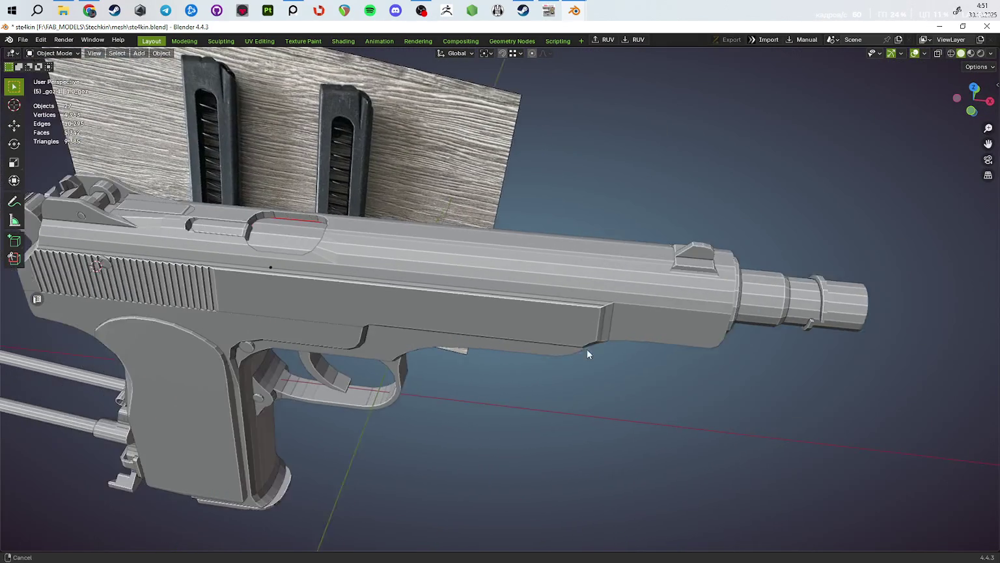
scroll(472, 294, "up", 2)
scroll(470, 281, "up", 3)
scroll(453, 287, "up", 2)
Step: Select two vertices beside the slide's top cutout and join them, after undoing a trial edge dissolve
key("Tab")
scroll(453, 288, "up", 2)
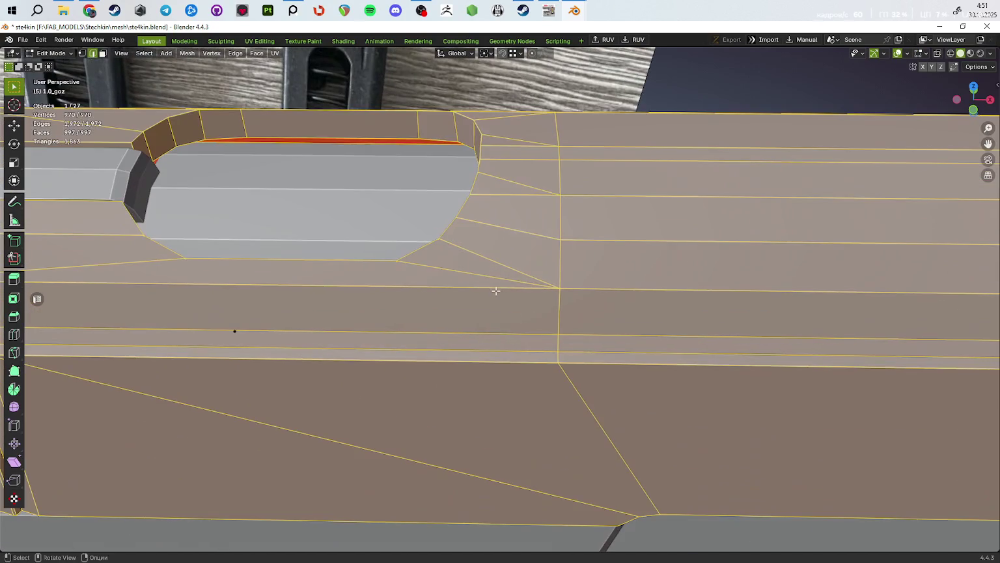
key("1")
left_click(446, 240)
left_click(559, 240, "shift")
mouse_move(559, 240)
middle_mouse_down()
mouse_move(547, 273)
mouse_move(499, 233)
mouse_move(519, 276)
middle_mouse_up()
key("2")
left_click(506, 283)
key("ctrl+x")
key("ctrl+z")
mouse_move(496, 273)
middle_mouse_down()
mouse_move(529, 290)
mouse_move(603, 288)
mouse_move(608, 274)
mouse_move(610, 287)
middle_mouse_up()
key("1")
Step: Return to Object Mode, orbit to a side view, and select the magazine inside the grip
mouse_move(537, 178)
middle_mouse_down()
mouse_move(496, 325)
mouse_move(522, 288)
mouse_move(507, 304)
mouse_move(579, 283)
mouse_move(569, 351)
mouse_move(550, 235)
mouse_move(513, 131)
mouse_move(484, 250)
mouse_move(792, 241)
middle_mouse_up()
key("Tab")
key("Tab")
key("Tab")
scroll(484, 250, "down", 5)
middle_click_drag(775, 275, 749, 306)
left_click(442, 306)
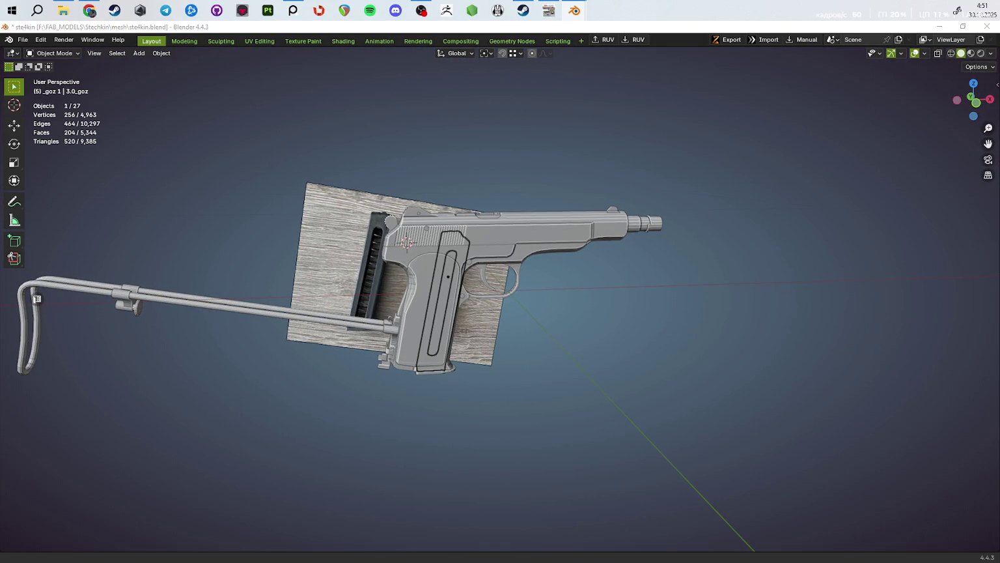
Step: Toggle local view on the magazine, then orbit the pistol and select the empty
key("KP_Divide")
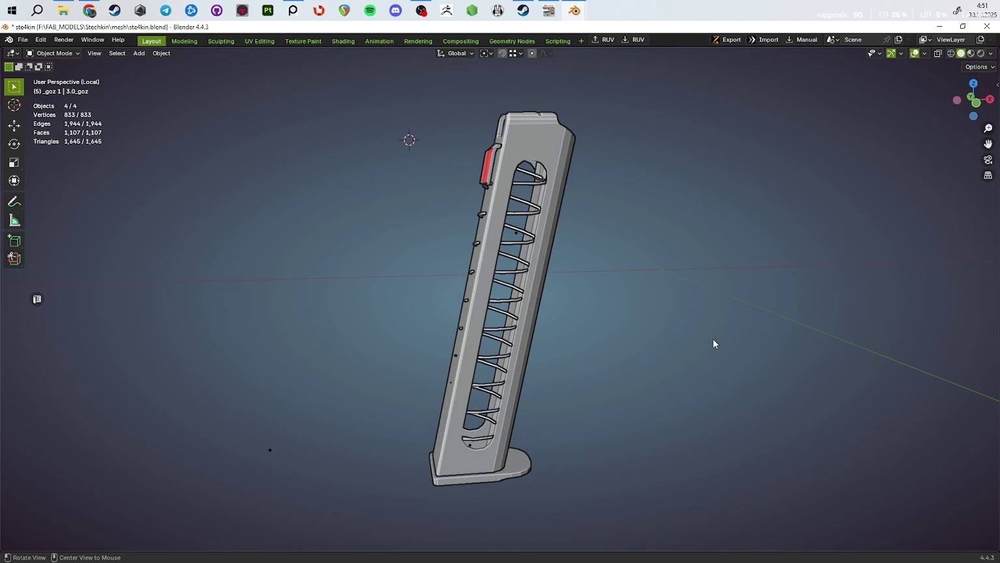
key("KP_Divide")
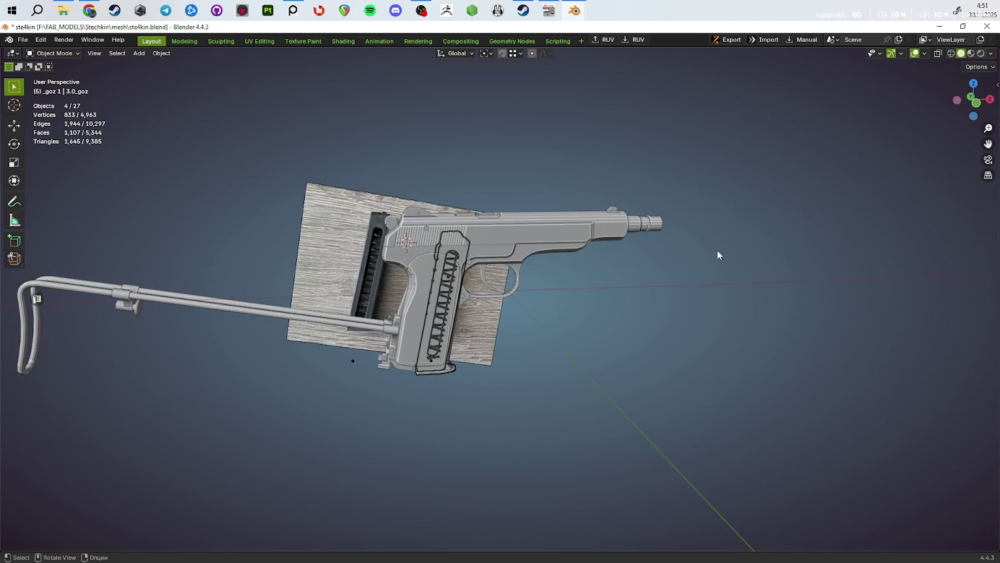
mouse_move(700, 246)
middle_mouse_down()
mouse_move(724, 254)
mouse_move(595, 293)
middle_mouse_up()
scroll(563, 309, "up", 3)
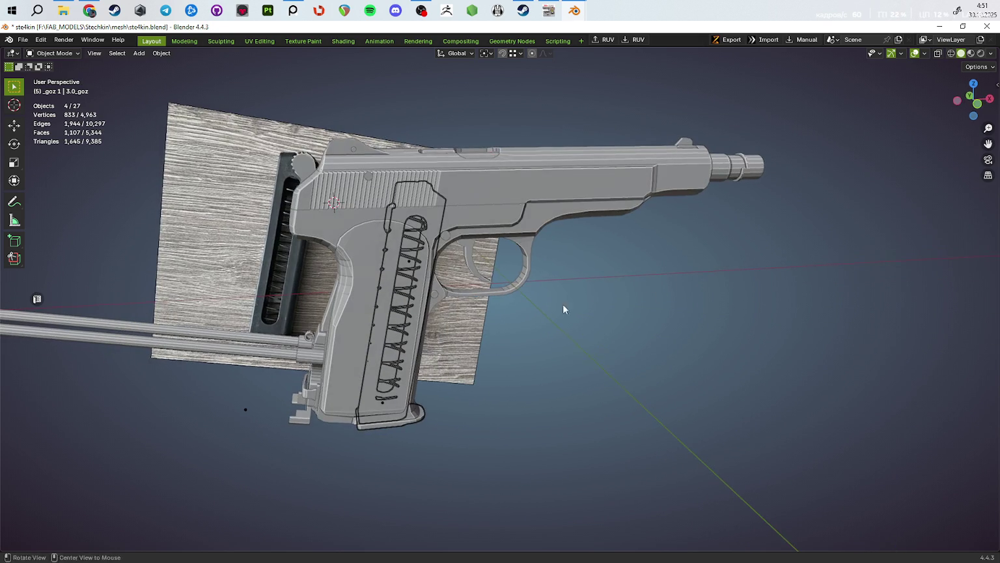
middle_click_drag(895, 312, 905, 314)
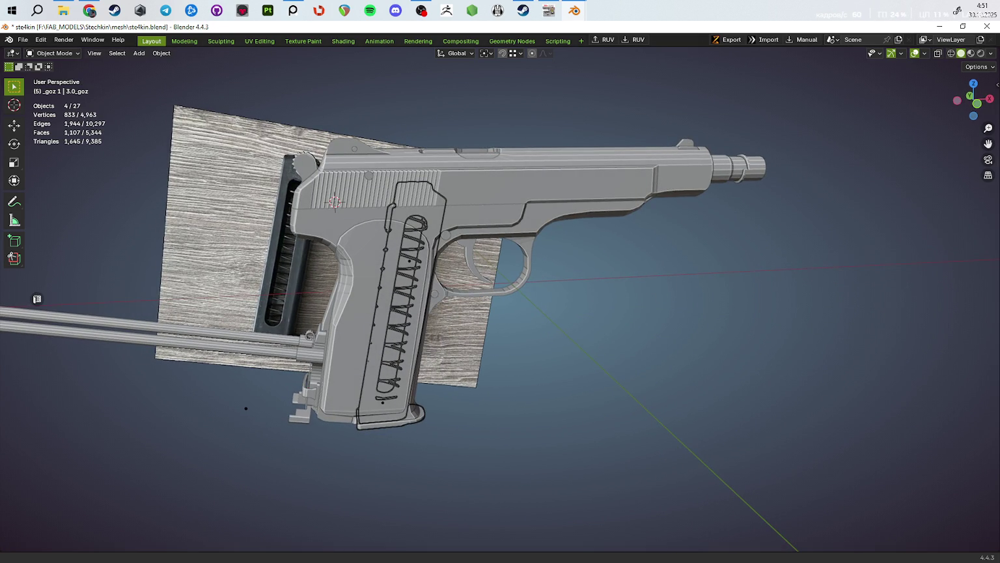
left_click(339, 259)
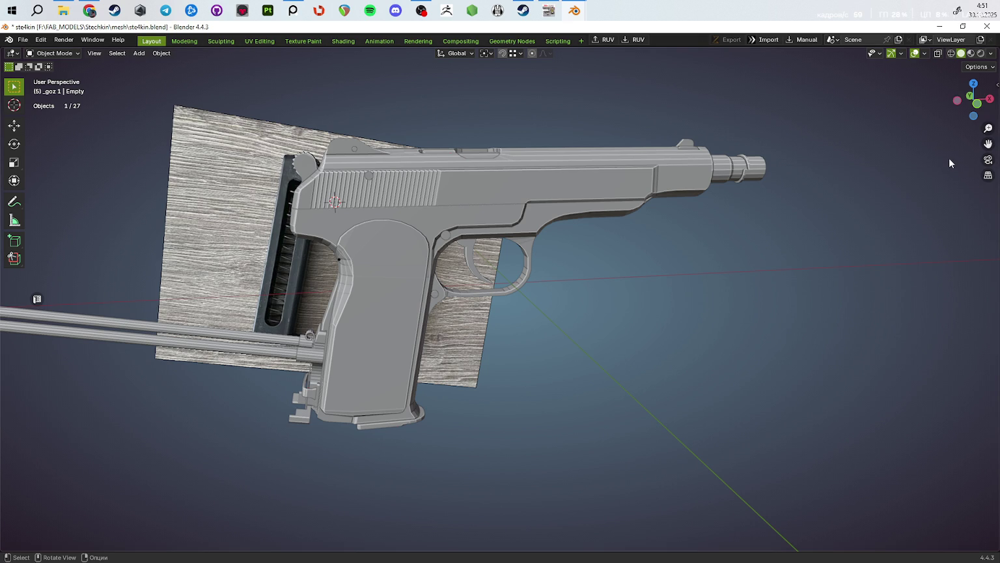
Step: Clear the selection and orbit around the pistol to a straight front view
left_click(851, 292)
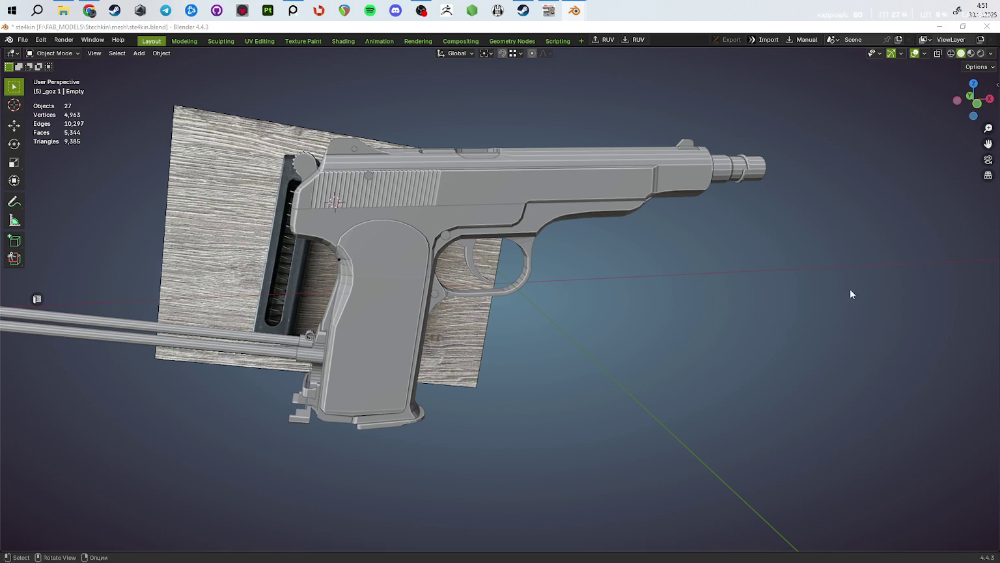
middle_click_drag(851, 292, 622, 372)
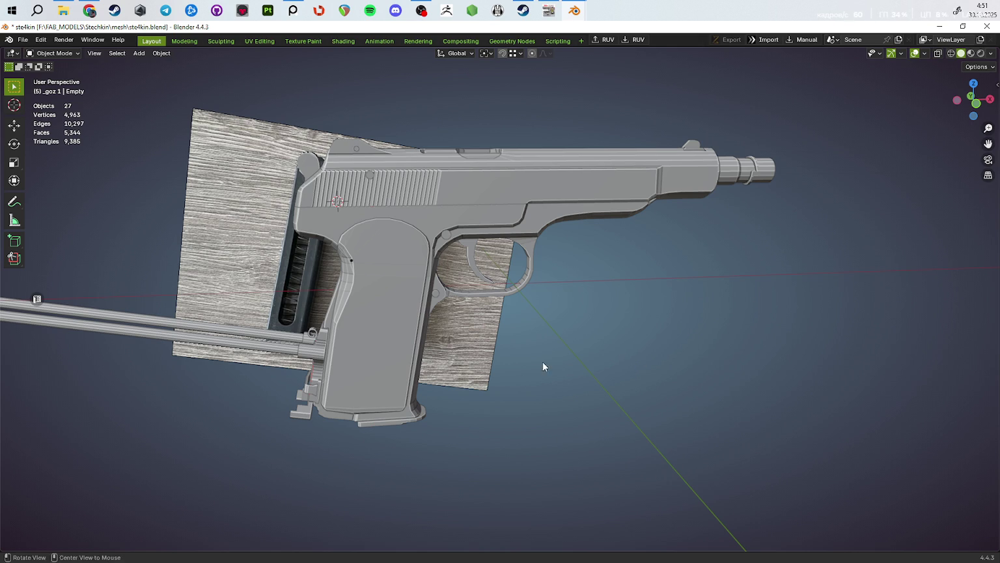
middle_click_drag(542, 364, 553, 362)
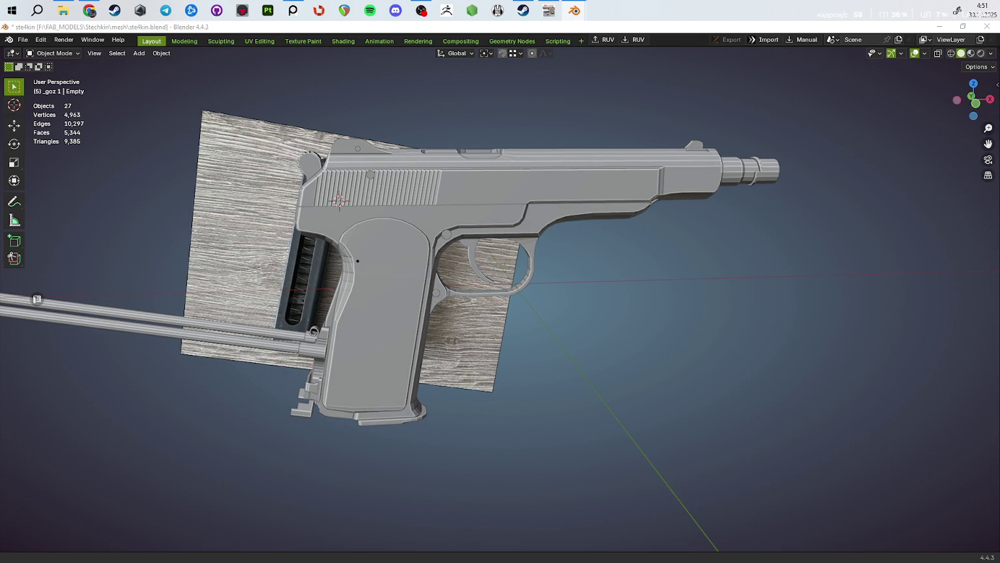
mouse_move(722, 333)
middle_mouse_down()
mouse_move(702, 360)
mouse_move(596, 331)
mouse_move(655, 349)
middle_mouse_up()
key("KP_1")
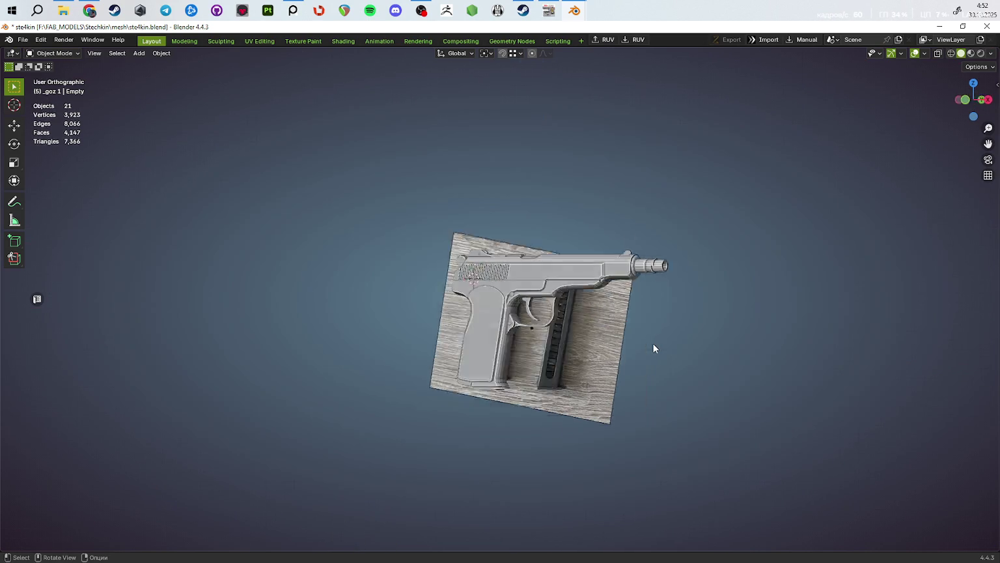
scroll(597, 303, "up", 4)
key("alt+z")
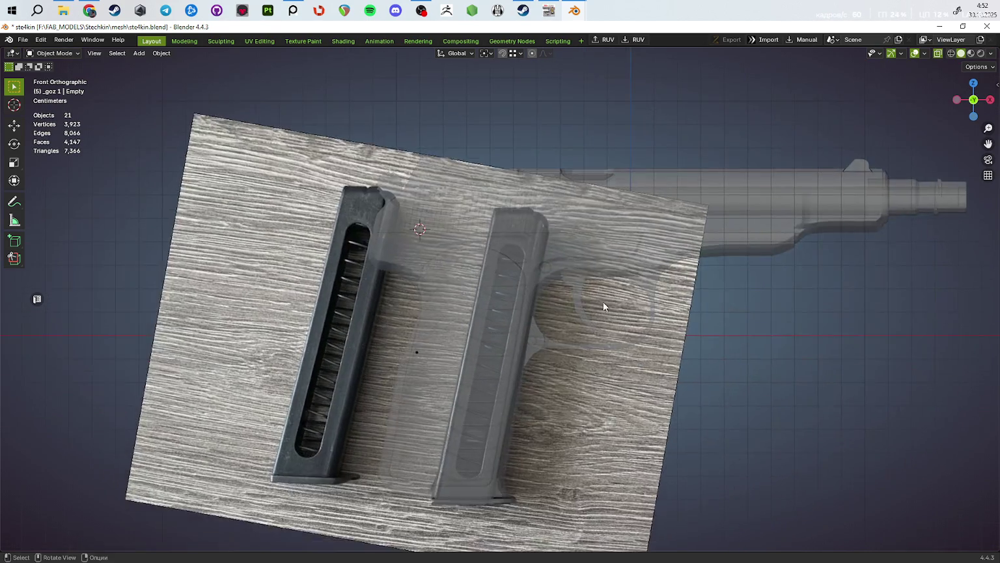
scroll(534, 311, "down", 3)
key("alt+z")
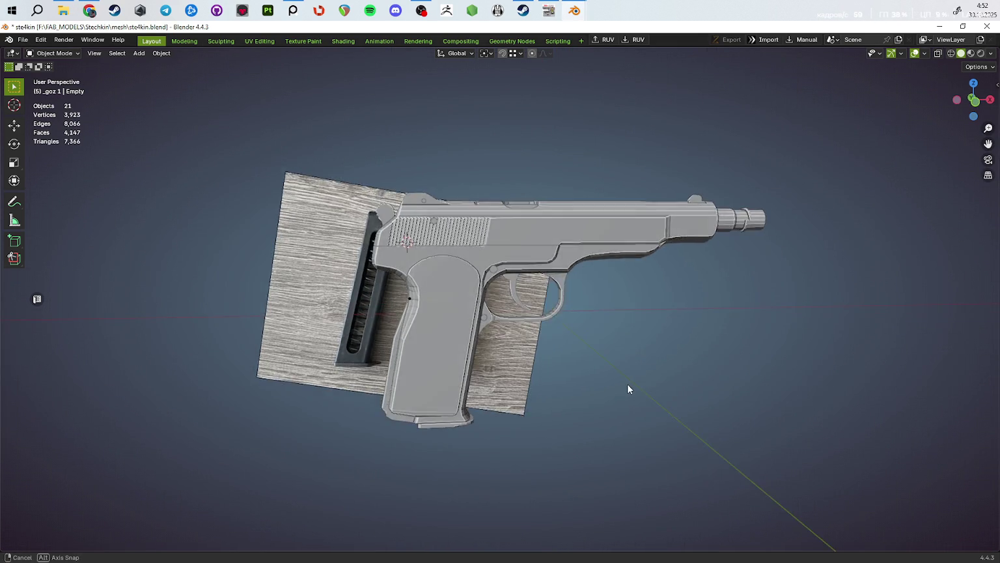
Step: Dissolve the stray edge beside the slide's top cutout
middle_click_drag(686, 442, 616, 390)
scroll(601, 409, "up", 4)
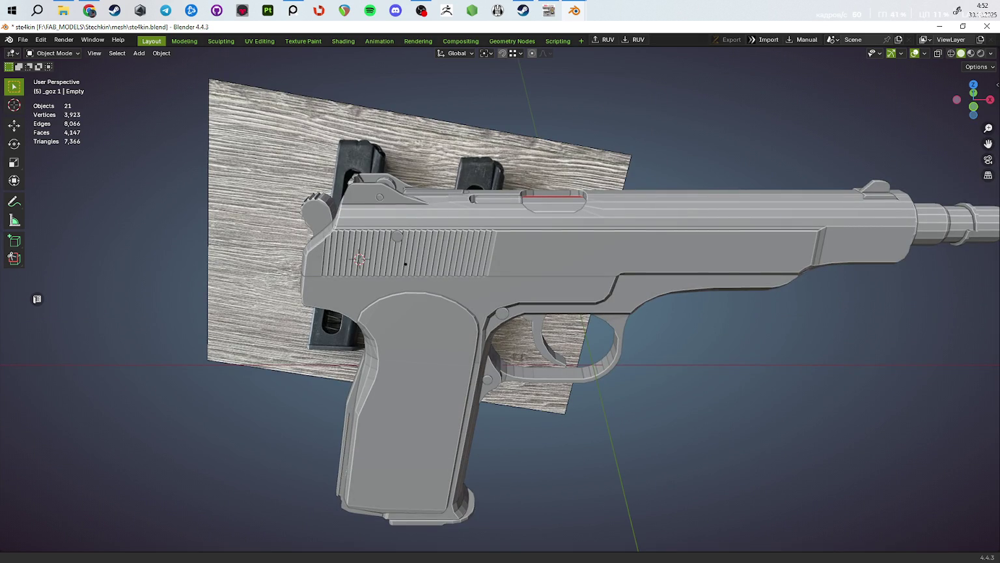
middle_click_drag(696, 309, 623, 278)
key("Tab")
scroll(623, 278, "up", 3)
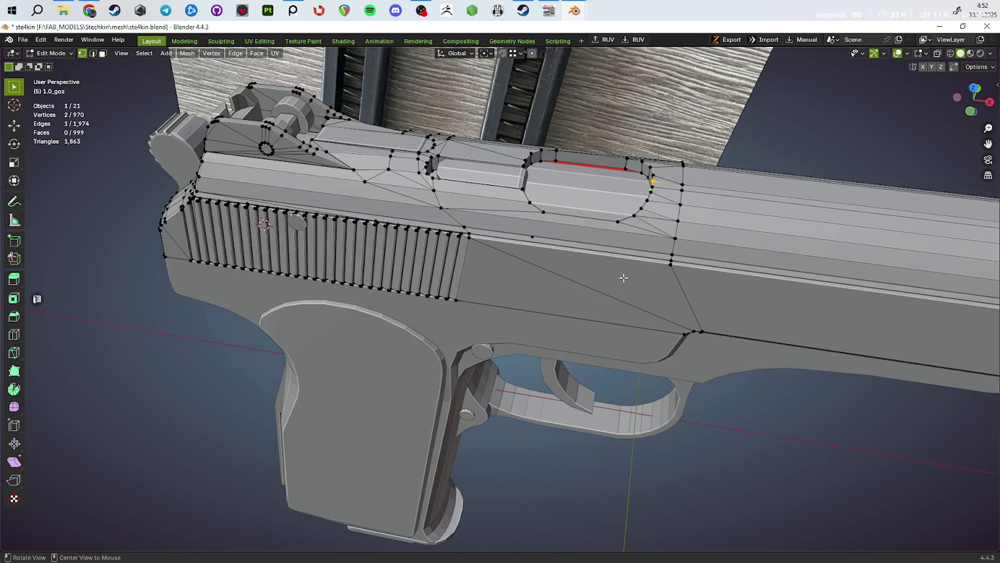
scroll(644, 260, "up", 2)
scroll(666, 230, "up", 2)
key("2")
key("ctrl+x")
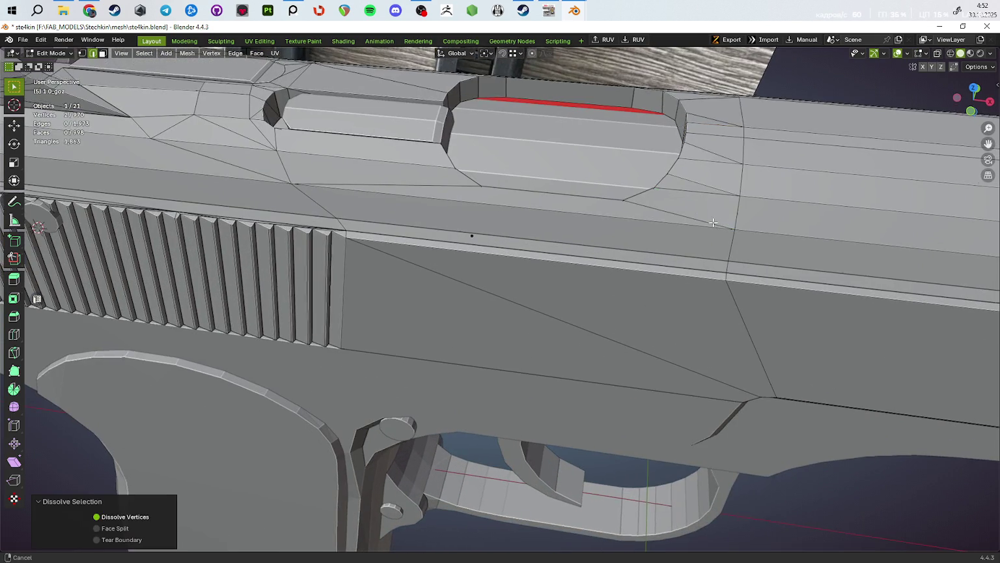
scroll(713, 222, "down", 2)
key("Tab")
Step: Apply a Ctrl+E edge operation to the entire slide mesh
middle_click_drag(713, 223, 698, 308)
scroll(698, 309, "up", 2)
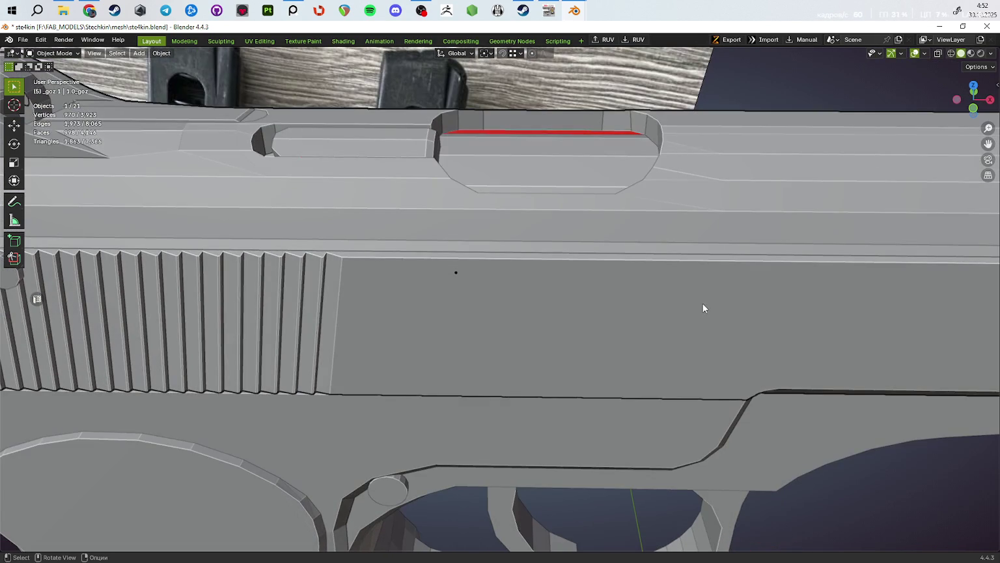
key("Tab")
key("a")
key("ctrl+e")
left_click(704, 297)
key("Tab")
scroll(705, 300, "down", 3)
mouse_move(624, 290)
middle_mouse_down()
mouse_move(614, 270)
mouse_move(589, 277)
mouse_move(595, 261)
middle_mouse_up()
scroll(615, 270, "up", 3)
Step: Connect a vertex on the cutout's edge to one across the face with a new edge
key("Tab")
scroll(595, 259, "up", 2)
scroll(595, 257, "up", 2)
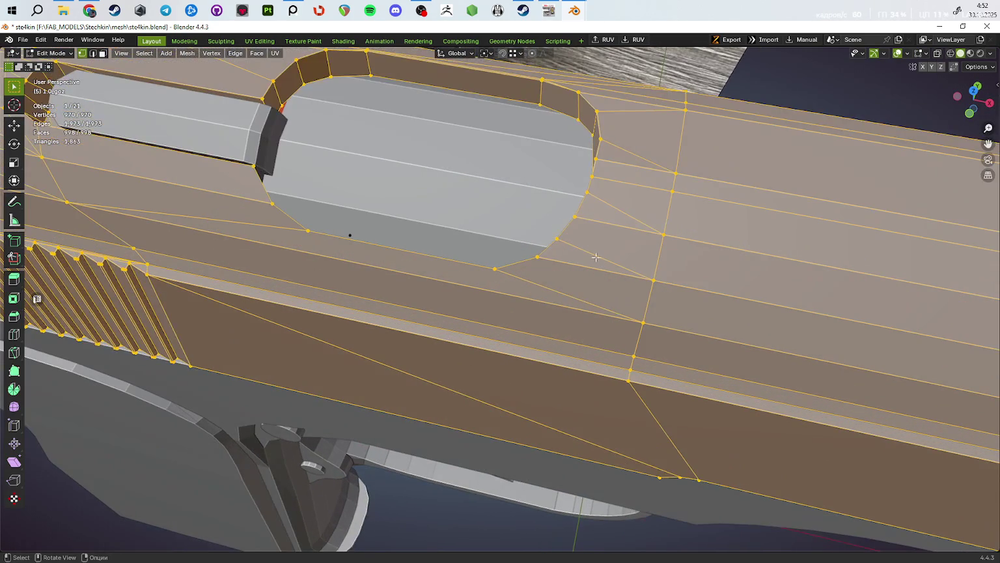
left_click(557, 238)
left_click(663, 235, "shift")
key("j")
Step: Join a cutout-rim vertex to one farther along the slide with a second new edge
left_click(588, 192)
left_click(670, 191, "shift")
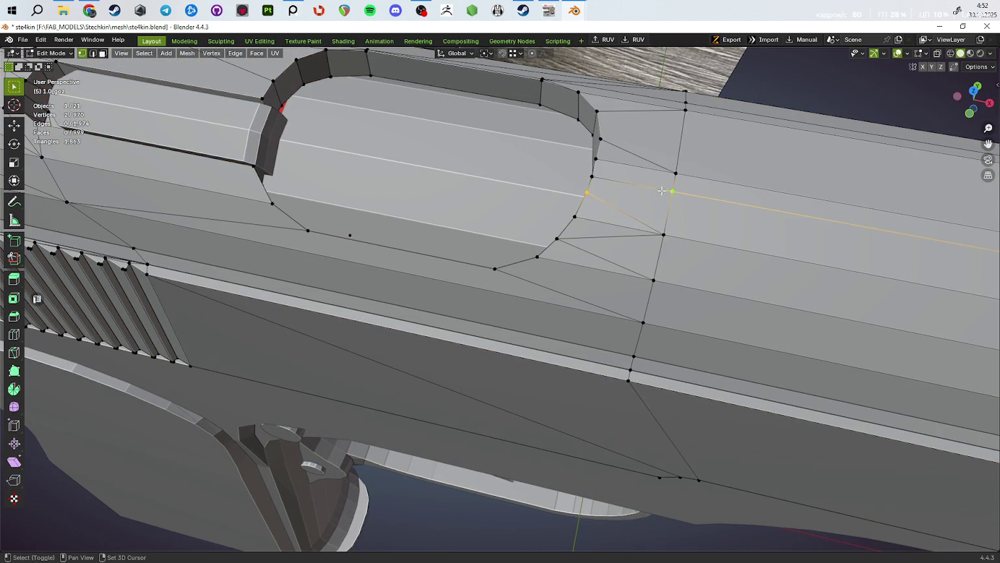
middle_click_drag(668, 218, 689, 207)
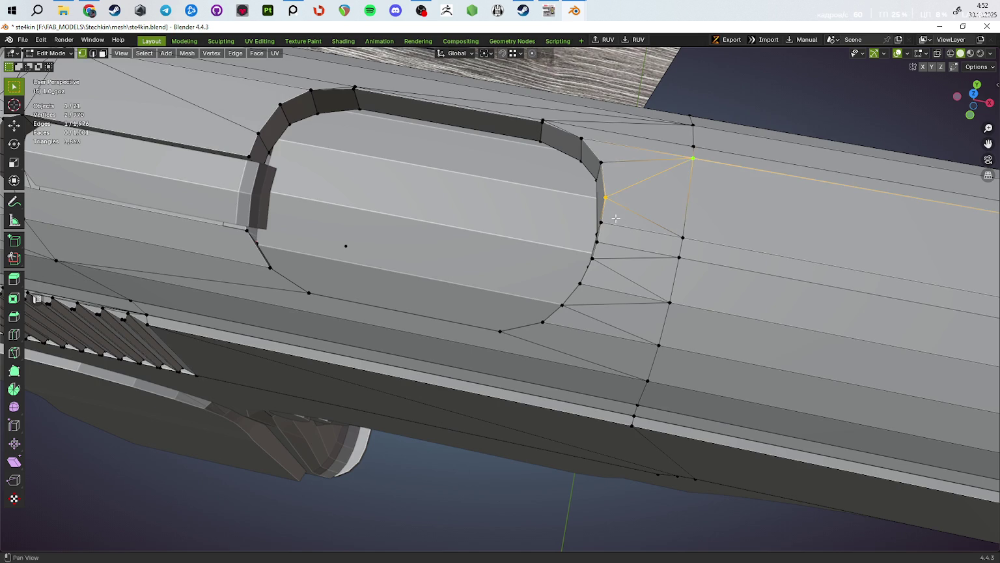
scroll(605, 241, "up", 5)
middle_click_drag(580, 272, 514, 297)
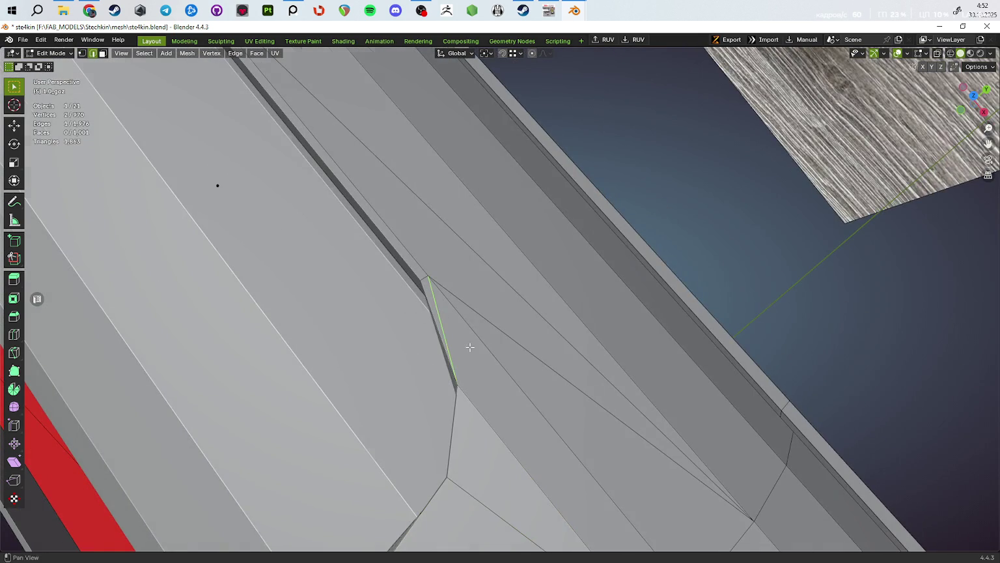
middle_click_drag(470, 347, 513, 213, "shift")
key("j")
scroll(709, 384, "down", 5)
Step: Apply an Alt+N normals fix to the whole slide mesh and leave Edit Mode
key("a")
key("alt+n")
left_click(694, 379)
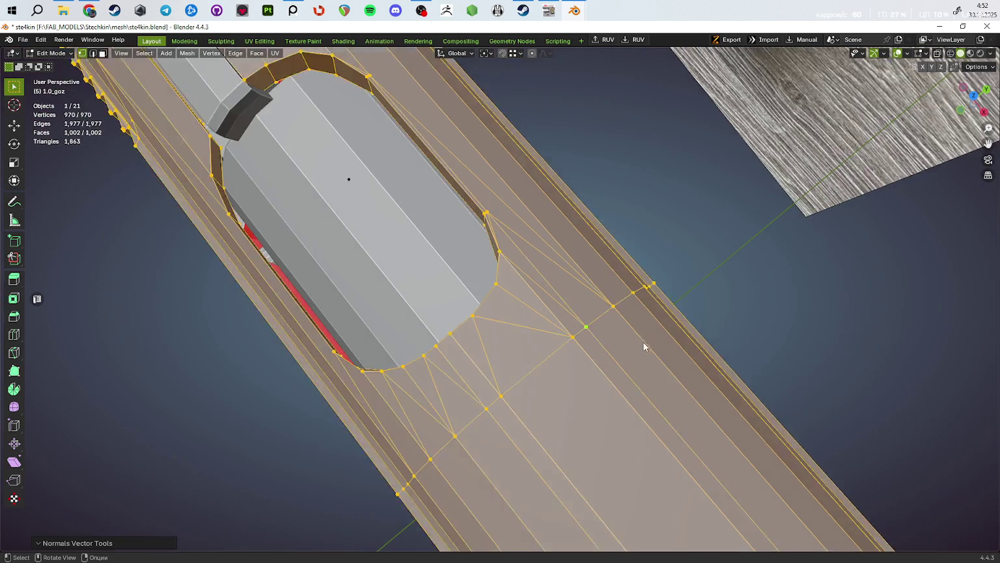
key("Tab")
scroll(618, 335, "down", 3)
Step: Reveal the hidden magazine parts and isolate the magazine in local view
mouse_move(609, 333)
middle_mouse_down()
mouse_move(652, 323)
mouse_move(686, 282)
mouse_move(638, 297)
middle_mouse_up()
scroll(623, 304, "down", 4)
key("alt+h")
key("KP_Divide")
key("KP_Divide")
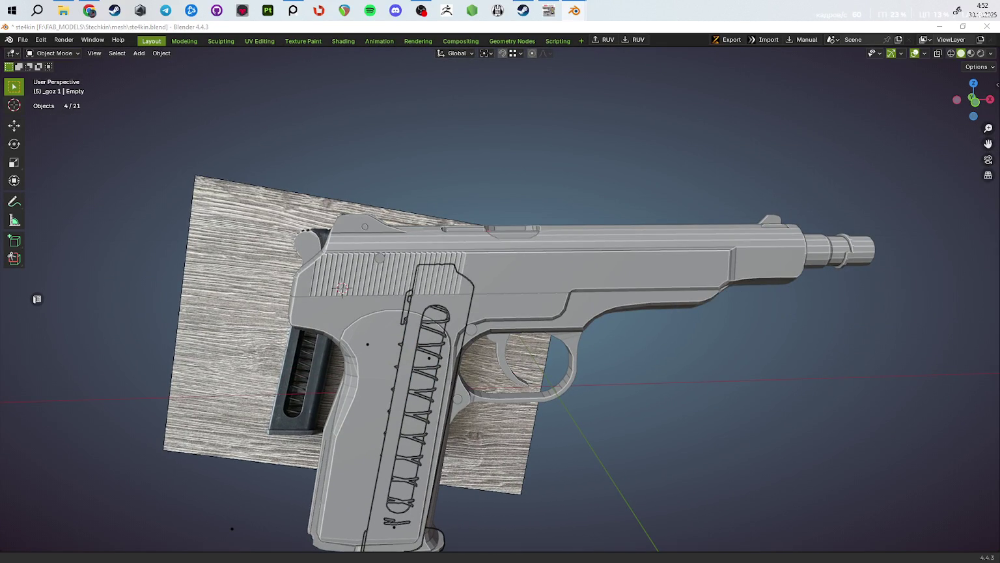
Step: Save the file, then isolate the magazine and check it from side and front views
key("KP_Divide")
key("KP_Divide")
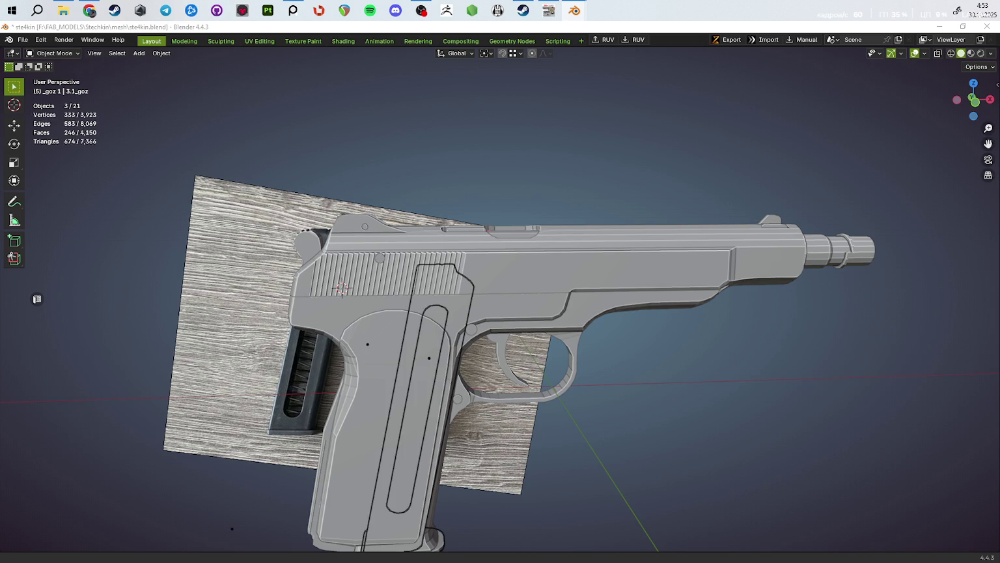
key("ctrl+s")
key("KP_Divide")
scroll(704, 281, "down", 4)
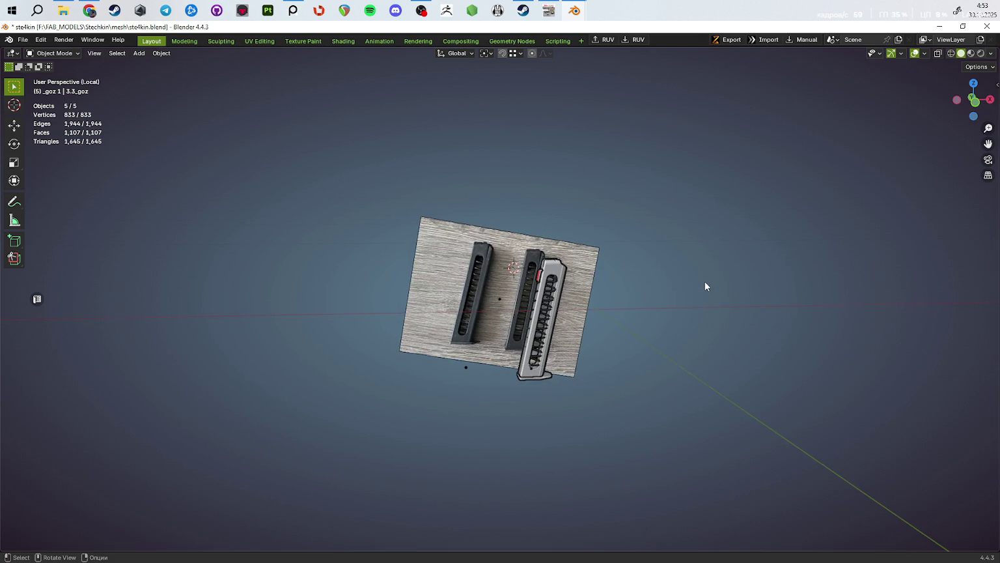
key("KP_3")
key("KP_1")
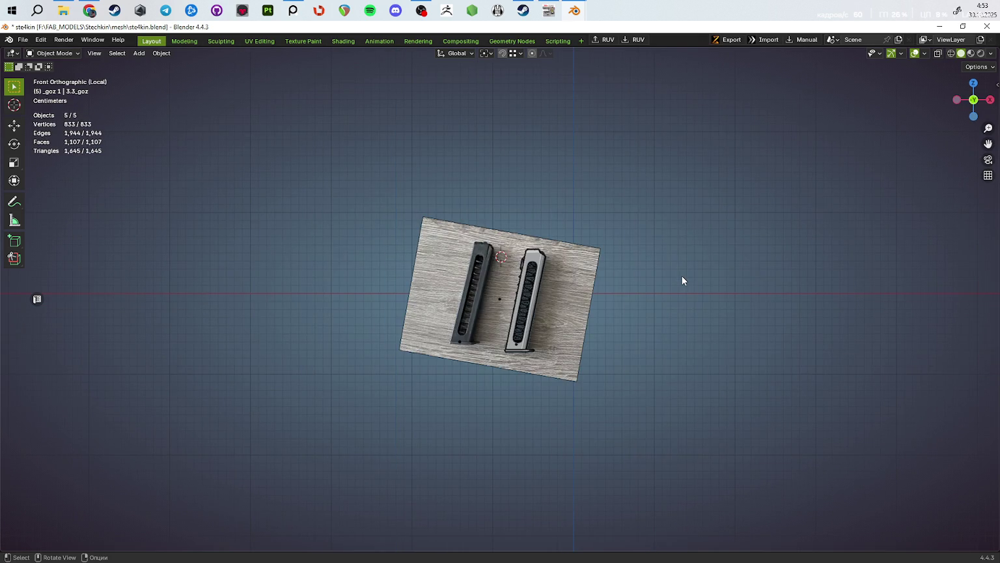
scroll(649, 272, "up", 5)
Step: Enter Edit Mode on the magazine and pull back to show it with the reference board
middle_click_drag(651, 365, 502, 369, "shift")
scroll(575, 259, "up", 3)
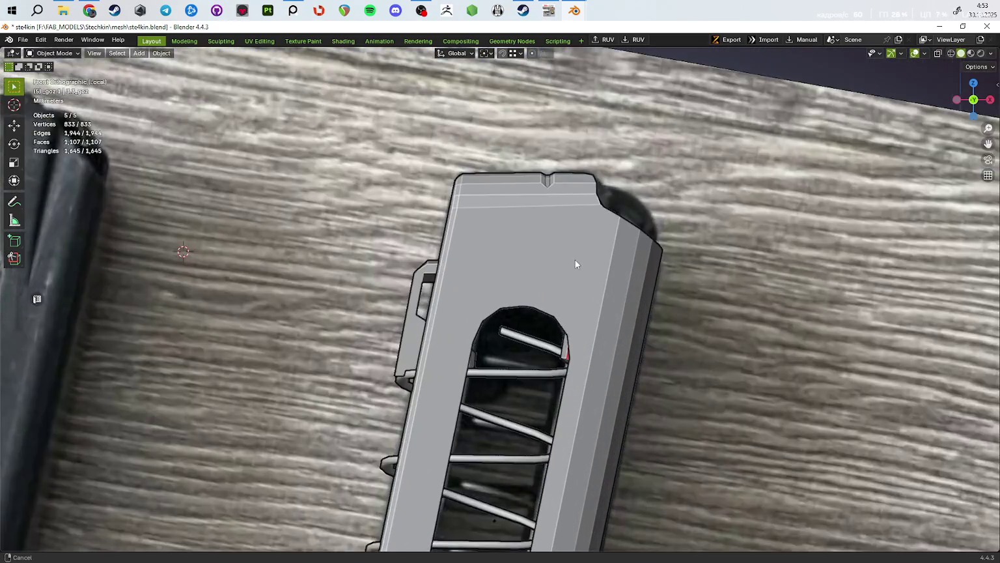
middle_click_drag(575, 259, 529, 289, "shift")
key("Tab")
scroll(551, 304, "down", 1)
scroll(551, 304, "down", 3)
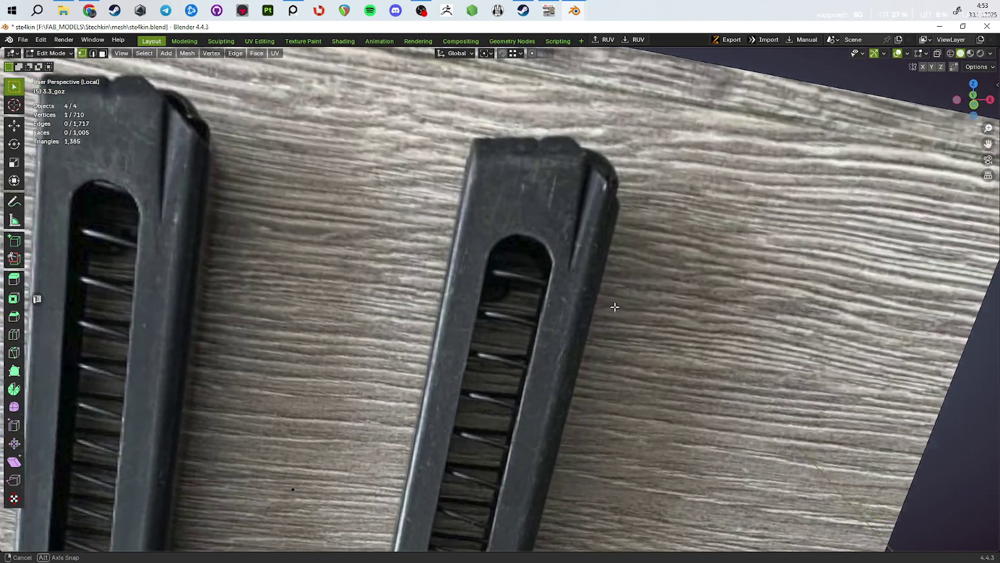
mouse_move(616, 308)
middle_mouse_down()
mouse_move(545, 328)
mouse_move(494, 306)
mouse_move(667, 299)
middle_mouse_up()
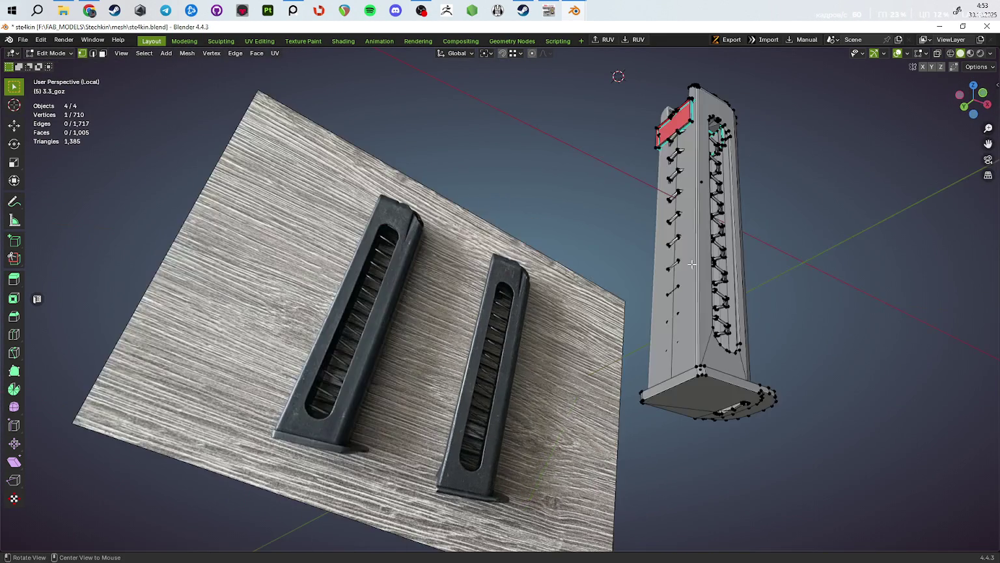
Step: Select the whole spring mesh with Ctrl+L and frame it in front view
scroll(667, 299, "up", 1)
key("3")
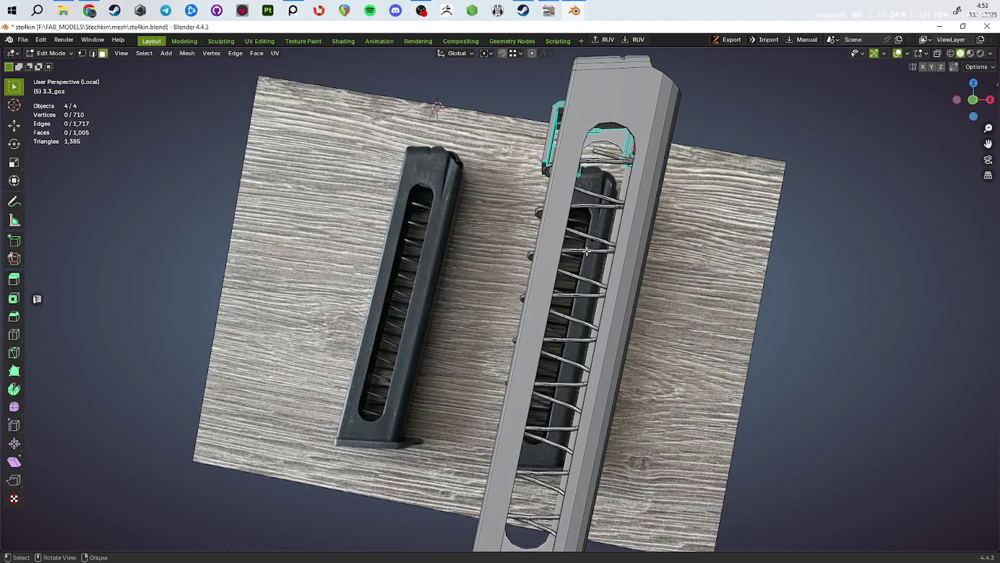
key("ctrl+l")
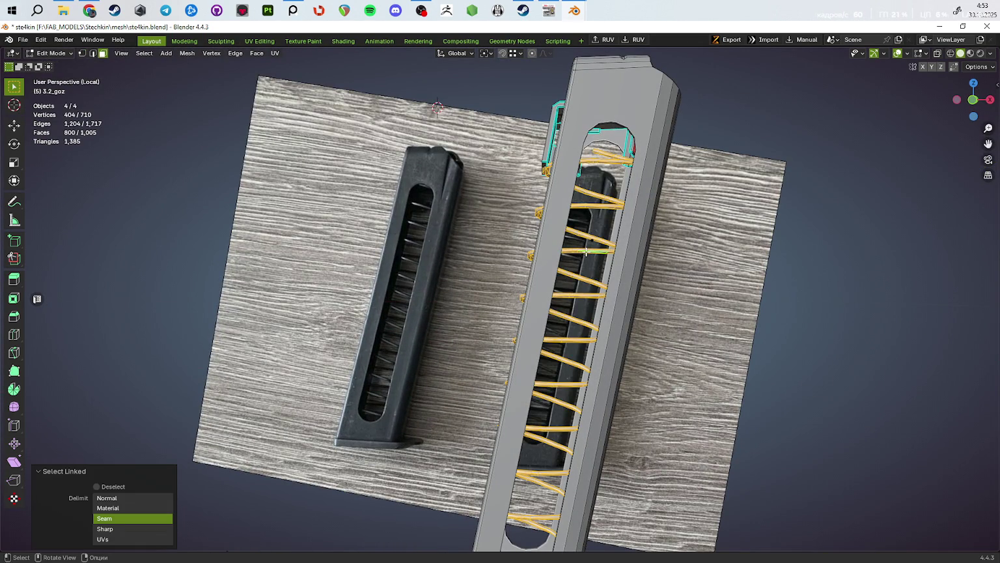
middle_click_drag(587, 252, 599, 265)
key("KP_7")
middle_click_drag(562, 339, 536, 279, "ctrl")
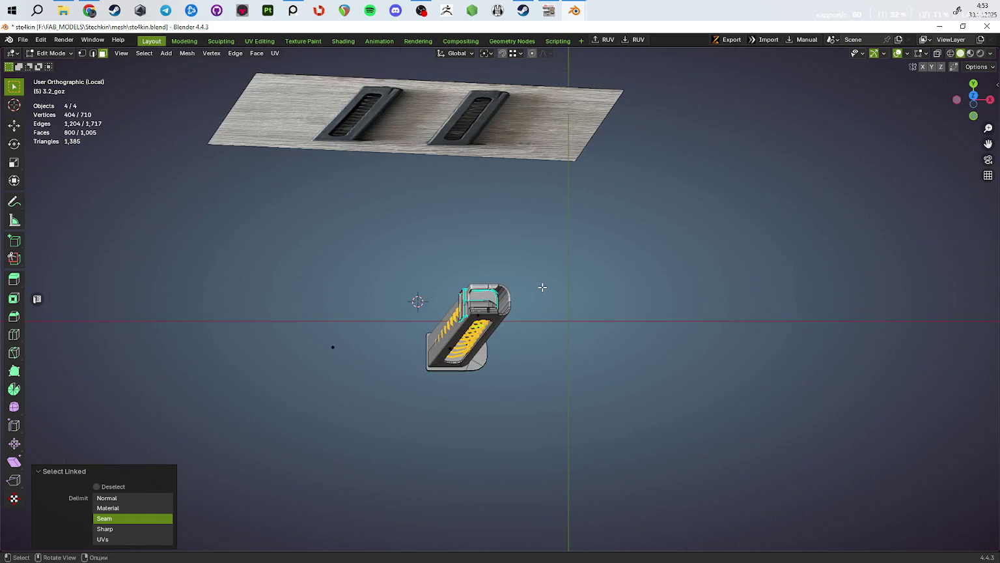
key("KP_1")
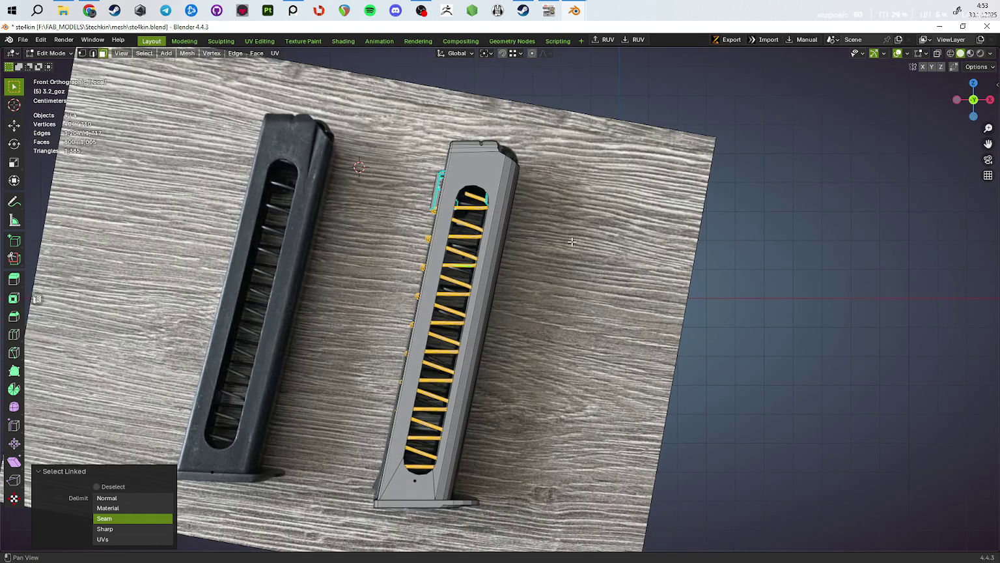
key("KP_Decimal")
scroll(586, 295, "up", 2)
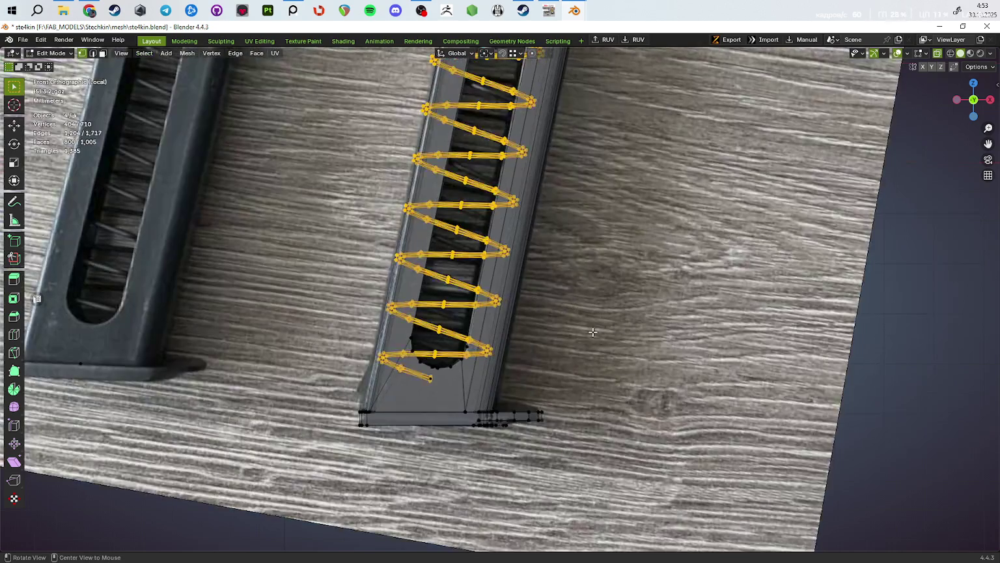
Step: Shift the spring along X twice to line it up within the magazine window
key("g")
key("x")
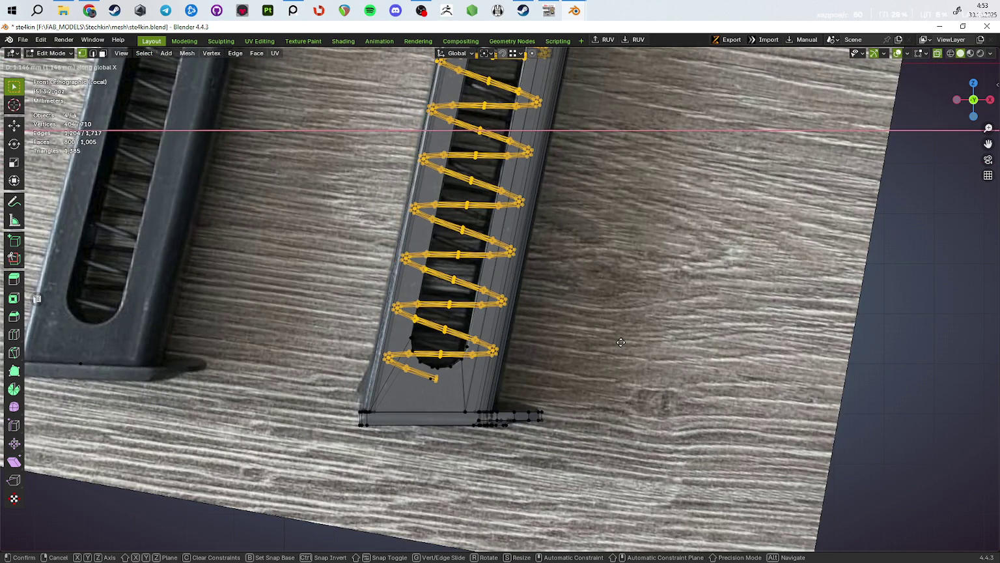
left_click(621, 342)
mouse_move(627, 346)
middle_mouse_down()
mouse_move(583, 395)
mouse_move(598, 360)
mouse_move(656, 384)
mouse_move(648, 354)
mouse_move(542, 324)
mouse_move(542, 378)
mouse_move(599, 273)
mouse_move(583, 327)
middle_mouse_up()
key("g")
key("x")
left_click(642, 364)
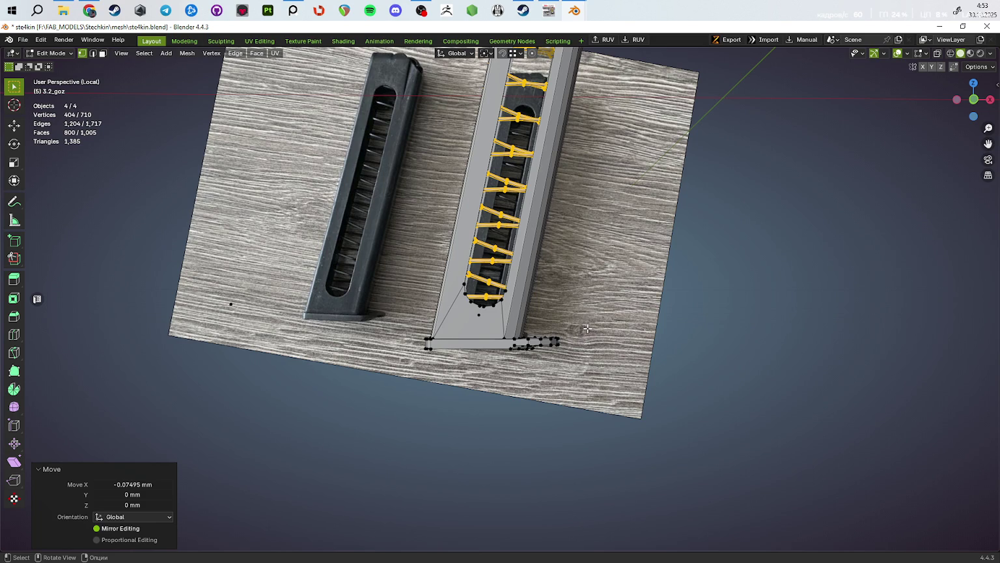
Step: Orbit and zoom in around the magazine's bottom
middle_click_drag(589, 326, 584, 336)
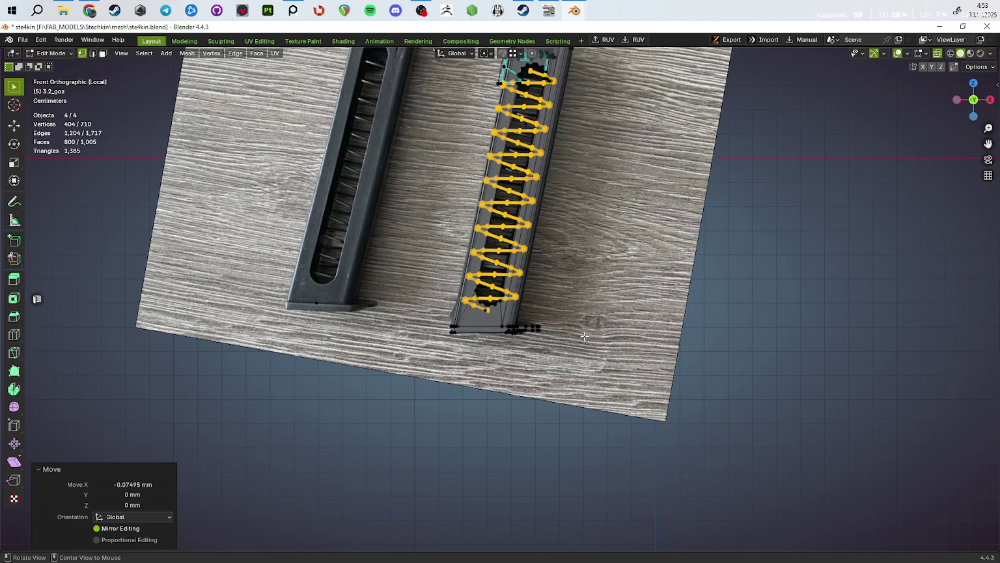
scroll(584, 336, "up", 3)
scroll(475, 358, "up", 3)
mouse_move(475, 358)
middle_mouse_down()
mouse_move(417, 394)
mouse_move(426, 405)
mouse_move(436, 395)
middle_mouse_up()
scroll(438, 351, "up", 3)
scroll(436, 321, "up", 2)
Step: Extrude a new vertex from the spring's lower coil and position it along Y
mouse_move(446, 320)
middle_mouse_down()
mouse_move(480, 328)
mouse_move(473, 309)
middle_mouse_up()
left_click(498, 301)
key("e")
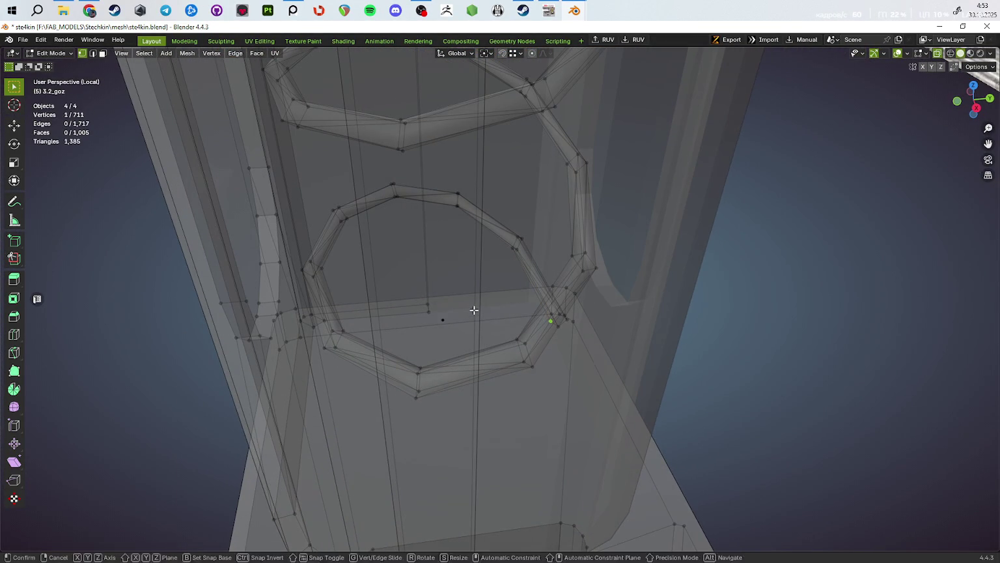
key("y")
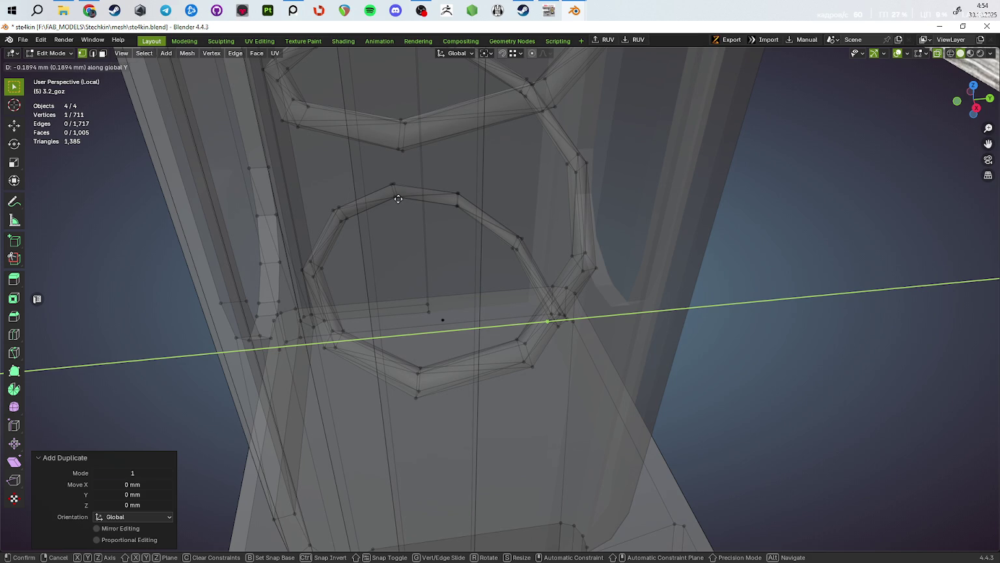
left_click(418, 237)
middle_click_drag(417, 237, 413, 208)
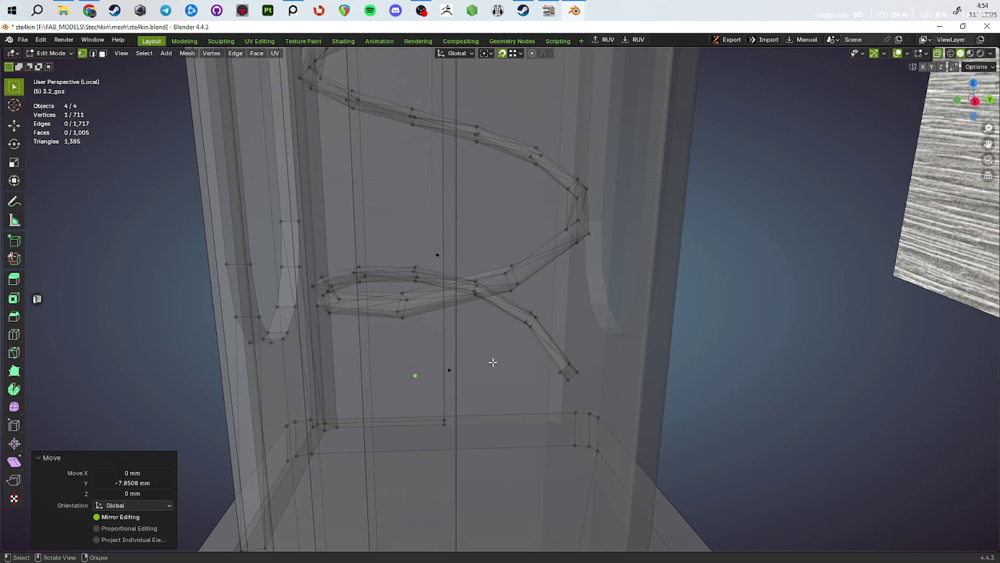
key("g")
key("y")
left_click(521, 368)
middle_click_drag(521, 368, 515, 368)
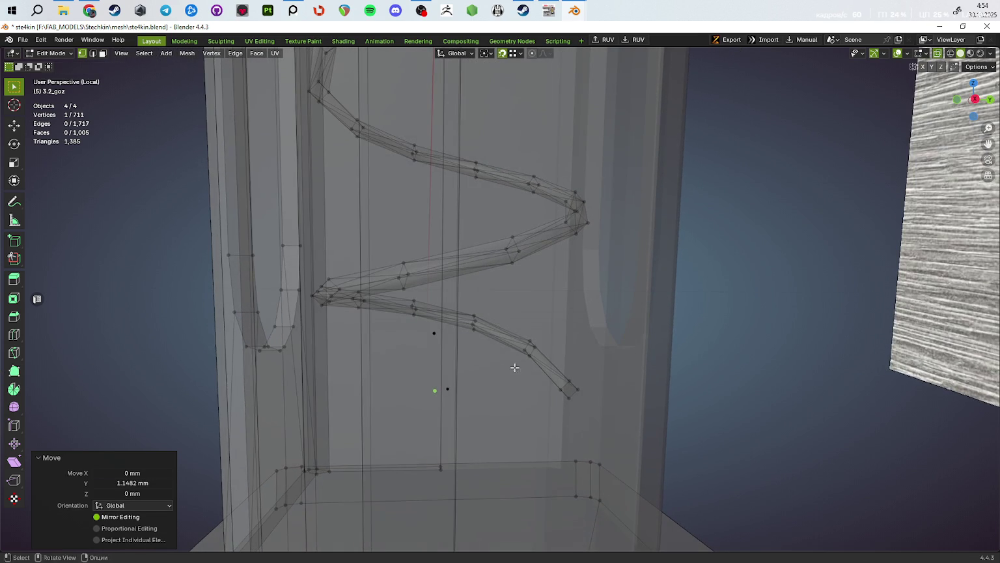
Step: Snap the 3D cursor to that vertex and set the pivot point to 3D Cursor
key("shift+s")
left_click(573, 409)
mouse_move(573, 409)
middle_mouse_down()
mouse_move(519, 202)
mouse_move(462, 236)
mouse_move(467, 320)
middle_mouse_up()
left_click(489, 53)
left_click(498, 90)
Step: Select the whole spring mesh and tilt it slightly around Y about the cursor
key("Tab")
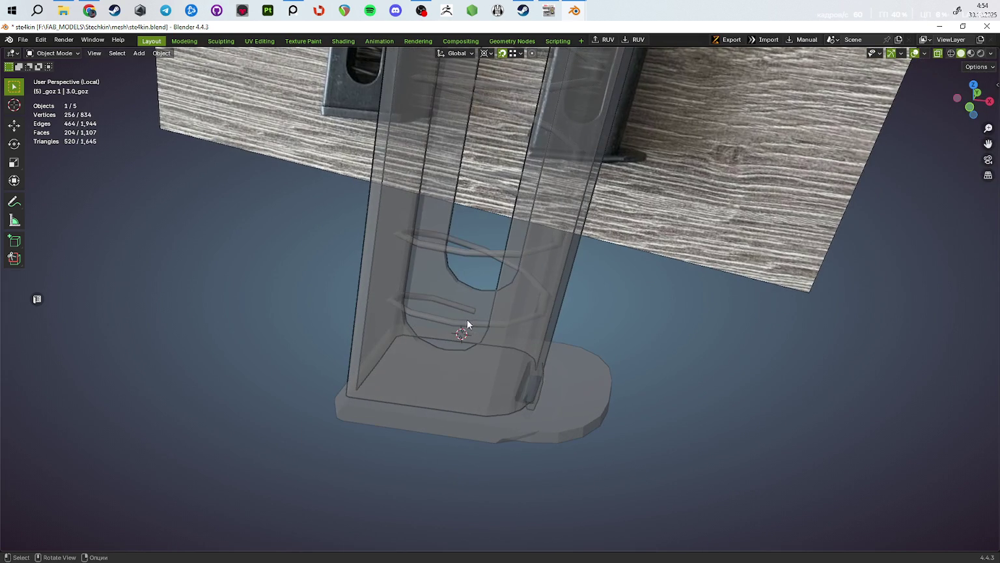
left_click(464, 324)
key("Tab")
key("a")
key("r")
key("y")
left_click(603, 369)
middle_click_drag(458, 329, 453, 391)
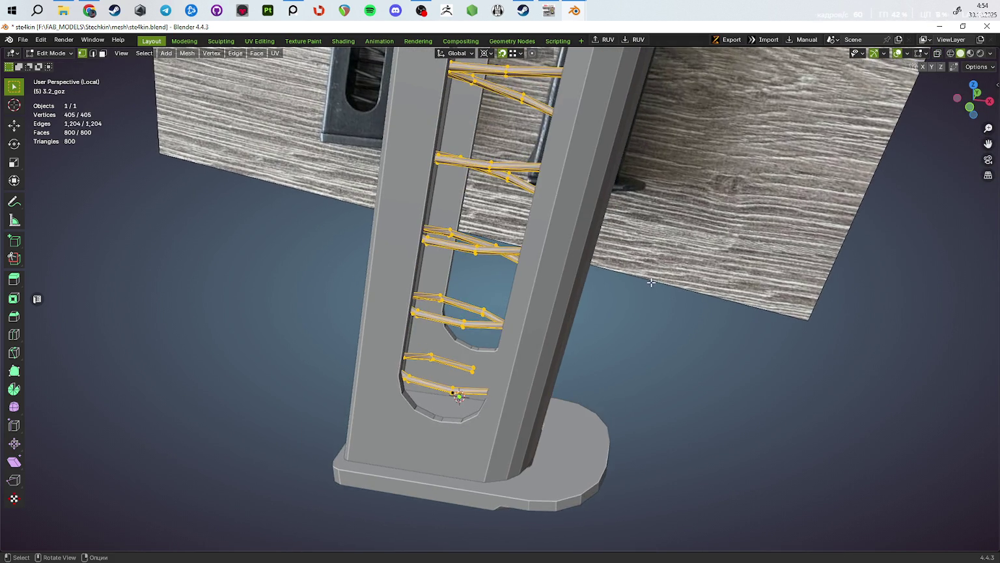
key("KP_1")
middle_click_drag(614, 173, 632, 360, "shift")
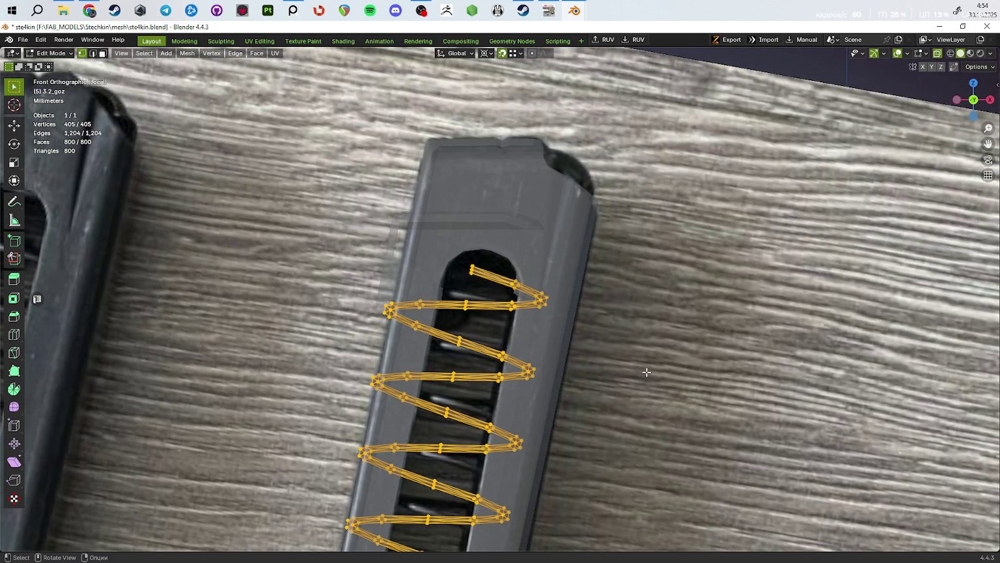
Step: Refine the spring's Y tilt, shift it along Y, and nudge it -0.19647 mm along X
key("r")
key("y")
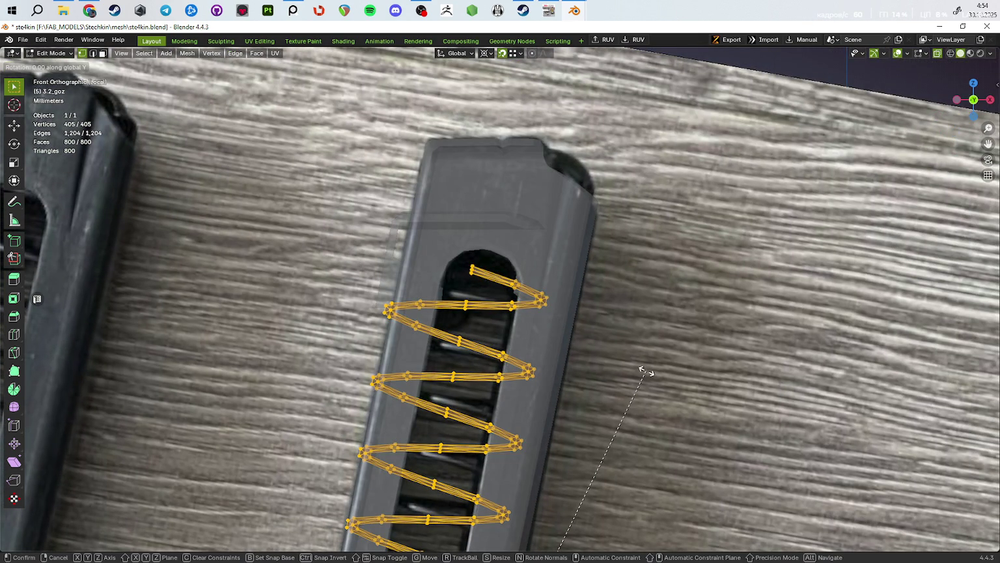
left_click(663, 383)
middle_click_drag(663, 354, 581, 405)
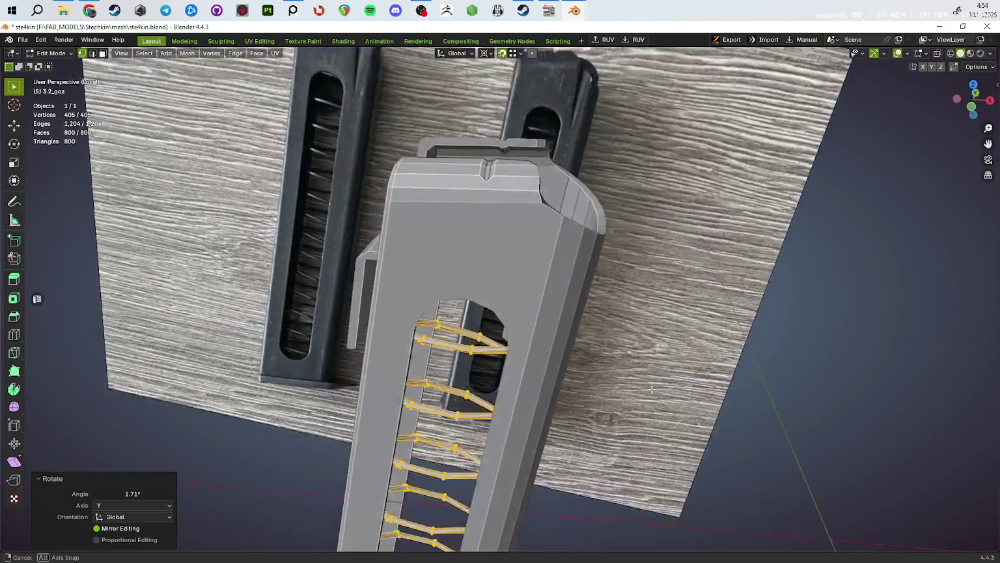
mouse_move(536, 394)
middle_mouse_down()
mouse_move(587, 393)
mouse_move(651, 371)
mouse_move(698, 328)
mouse_move(743, 340)
mouse_move(719, 330)
middle_mouse_up()
key("g")
key("y")
left_click(651, 371)
key("g")
key("x")
left_click(692, 327)
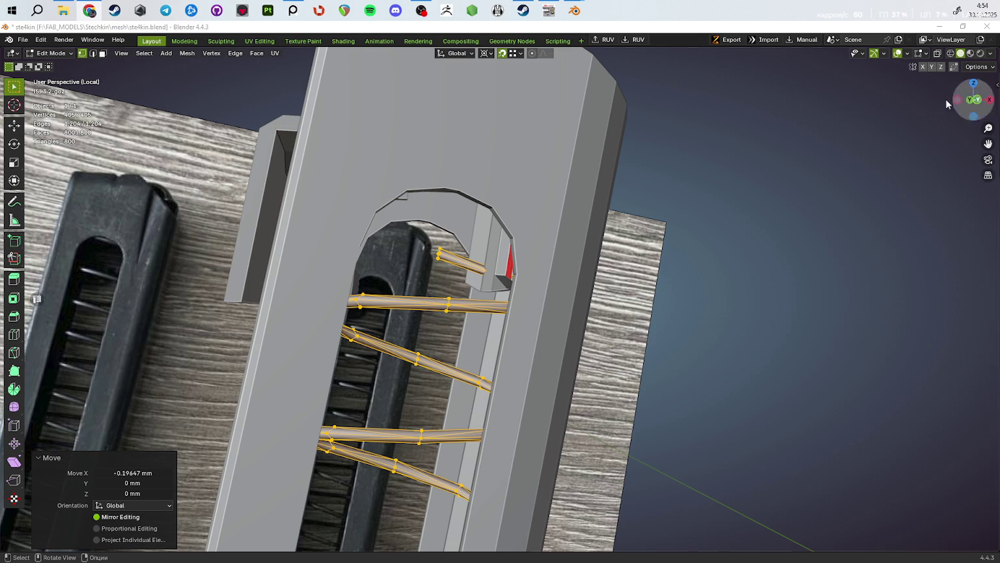
mouse_move(961, 149)
middle_mouse_down()
mouse_move(773, 250)
mouse_move(652, 184)
middle_mouse_up()
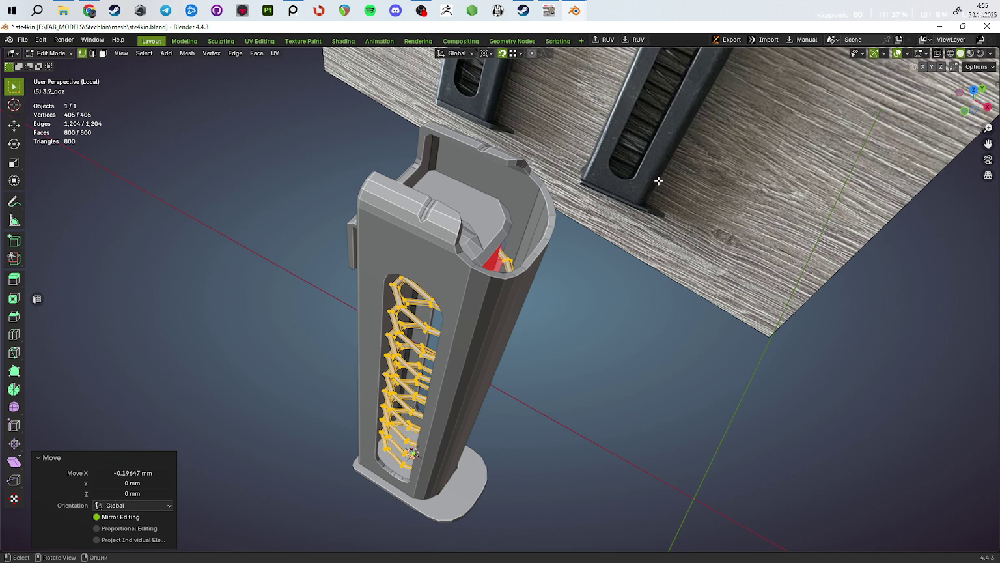
Step: Move the follower top piece 3.3_goz 4.7316 mm along X
key("Tab")
mouse_move(658, 181)
middle_mouse_down()
mouse_move(472, 243)
mouse_move(610, 273)
middle_mouse_up()
left_click(472, 243)
key("g")
key("Escape")
key("g")
key("x")
left_click(648, 277)
mouse_move(648, 276)
middle_mouse_down()
mouse_move(577, 285)
mouse_move(590, 304)
mouse_move(668, 282)
mouse_move(694, 298)
mouse_move(689, 282)
mouse_move(657, 311)
mouse_move(593, 137)
middle_mouse_up()
scroll(540, 149, "down", 5)
Step: Inspect the spring mesh in Edit Mode and return to Object Mode unchanged
middle_click_drag(492, 159, 448, 309)
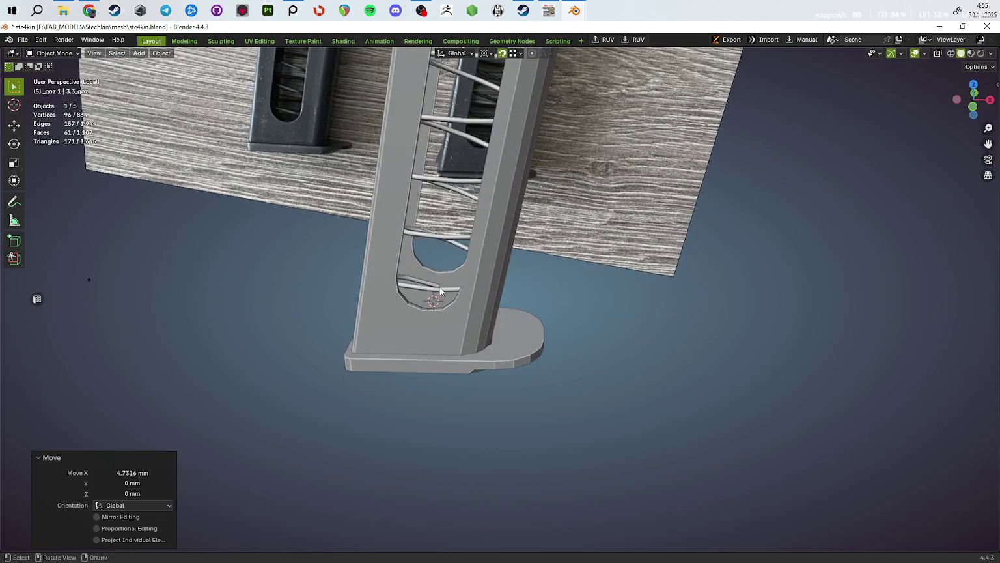
key("Tab")
key("alt+a")
key("x")
key("Escape")
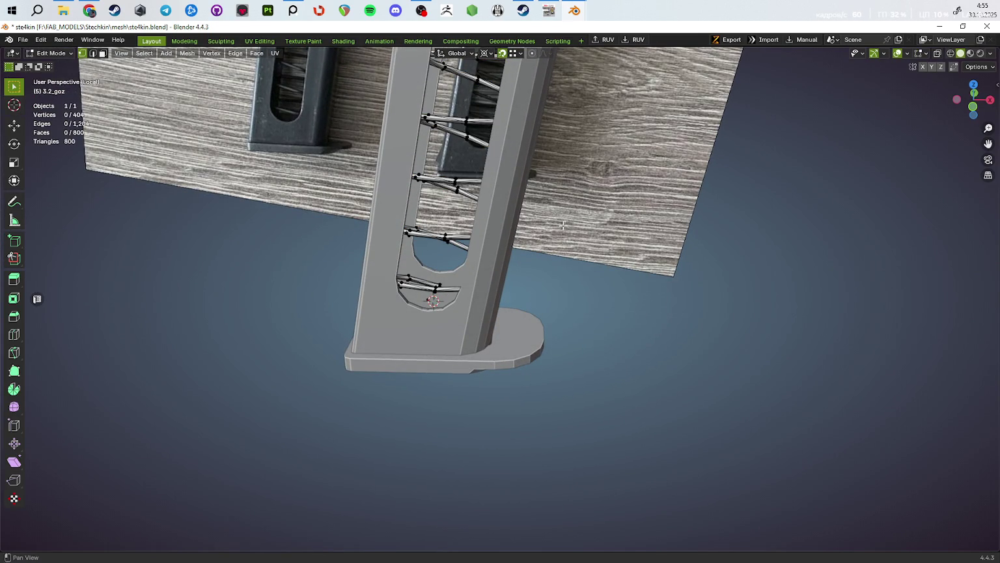
key("Tab")
scroll(568, 306, "up", 3)
mouse_move(568, 306)
middle_mouse_down()
mouse_move(547, 306)
mouse_move(585, 386)
mouse_move(415, 332)
mouse_move(432, 354)
mouse_move(438, 317)
mouse_move(404, 306)
mouse_move(464, 335)
mouse_move(478, 353)
mouse_move(593, 380)
mouse_move(576, 313)
mouse_move(579, 364)
mouse_move(556, 368)
mouse_move(419, 344)
middle_mouse_up()
Step: Isolate the follower top in local view and add new vertices along its edge
left_click(415, 332)
key("Tab")
key("KP_Divide")
key("KP_Divide")
key("2")
left_click(576, 313)
key("1")
right_click(493, 337, "ctrl")
Step: Snap the cursor to the new vertex, delete a stray vertex, and slide another along its edge
key("shift+s")
left_click(665, 431)
middle_click_drag(664, 431, 496, 353)
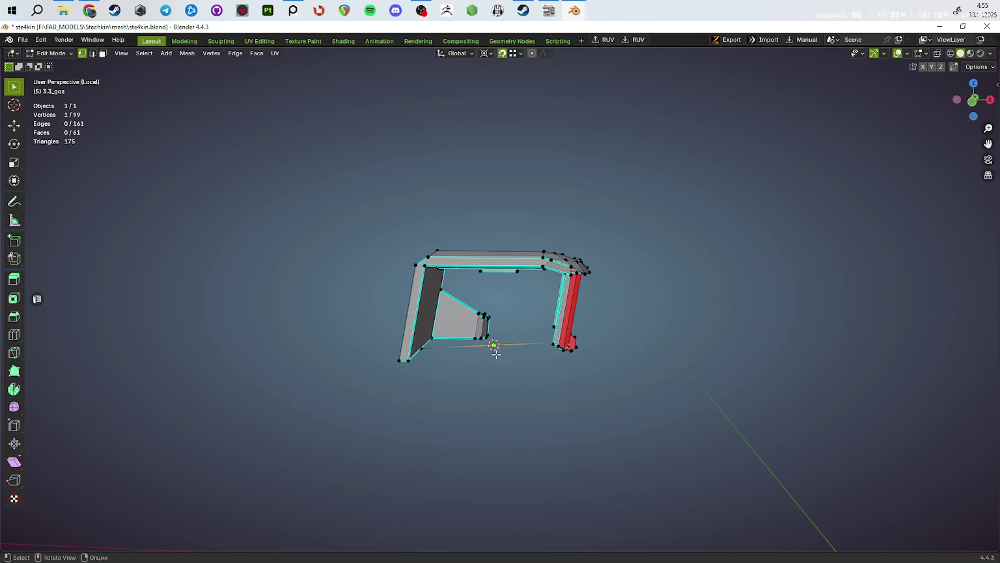
key("x")
left_click(706, 381)
middle_click_drag(706, 382, 625, 401)
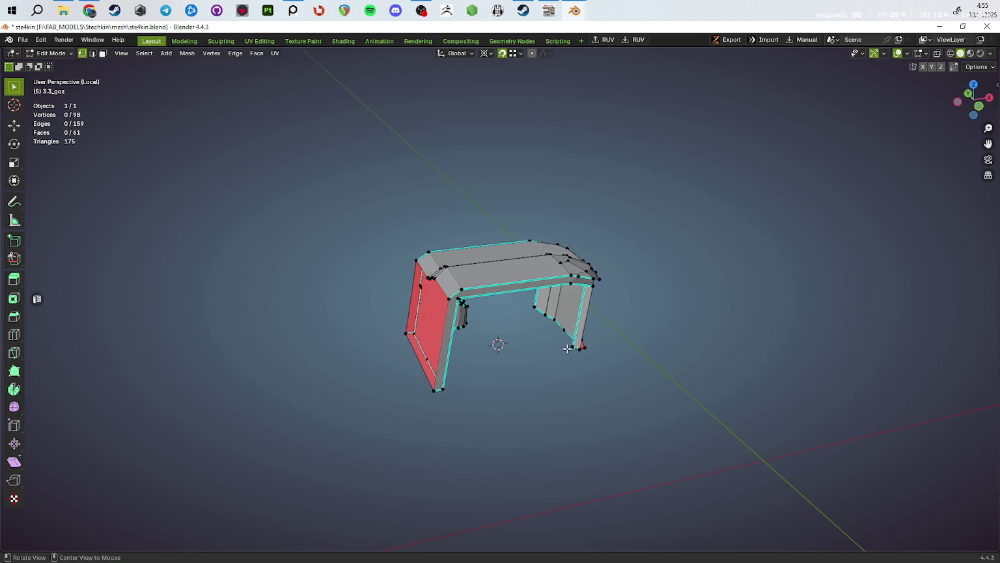
key("g")
key("g")
left_click(610, 387)
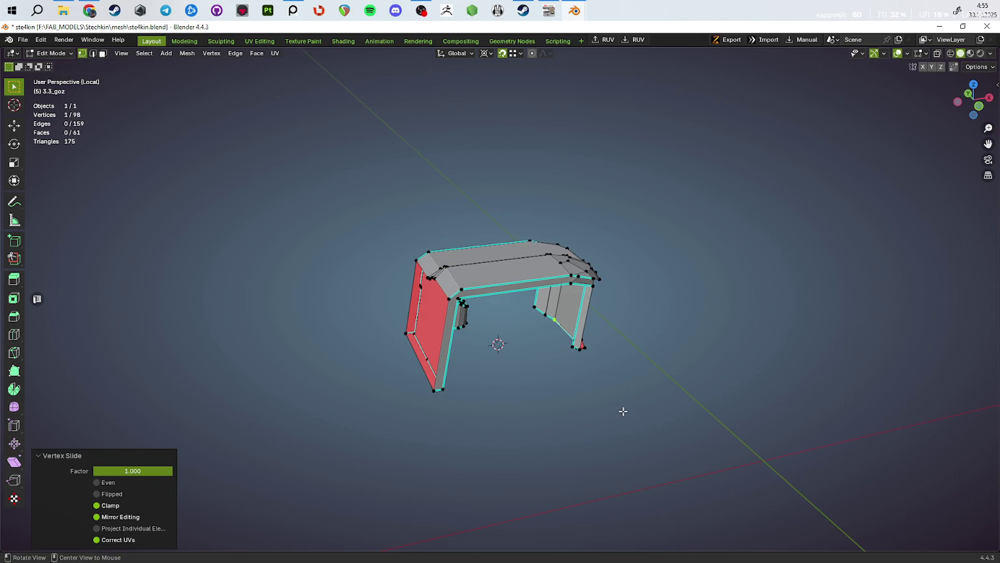
middle_click_drag(622, 408, 458, 363)
Step: Merge the follower's vertices by distance, removing 2 duplicates to leave 96
key("a")
key("m")
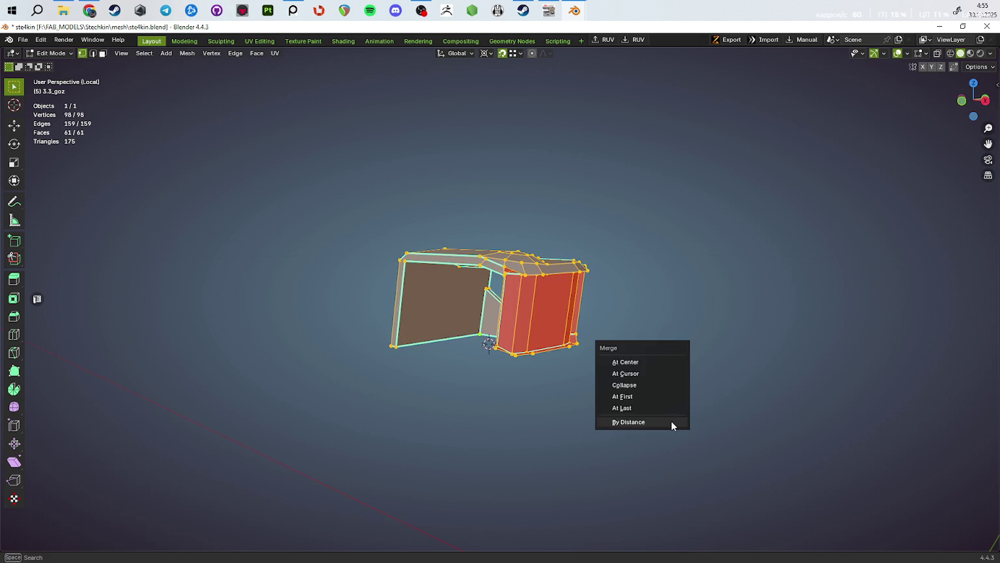
left_click(672, 421)
mouse_move(668, 422)
middle_mouse_down()
mouse_move(659, 409)
mouse_move(639, 412)
mouse_move(626, 313)
middle_mouse_up()
Step: Tilt the follower top slightly around Y and exit local view
key("Tab")
key("a")
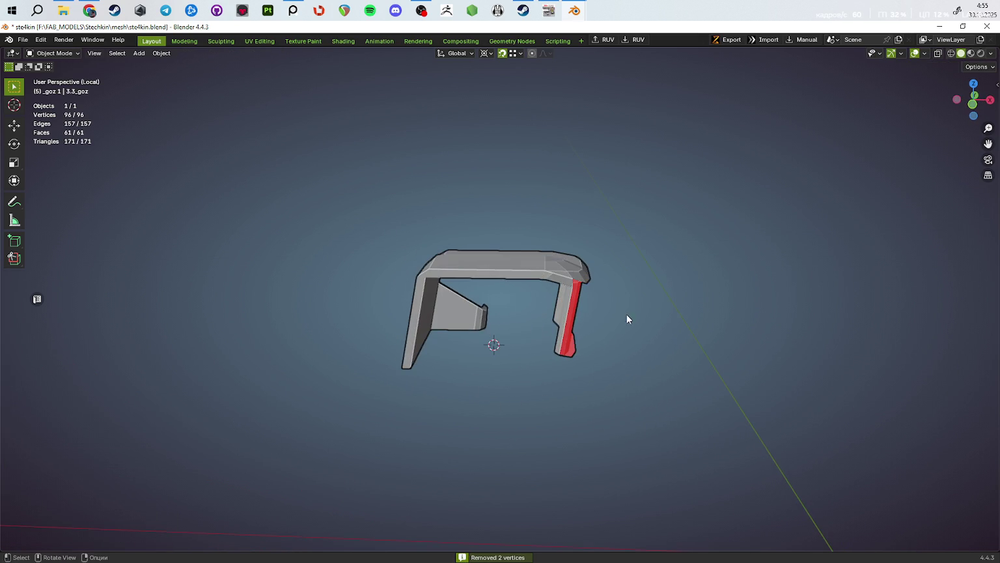
key("r")
key("y")
left_click(672, 357)
key("KP_Divide")
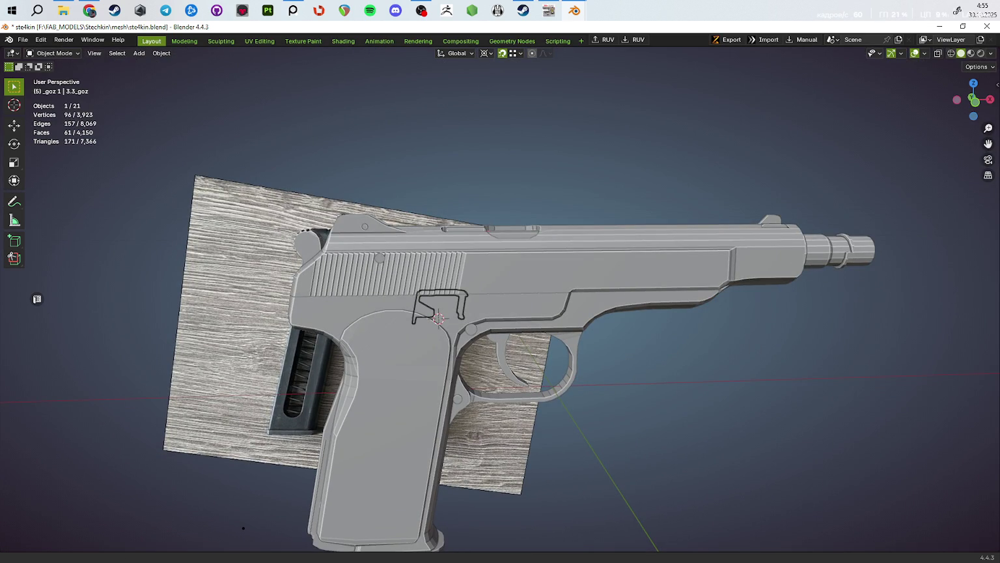
Step: Isolate the magazine and rotate the follower 3.62° around Y
key("KP_Divide")
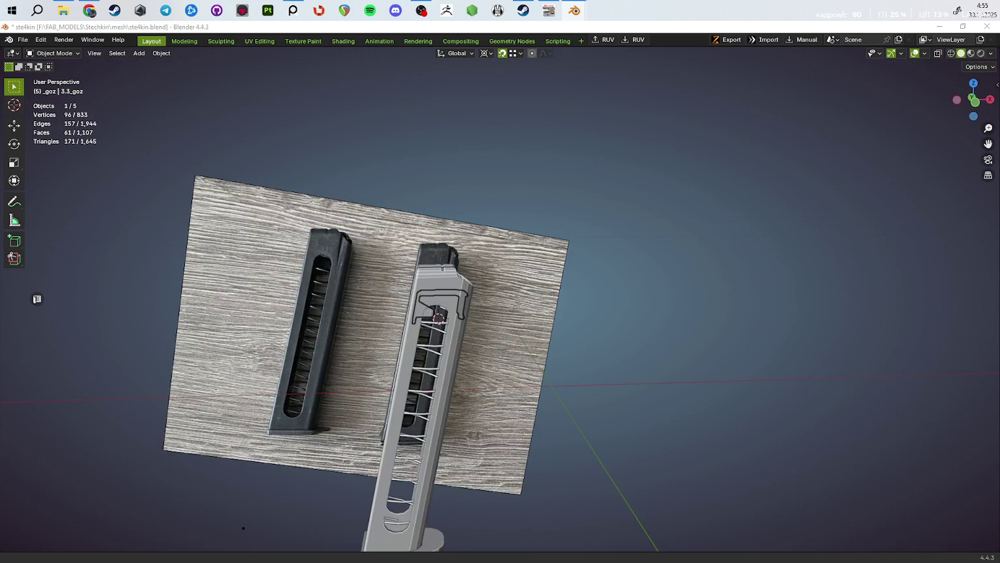
mouse_move(676, 324)
middle_mouse_down()
mouse_move(556, 231)
mouse_move(586, 342)
mouse_move(606, 328)
mouse_move(599, 308)
mouse_move(638, 347)
mouse_move(549, 327)
mouse_move(650, 211)
mouse_move(491, 356)
mouse_move(508, 159)
mouse_move(496, 159)
mouse_move(565, 185)
mouse_move(564, 250)
mouse_move(593, 253)
mouse_move(557, 198)
middle_mouse_up()
key("r")
key("y")
left_click(638, 322)
scroll(579, 339, "up", 3)
Step: Switch transform orientation to Local and try moving the follower along its local Z
key("KP_1")
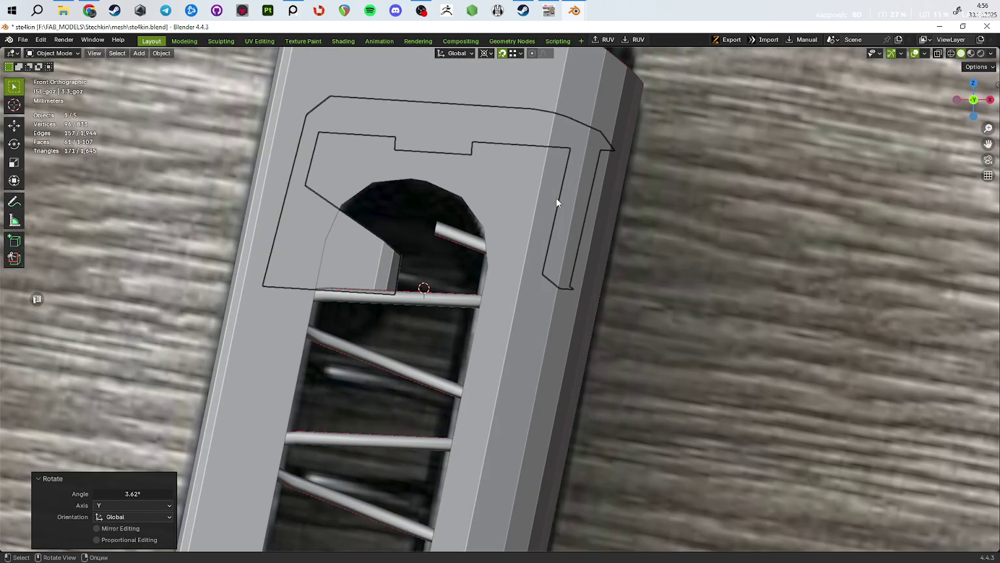
left_click(455, 53)
left_click(456, 98)
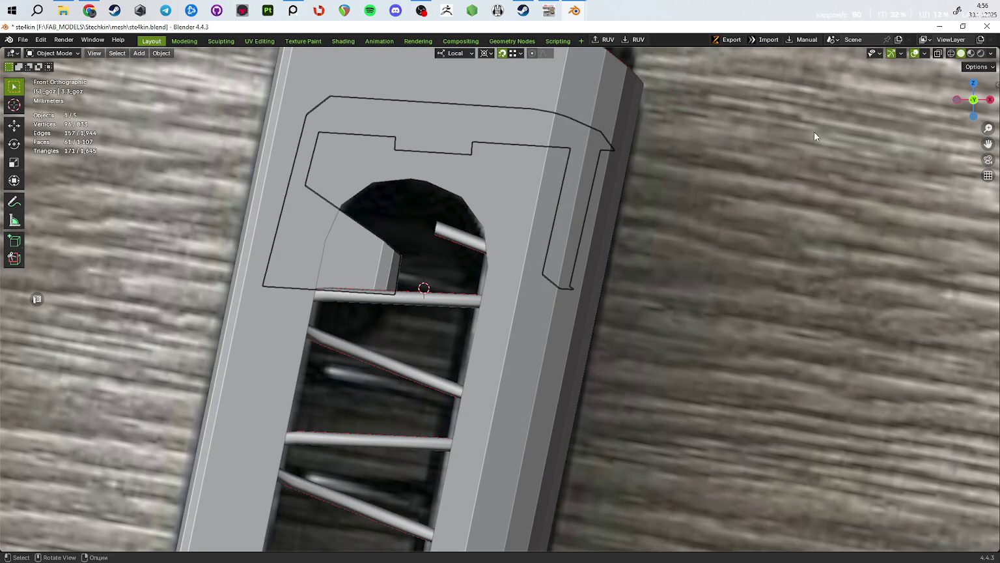
key("g")
key("y")
scroll(663, 226, "down", 3, "alt")
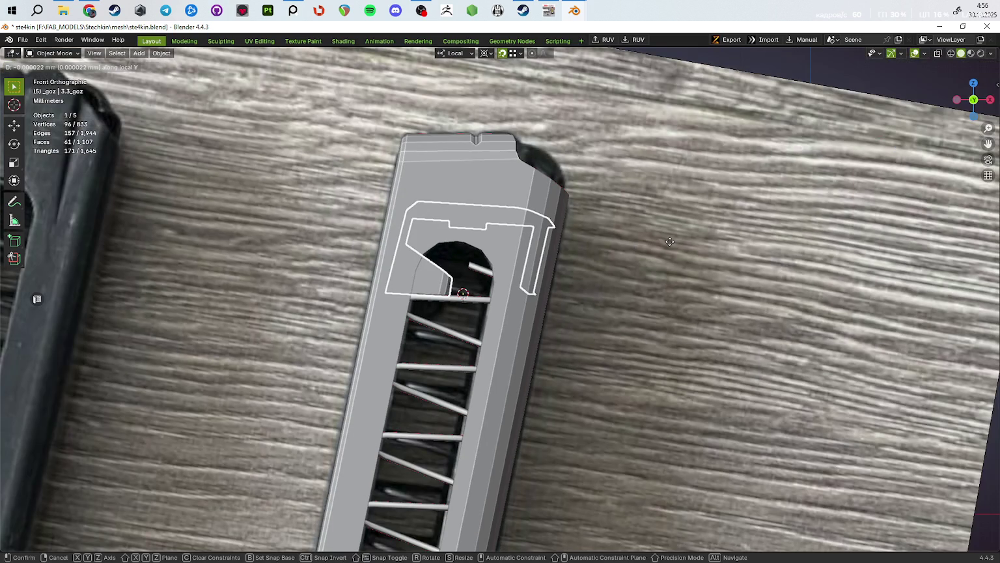
key("z")
middle_click_drag(708, 242, 686, 281, "alt")
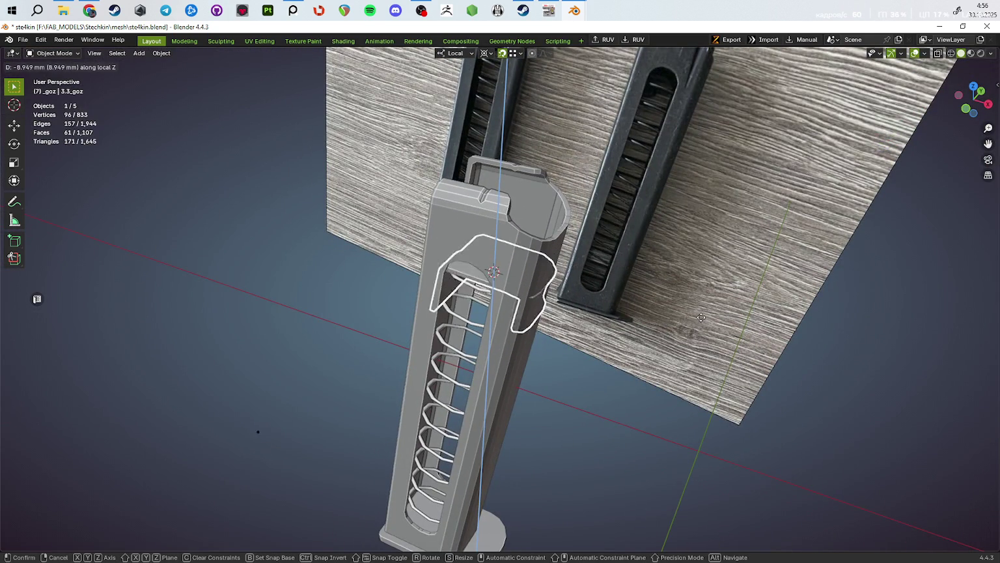
right_click(700, 370)
middle_click_drag(700, 370, 698, 298)
mouse_move(698, 297)
left_mouse_down("alt")
mouse_move(685, 276)
mouse_move(681, 299)
mouse_move(693, 268)
left_mouse_up("alt")
Step: Set the follower's origin to geometry, reposition its mesh in X-ray front view, and bring up PureRef
key("ctrl+alt+shift+c")
key("KP_Decimal")
key("Tab")
mouse_move(609, 295)
left_mouse_down("alt")
mouse_move(618, 326)
mouse_move(602, 361)
mouse_move(583, 330)
left_mouse_up("alt")
key("KP_1")
key("alt+z")
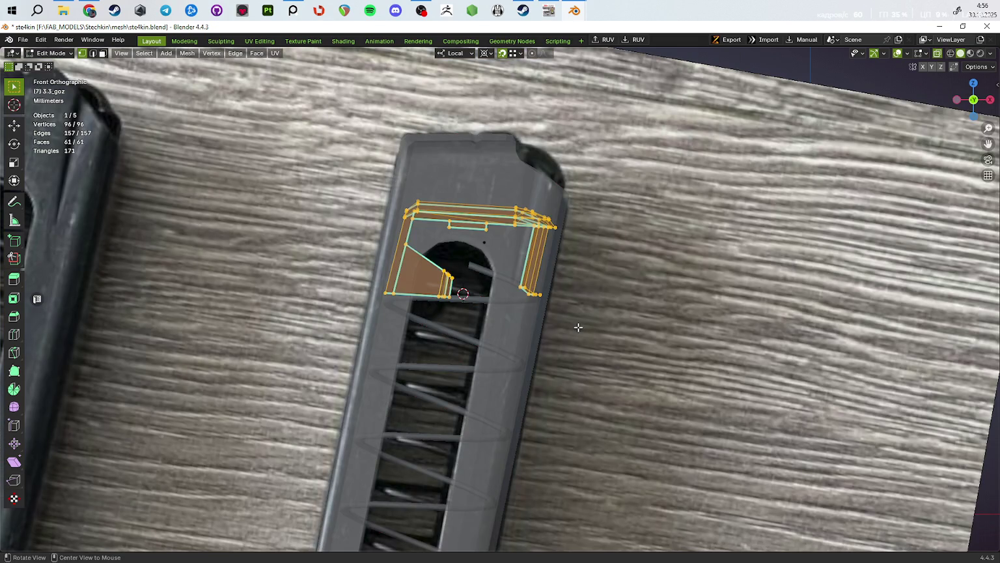
key("g")
left_click(641, 332)
key("alt+z")
mouse_move(642, 332)
left_mouse_down("alt")
mouse_move(599, 368)
mouse_move(621, 369)
left_mouse_up("alt")
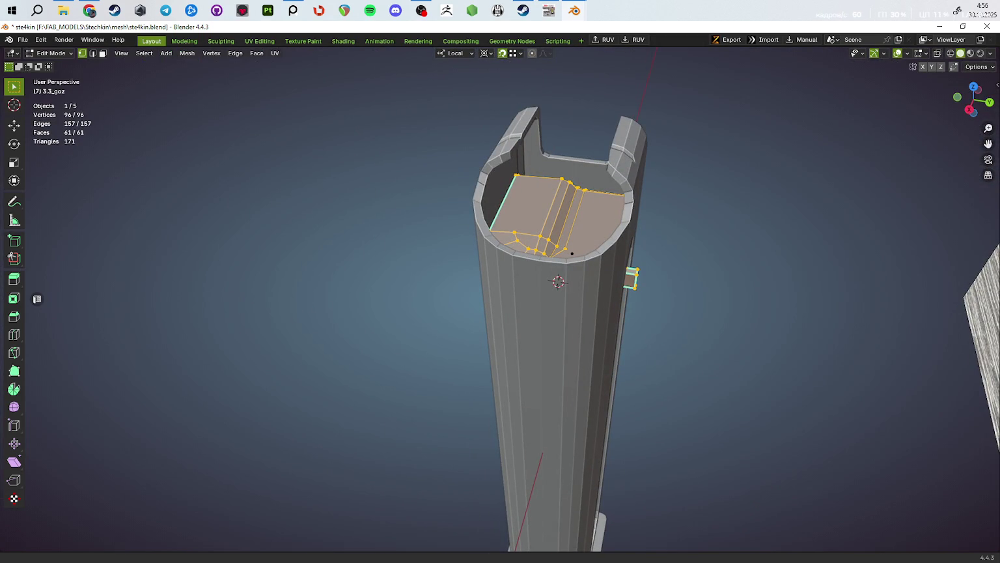
key("ctrl+alt+r")
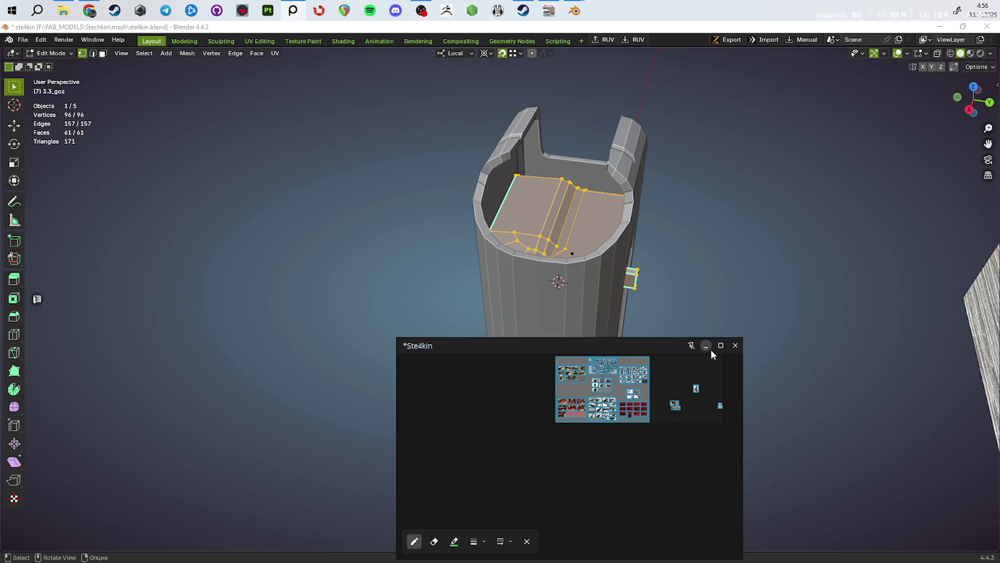
Step: Zoom PureRef onto the close-up magazine-lips photo and shrink it to a small window
left_click(719, 347)
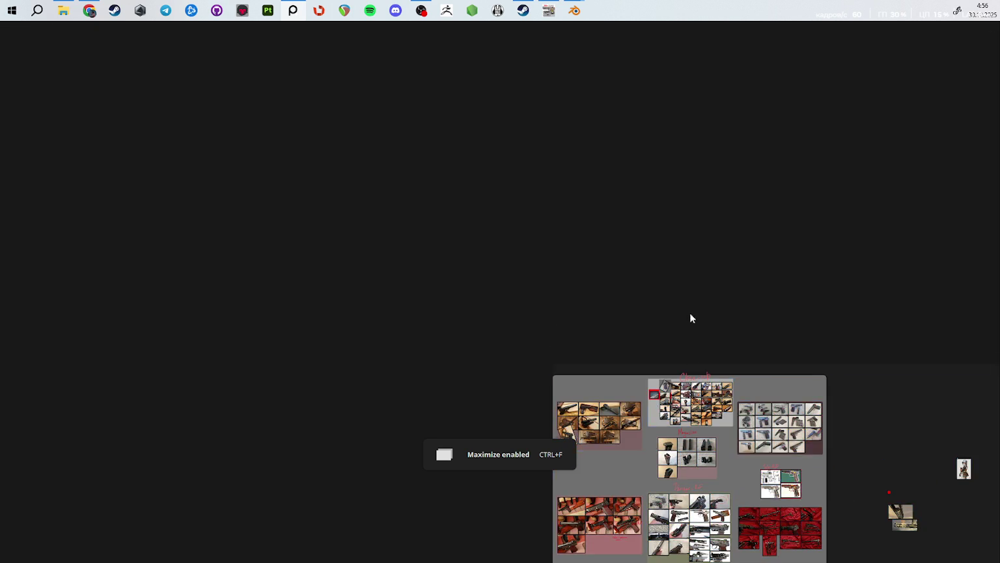
middle_click_drag(689, 317, 655, 205)
scroll(713, 276, "up", 5)
scroll(487, 308, "up", 5)
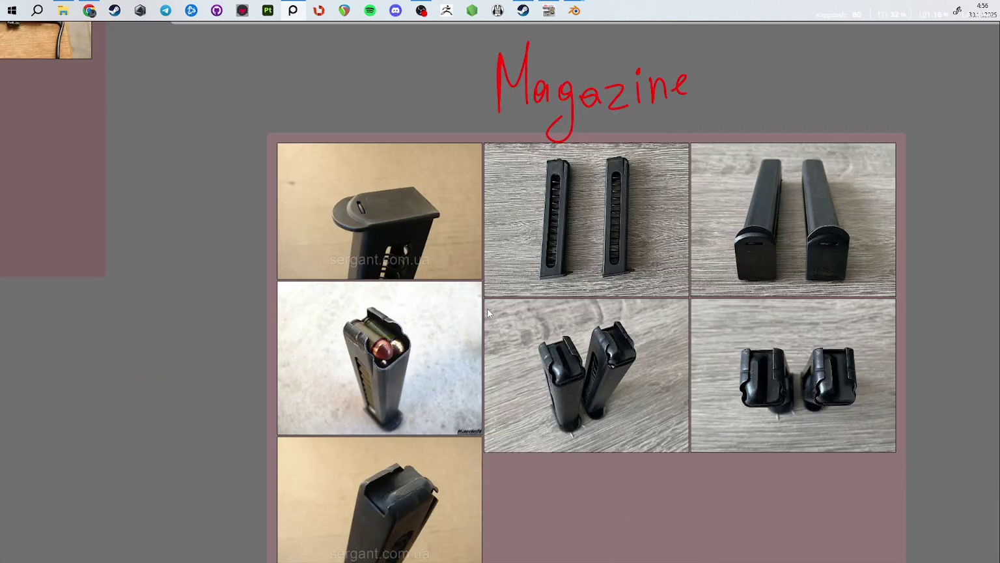
scroll(607, 344, "up", 4)
scroll(631, 380, "up", 2)
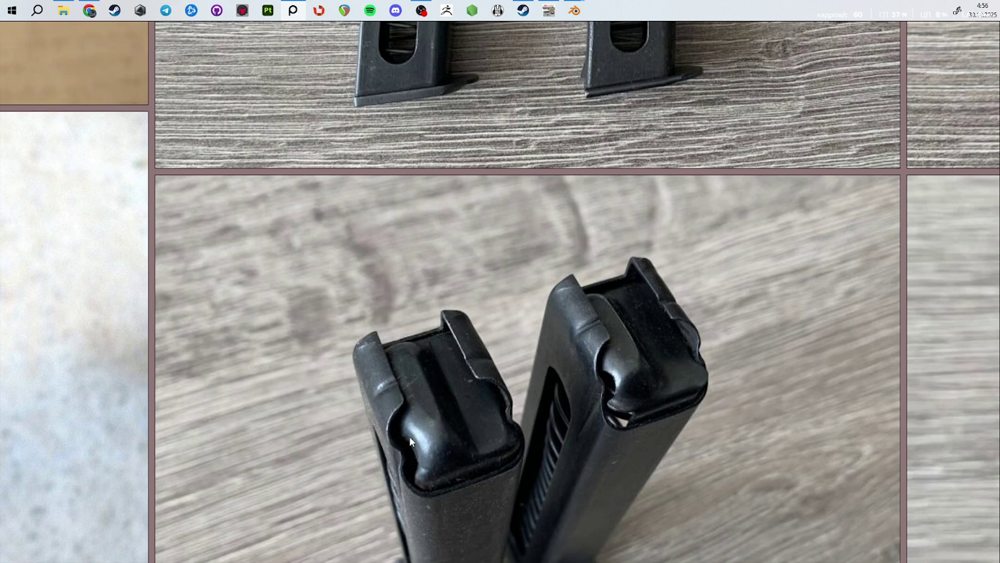
key("ctrl+f")
Step: Slide an edge along the magazine body's top at factor 0.173
mouse_move(569, 268)
middle_mouse_down()
mouse_move(440, 221)
mouse_move(453, 286)
mouse_move(424, 280)
mouse_move(400, 256)
mouse_move(429, 241)
mouse_move(442, 269)
mouse_move(762, 222)
middle_mouse_up()
key("alt+q")
key("2")
left_click(398, 255)
key("g")
key("g")
left_click(381, 224)
Step: Shift a top-lip vertex -0.43 mm along local X
key("g")
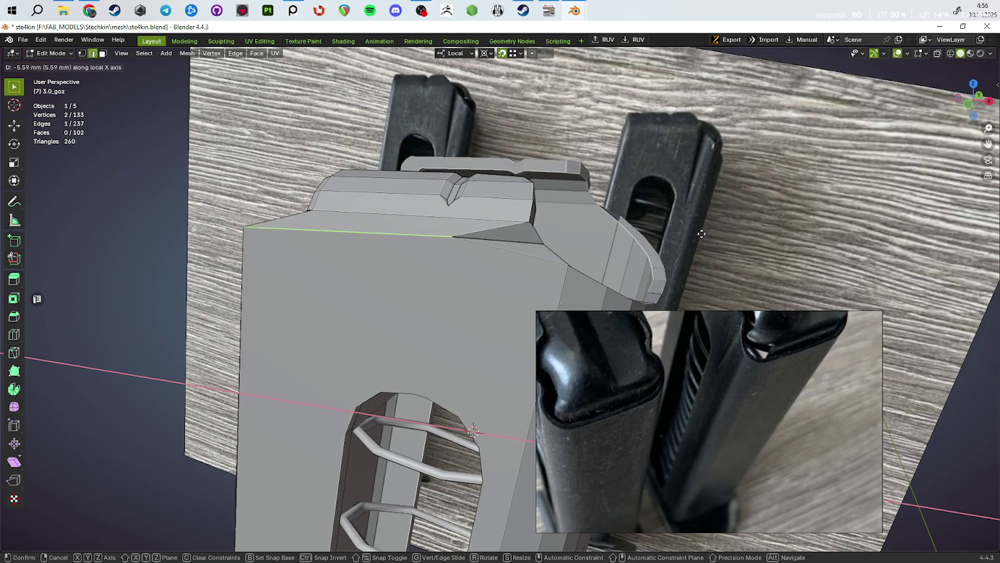
key("Escape")
left_click(764, 246)
key("1")
mouse_move(762, 250)
middle_mouse_down()
mouse_move(328, 253)
mouse_move(342, 234)
mouse_move(619, 267)
middle_mouse_up()
key("Tab")
key("Tab")
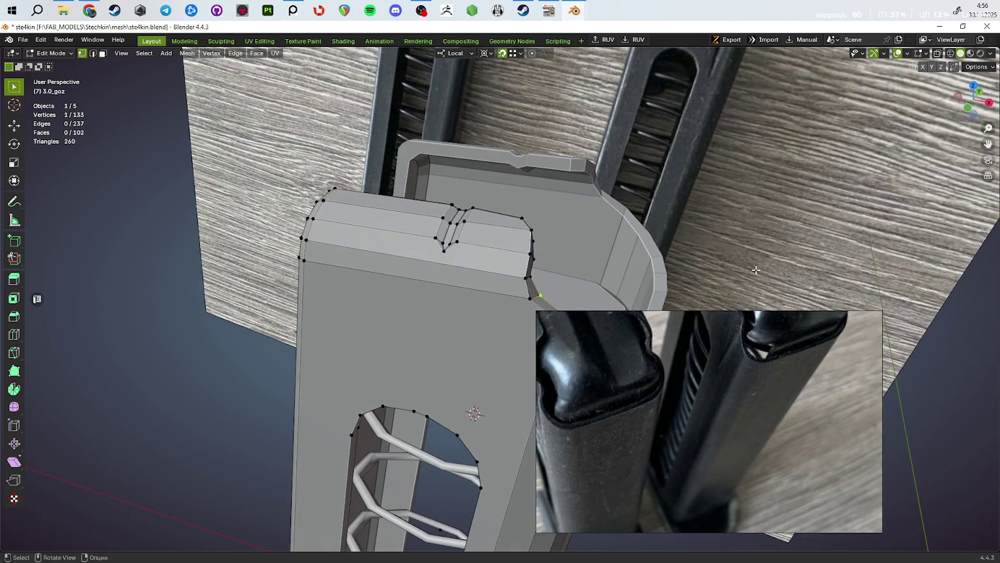
key("g")
key("y")
key("x")
key("x")
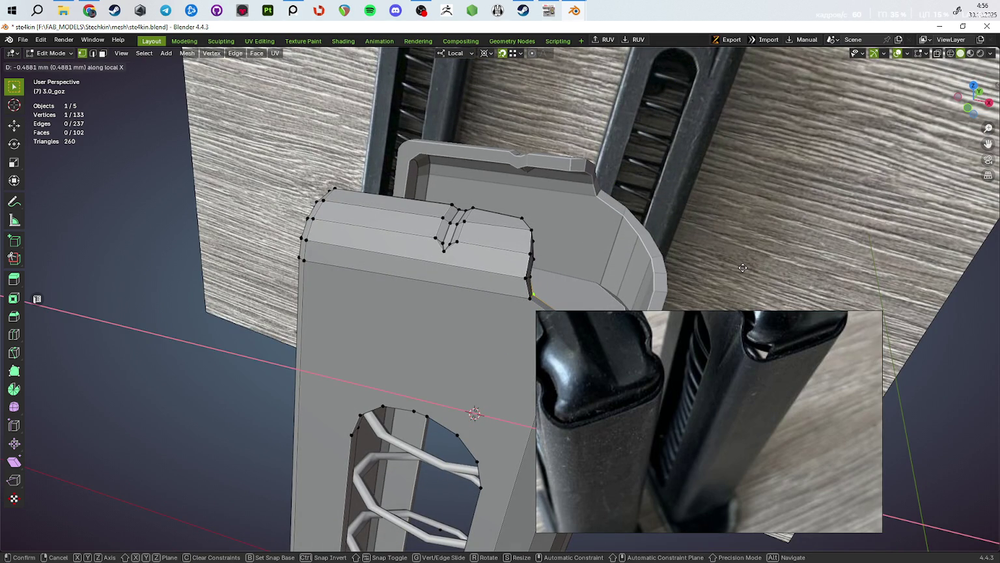
left_click(729, 267)
Step: Lower the top-lip edge 0.27 mm along Z
mouse_move(730, 267)
middle_mouse_down()
mouse_move(399, 247)
mouse_move(442, 262)
mouse_move(378, 270)
mouse_move(327, 247)
mouse_move(485, 276)
mouse_move(516, 268)
middle_mouse_up()
key("2")
left_click(399, 246)
key("g")
key("z")
left_click(400, 247)
key("Tab")
key("Tab")
Step: Lower the lip's corner vertex 0.43 mm along Z and leave Edit Mode
scroll(485, 276, "up", 2)
key("1")
left_click(505, 240)
key("g")
right_click(517, 265)
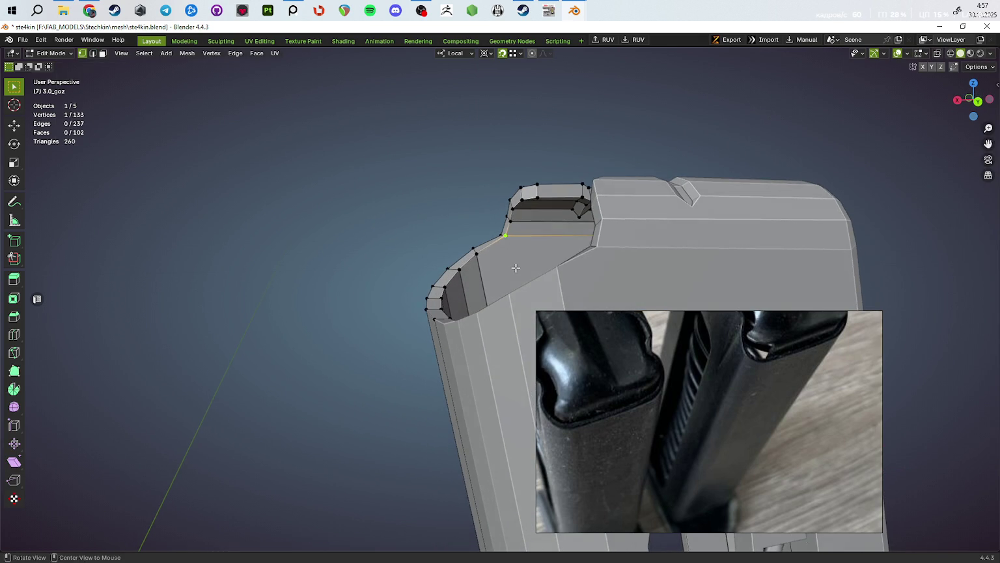
key("g")
key("z")
key("z")
left_click(515, 274)
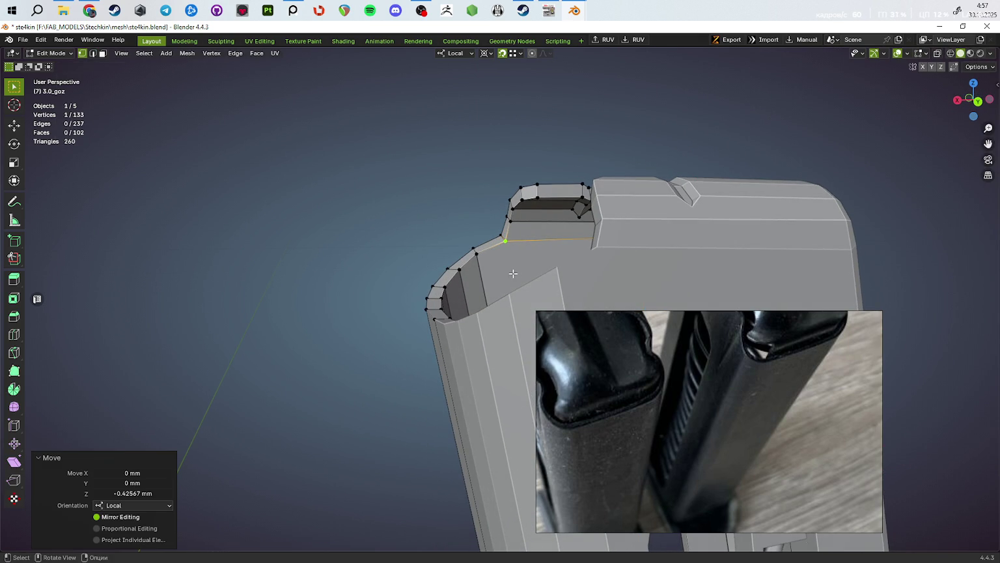
middle_click_drag(515, 274, 698, 268)
key("Tab")
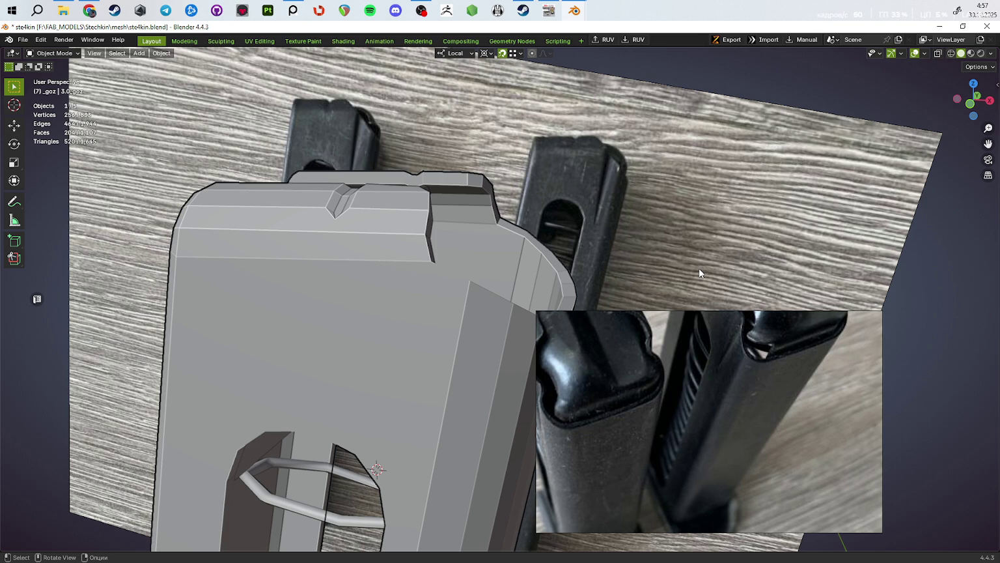
Step: Save the .blend file with the notched magazine lip using Ctrl+S
key("ctrl+s")
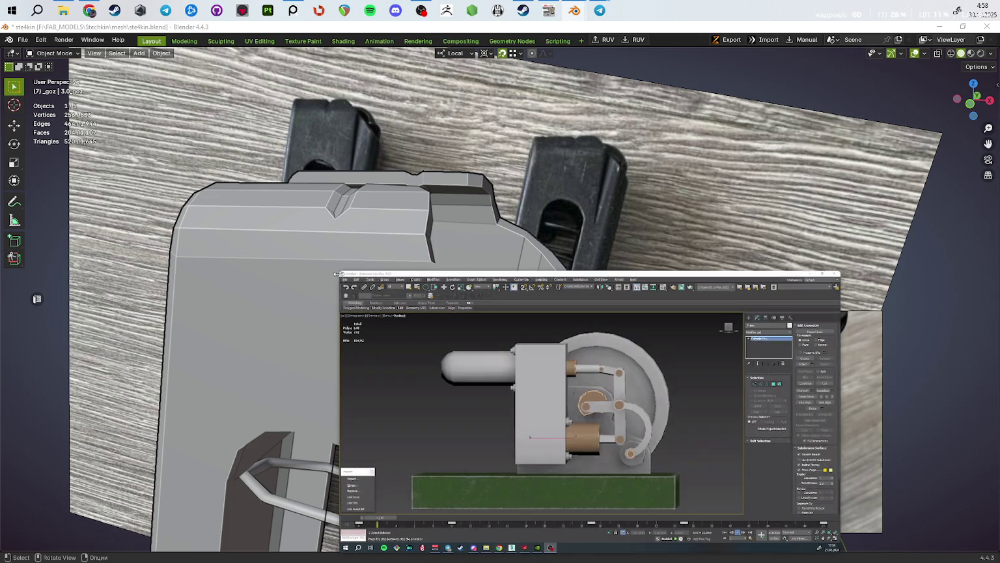
Step: Play and enlarge the floating 3ds Max clip, then view the whole magazine again
key("space")
mouse_move(338, 271)
left_mouse_down()
mouse_move(211, 183)
mouse_move(4, 80)
left_mouse_up()
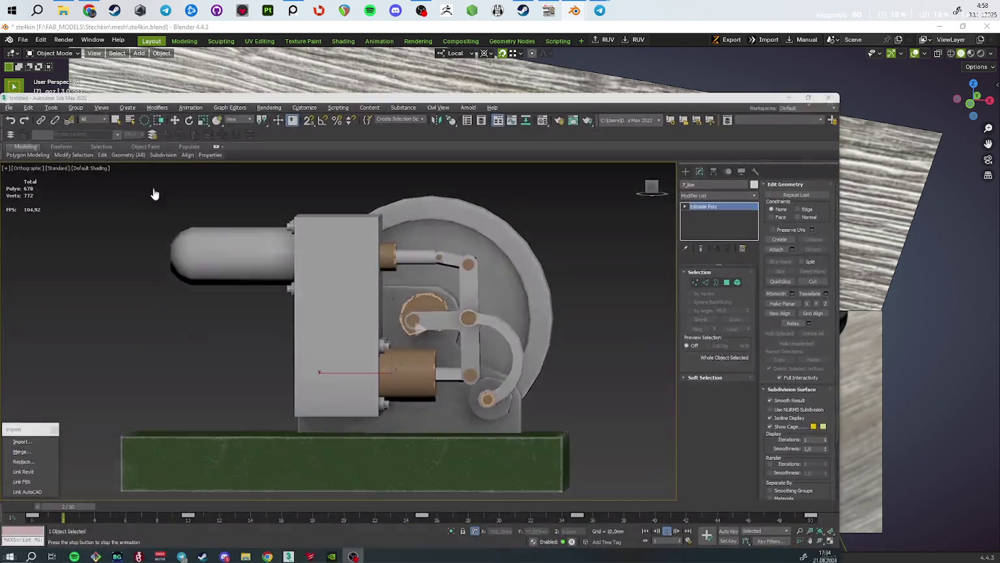
left_click_drag(430, 326, 501, 325)
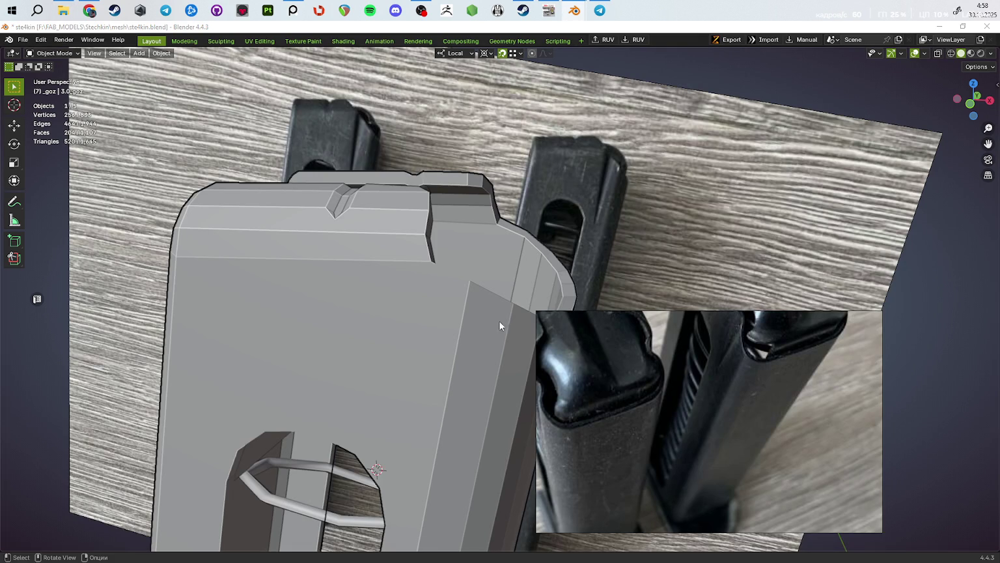
scroll(499, 320, "down", 5)
mouse_move(491, 293)
middle_mouse_down()
mouse_move(470, 335)
mouse_move(436, 356)
middle_mouse_up()
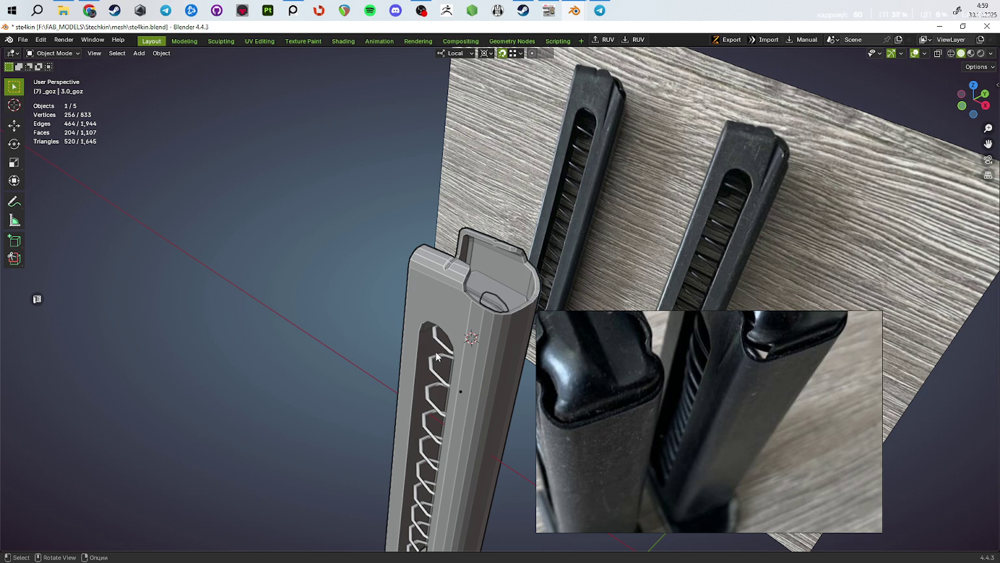
left_click(436, 355)
middle_click_drag(461, 248, 391, 207)
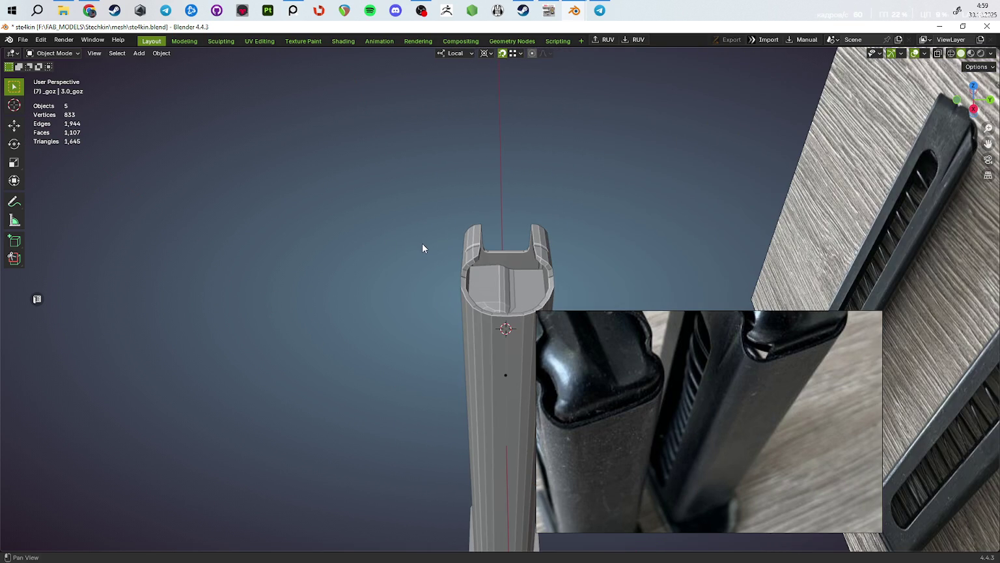
mouse_move(422, 245)
middle_mouse_down()
mouse_move(571, 160)
mouse_move(453, 230)
middle_mouse_up()
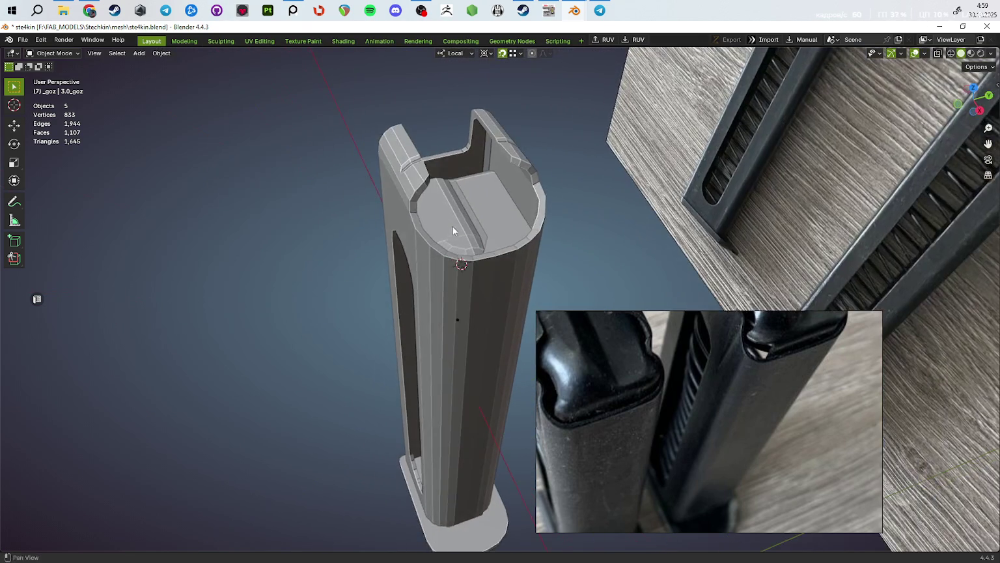
left_click(453, 230)
key("Tab")
middle_click_drag(449, 265, 587, 259)
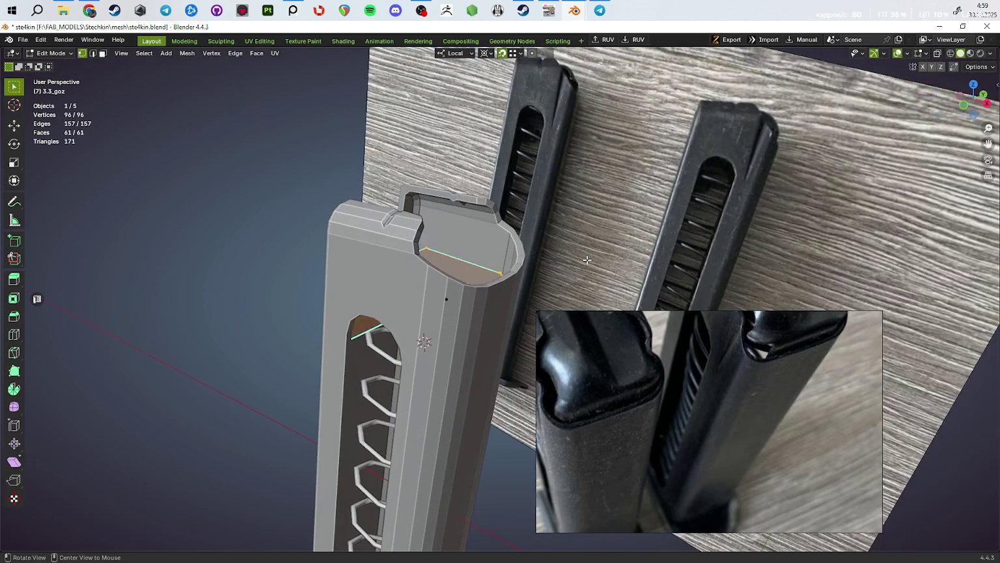
Step: Raise the follower's top faces 6.1273 mm along local Z, checking in front and X-ray views
key("KP_1")
key("alt+z")
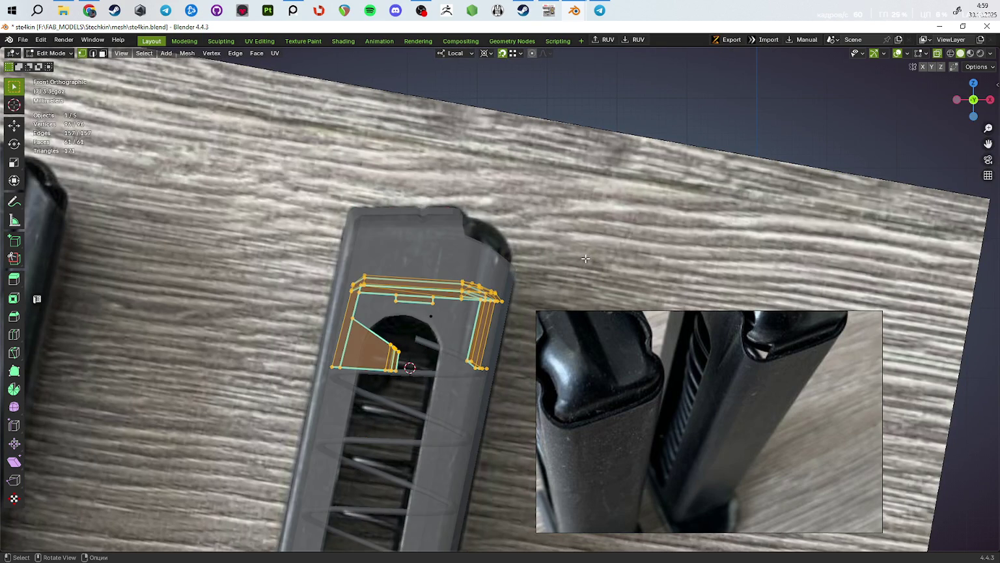
key("alt+z")
mouse_move(586, 258)
middle_mouse_down()
mouse_move(595, 199)
mouse_move(556, 178)
mouse_move(575, 236)
mouse_move(533, 255)
mouse_move(482, 205)
mouse_move(491, 237)
mouse_move(482, 245)
mouse_move(527, 235)
mouse_move(531, 214)
mouse_move(453, 244)
mouse_move(408, 232)
middle_mouse_up()
key("g")
key("z")
left_click(594, 172)
key("alt+z")
key("alt+z")
scroll(462, 215, "up", 5)
Step: Maximize the PureRef board and pan to the Magazine photo grid
middle_click_drag(463, 215, 521, 248)
scroll(762, 384, "down", 3)
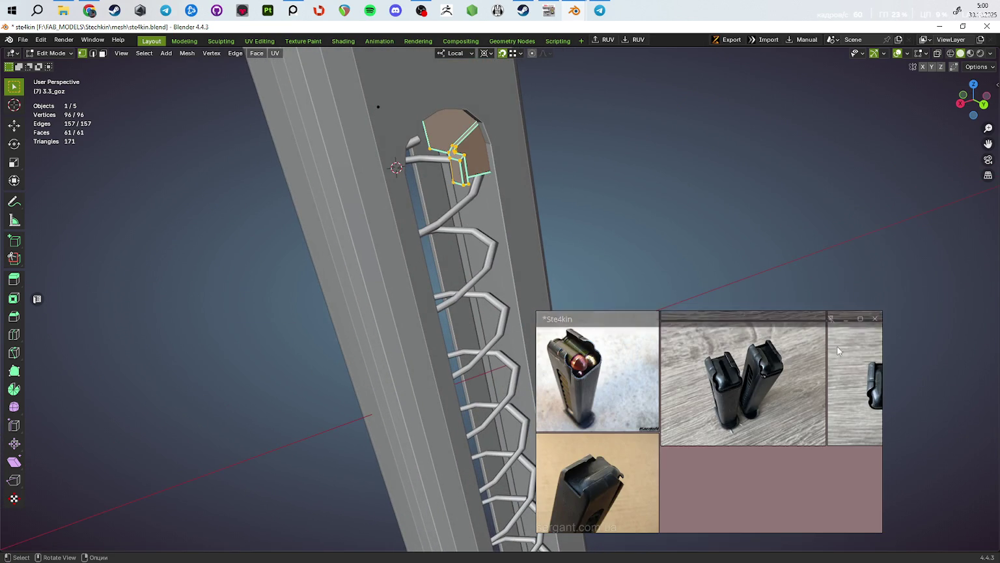
key("ctrl+f")
scroll(645, 390, "up", 3)
scroll(528, 334, "up", 2)
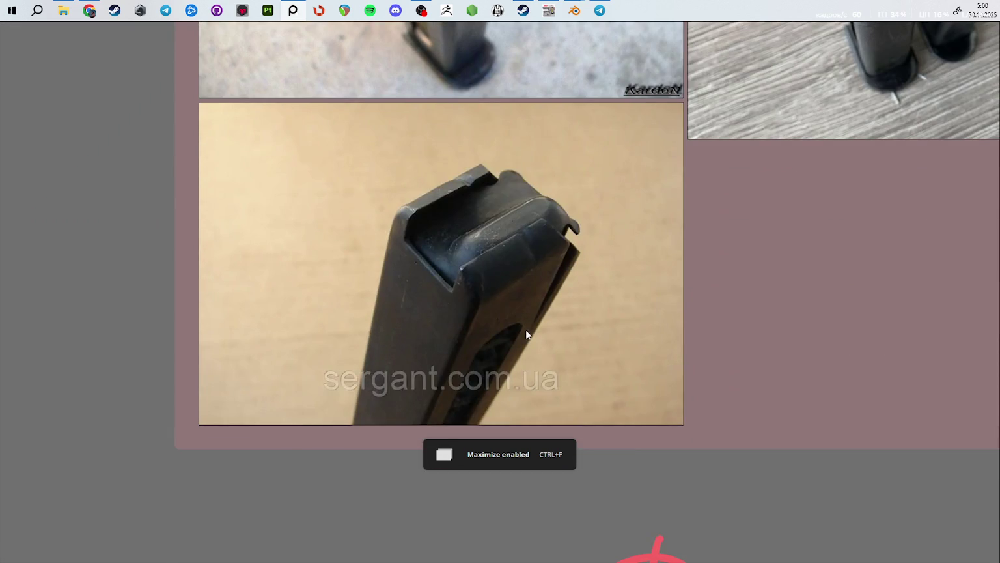
scroll(526, 336, "down", 4)
middle_click_drag(521, 293, 511, 329)
scroll(511, 330, "up", 4)
middle_click_drag(830, 259, 391, 228)
Step: Browse the magazine photos, then restore PureRef to a small floating board
scroll(663, 209, "down", 3)
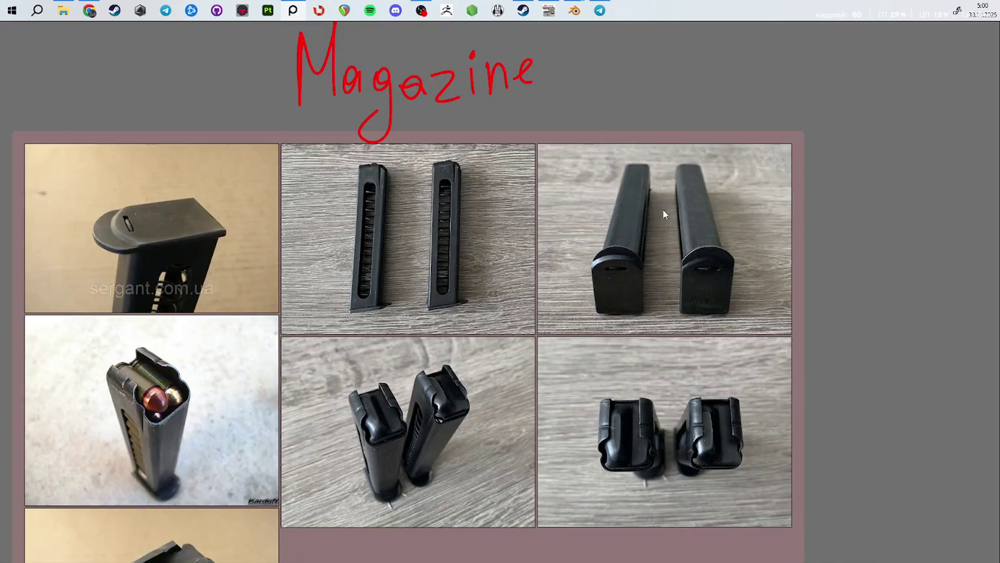
scroll(663, 210, "up", 5)
scroll(621, 164, "down", 5)
middle_click_drag(636, 340, 593, 241)
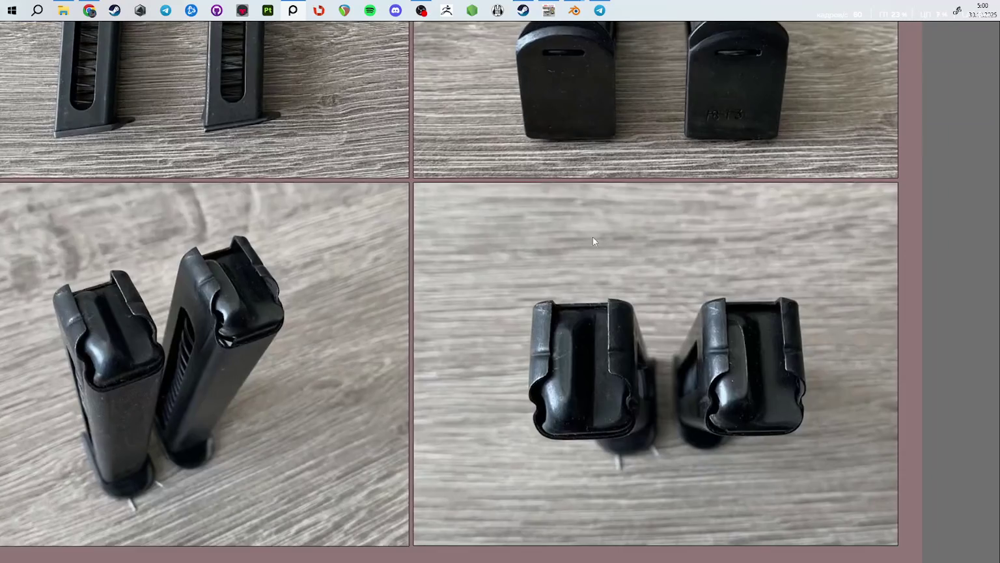
scroll(621, 360, "up", 4)
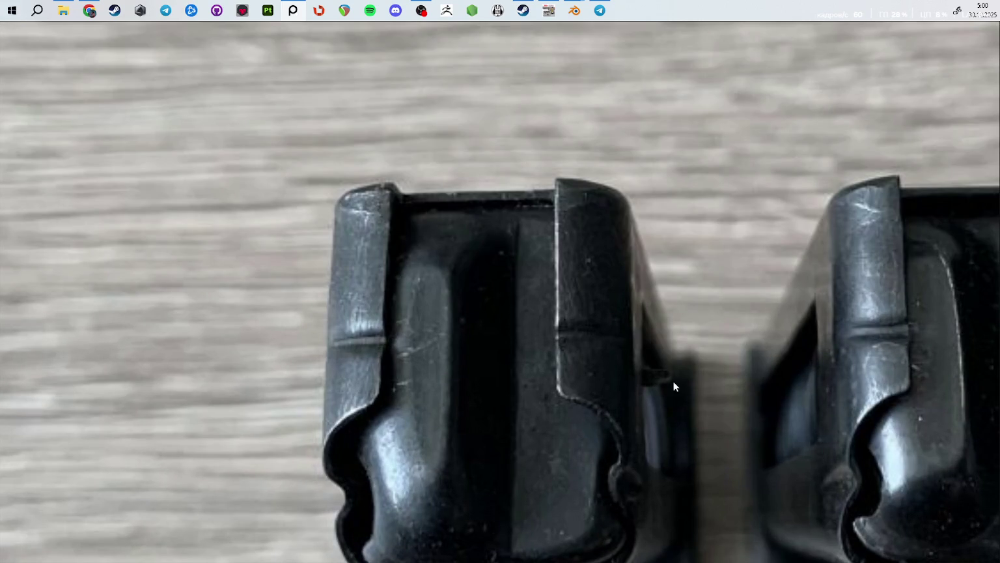
scroll(655, 384, "down", 3)
scroll(517, 321, "down", 4)
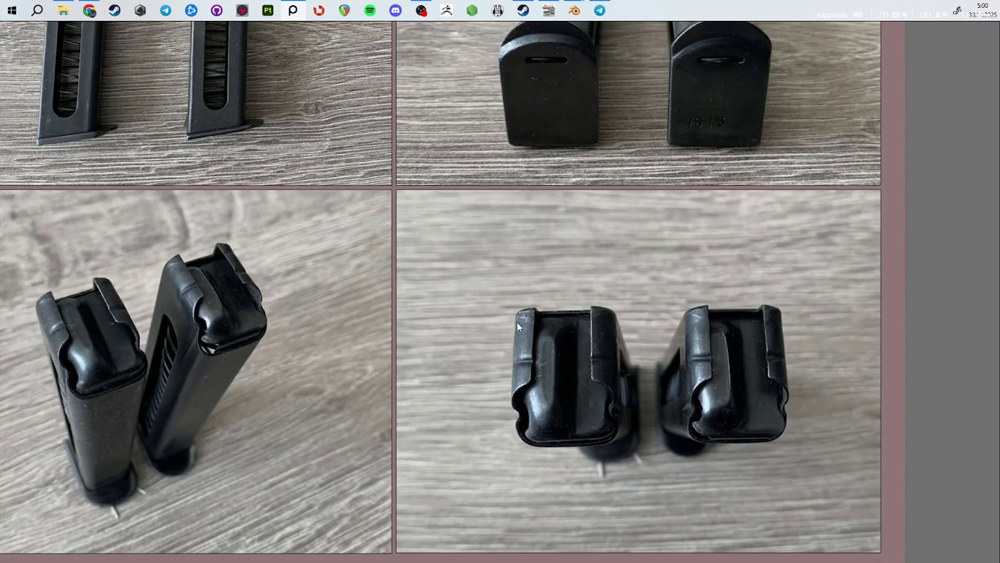
key("ctrl+f")
mouse_move(586, 273)
middle_mouse_down()
mouse_move(572, 190)
mouse_move(587, 235)
middle_mouse_up()
Step: Raise the follower's top faces 4.4561 mm along local Z and inspect in X-ray
key("g")
key("z")
key("z")
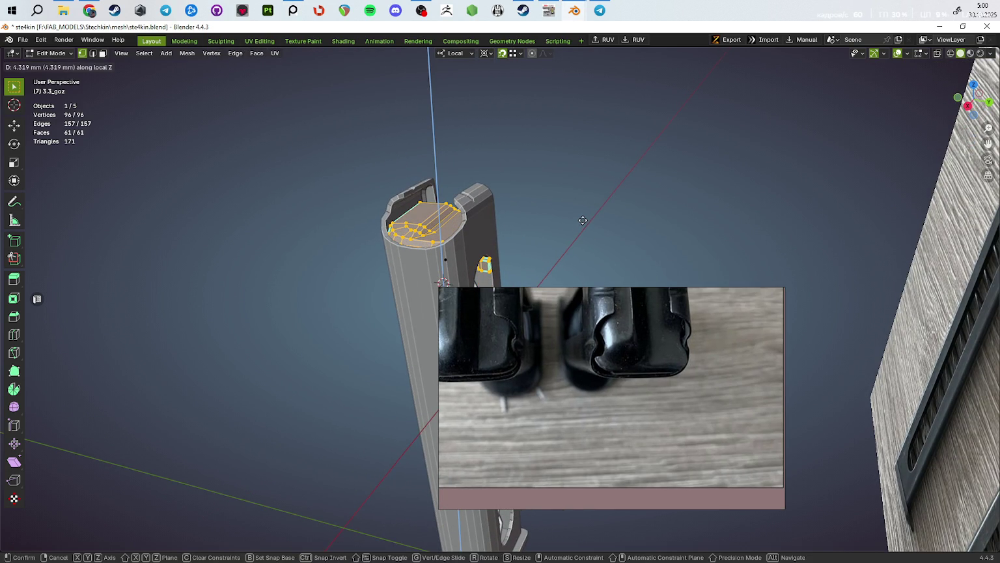
left_click(579, 221)
mouse_move(579, 220)
middle_mouse_down()
mouse_move(477, 233)
mouse_move(528, 217)
mouse_move(533, 197)
mouse_move(542, 221)
mouse_move(446, 250)
mouse_move(606, 222)
middle_mouse_up()
key("alt+z")
key("alt+z")
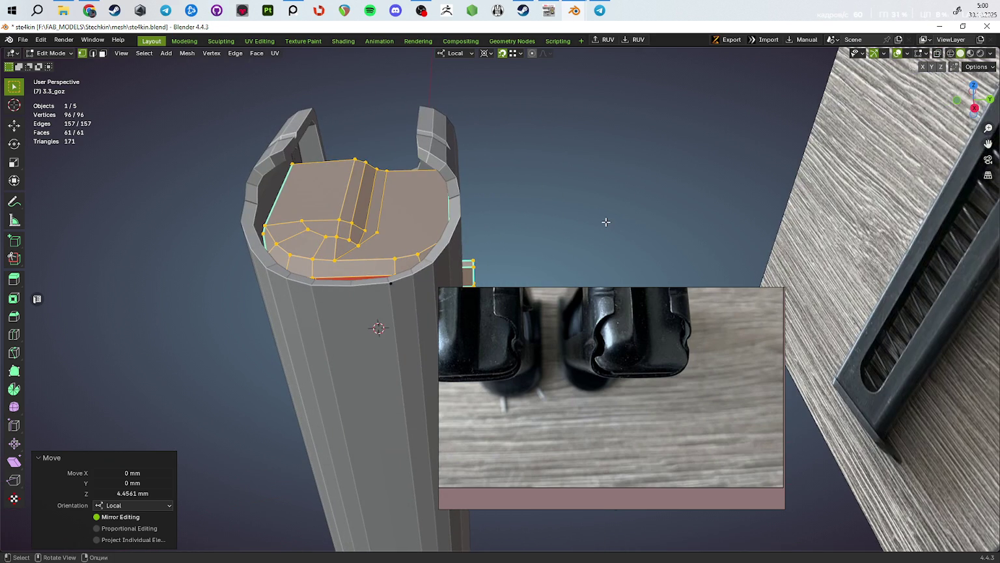
Step: Save the .blend file with the raised follower top
key("ctrl+s")
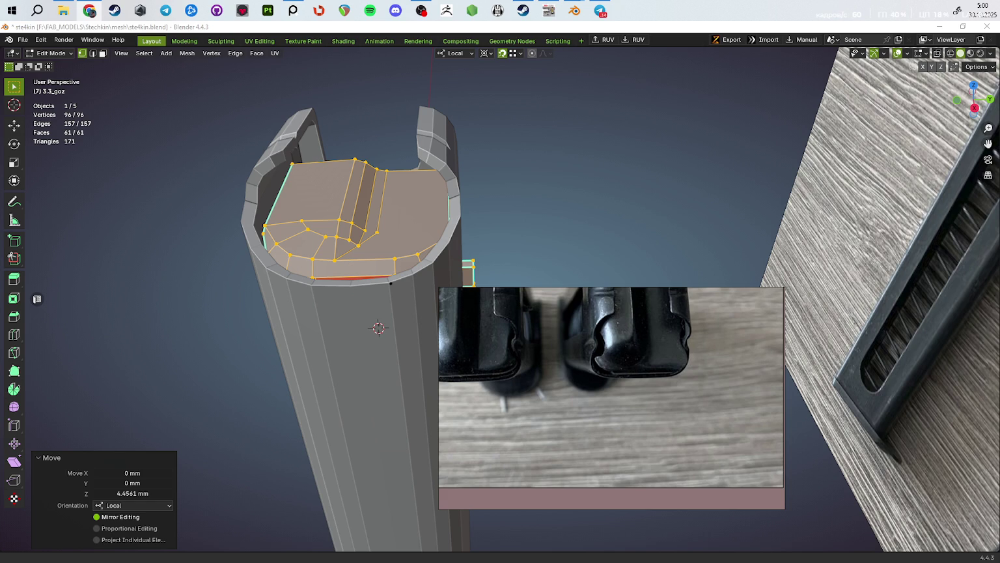
key("ctrl+s")
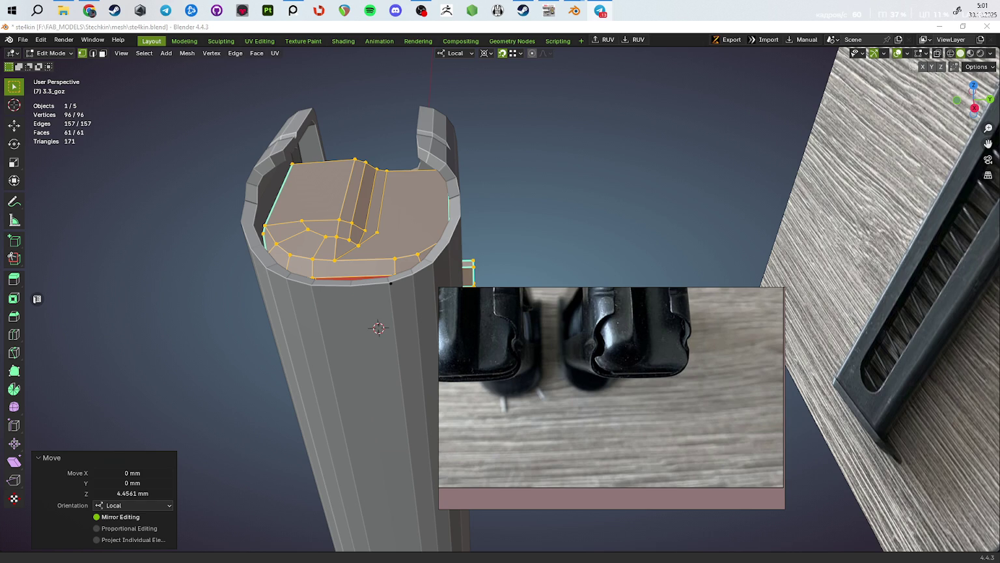
scroll(670, 395, "down", 3)
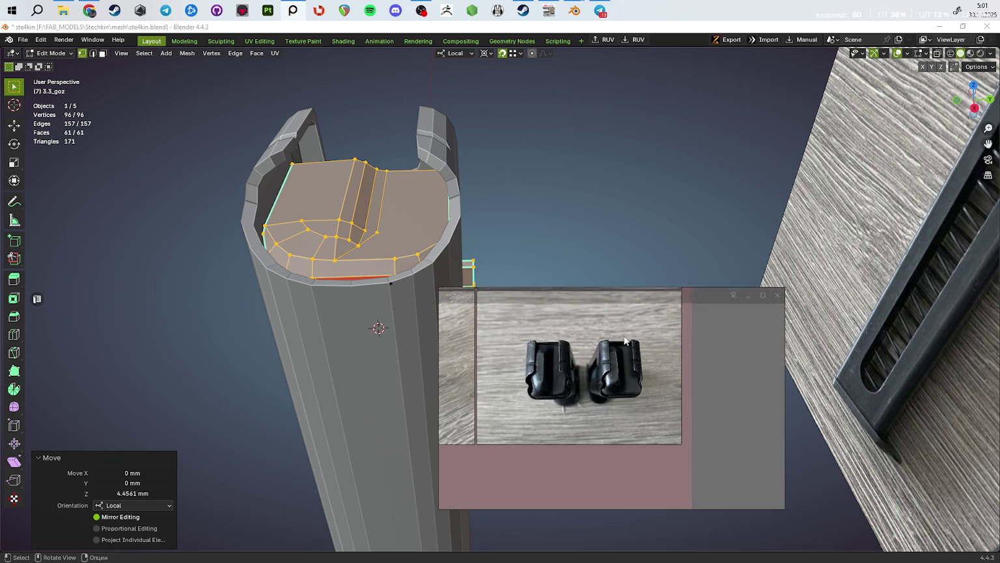
scroll(637, 376, "up", 5)
scroll(637, 376, "down", 4)
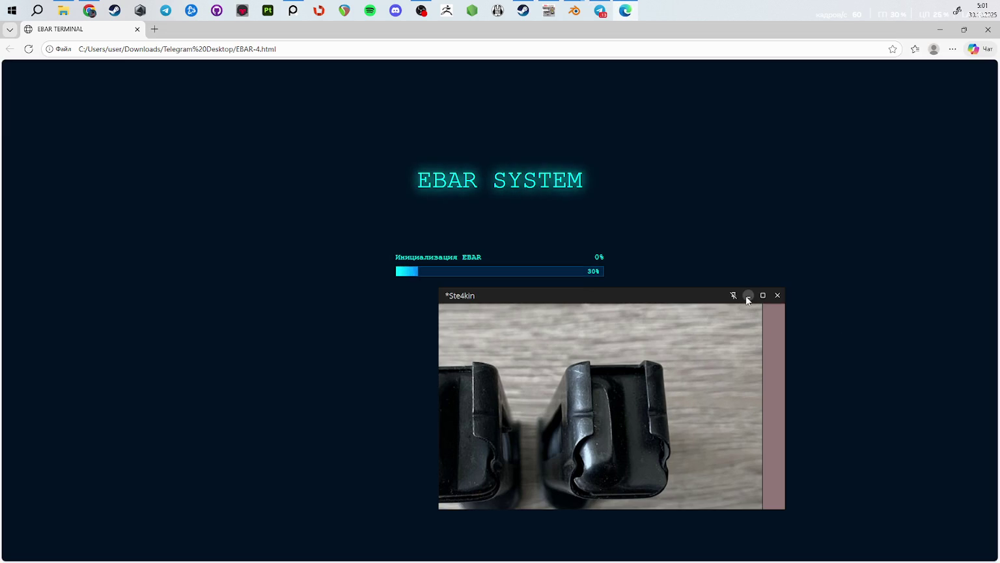
Step: Hide PureRef and browse the terminal's economy, bank, messages, ВПК and СССР sections
left_click(777, 292)
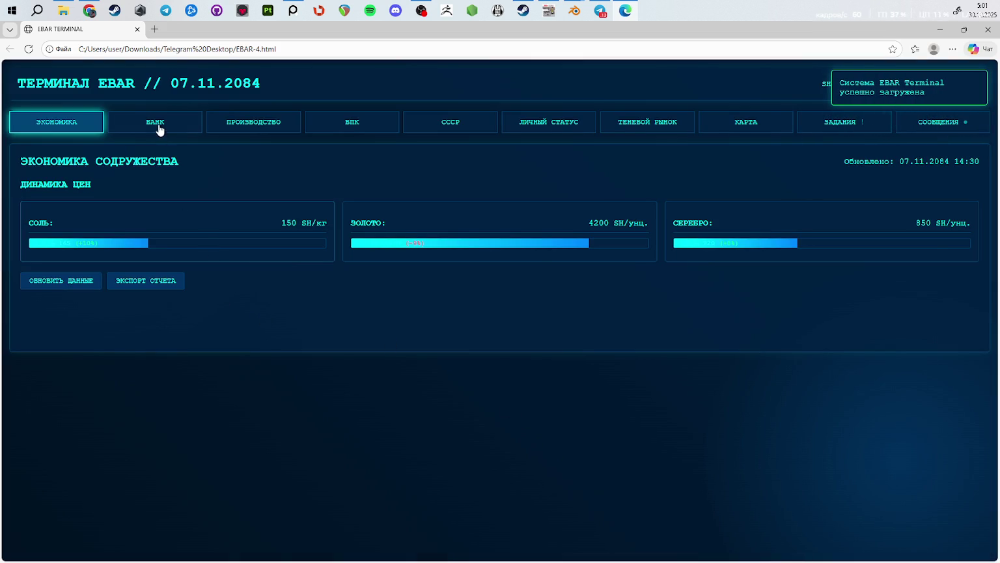
left_click(130, 128)
left_click(77, 125)
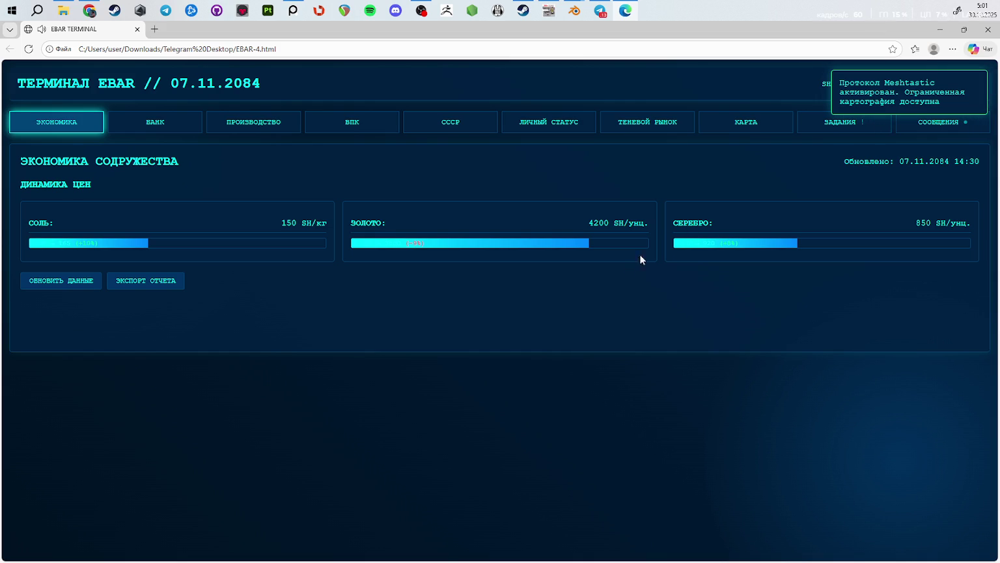
left_click(937, 127)
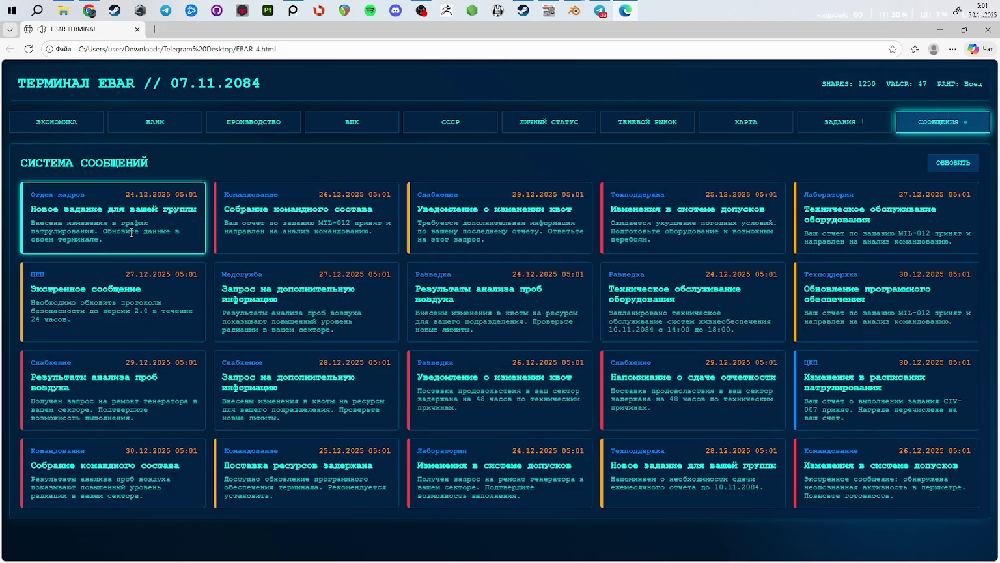
left_click(189, 124)
left_click(222, 130)
left_click(355, 128)
left_click(435, 123)
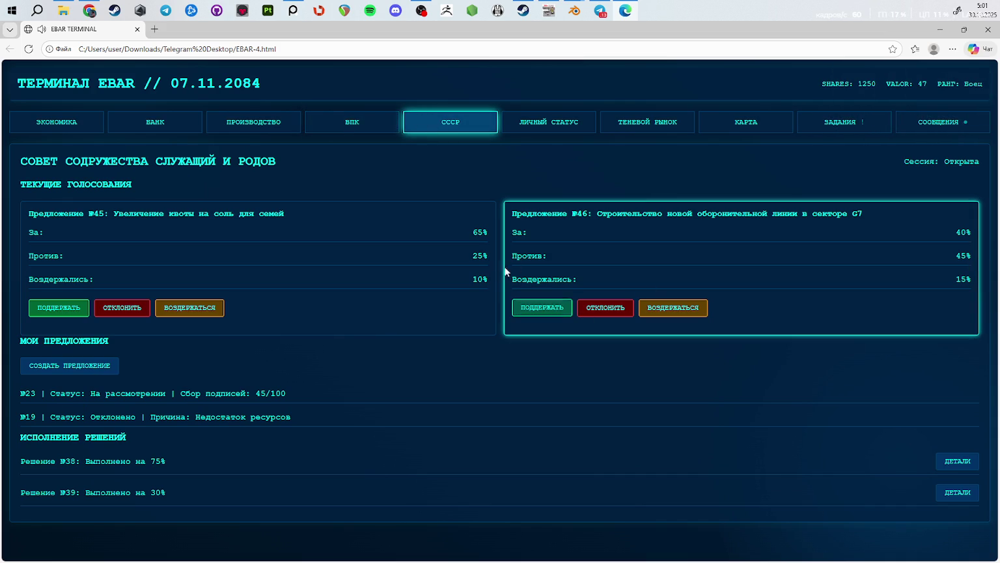
left_click(538, 130)
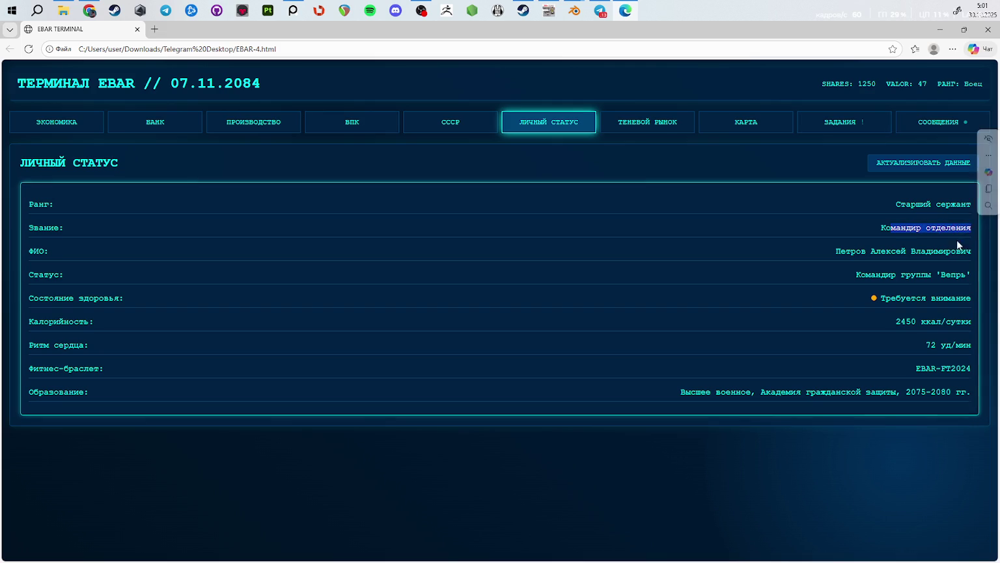
Step: View the personal status and shadow market pages, then revisit ВПК, production and bank
left_click_drag(971, 322, 902, 322)
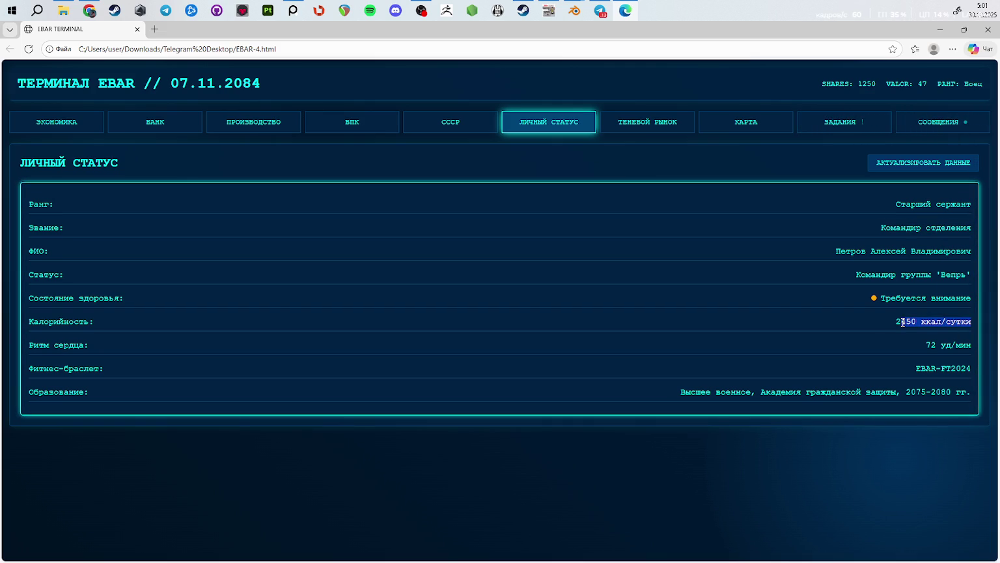
left_click(647, 122)
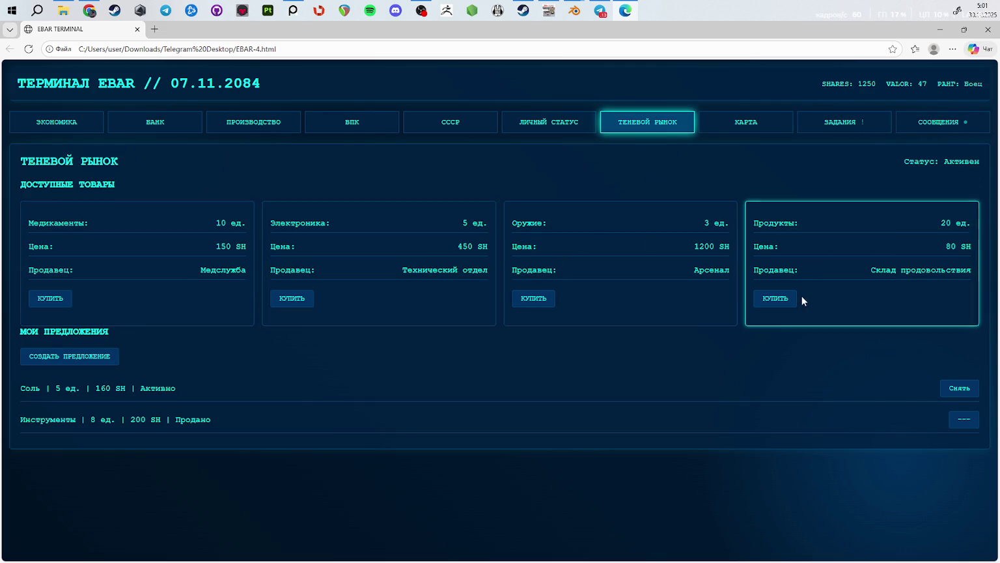
left_click(348, 121)
left_click(244, 124)
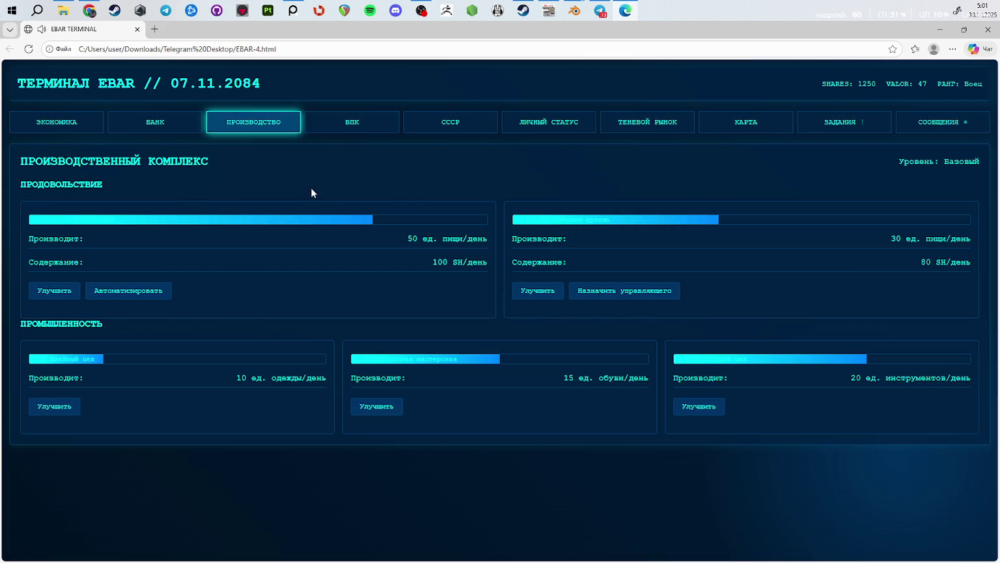
left_click(193, 123)
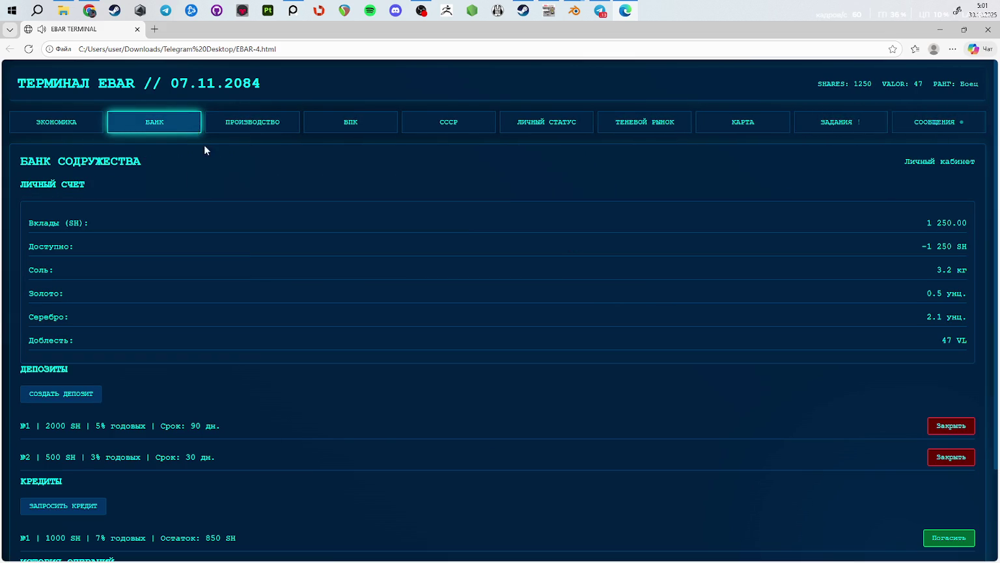
scroll(215, 272, "down", 3)
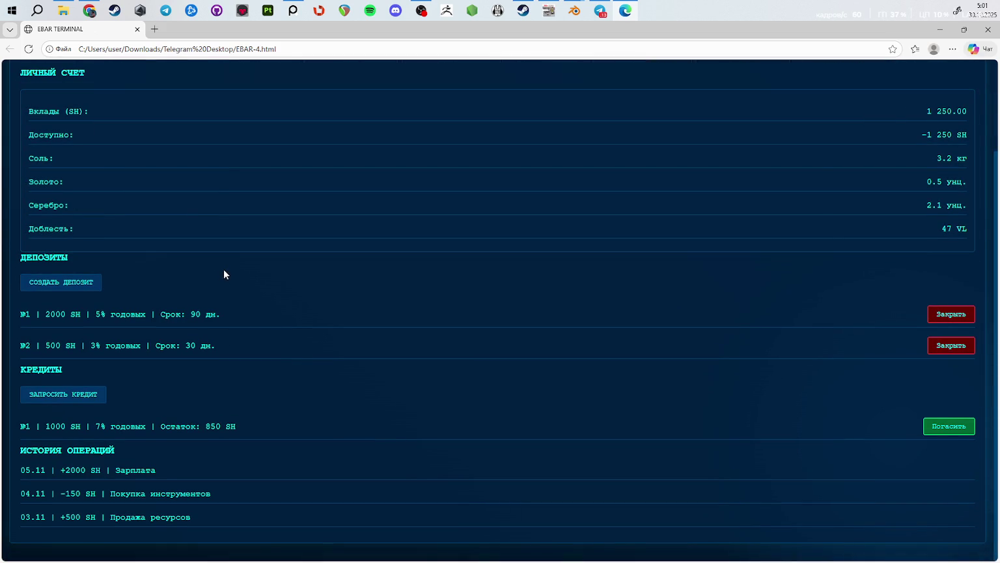
scroll(250, 259, "up", 3)
Step: Cycle from economy through ВПК, СССР and personal status to the ТЕНЕВОЙ РЫНОК Оружие item
left_click(64, 123)
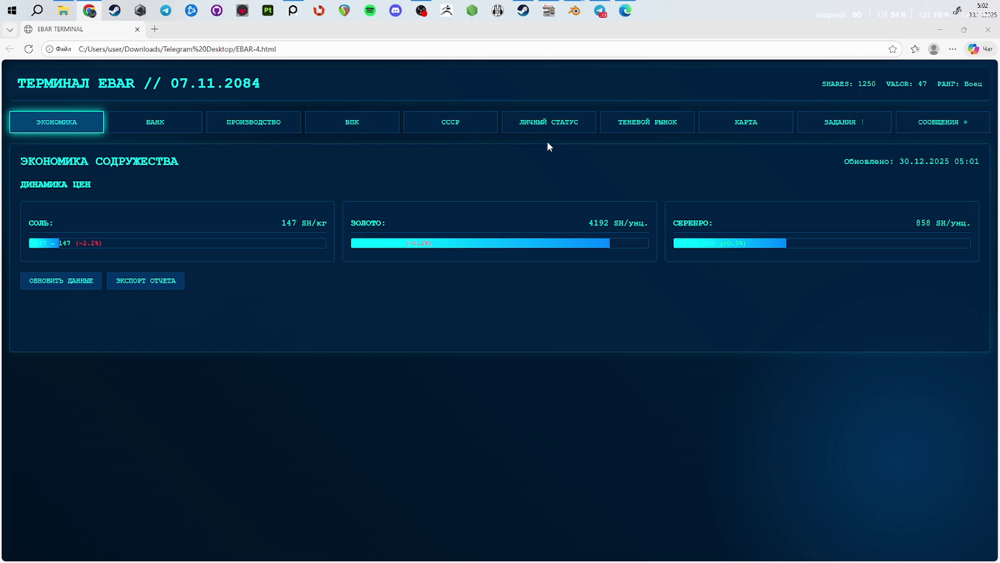
left_click(281, 124)
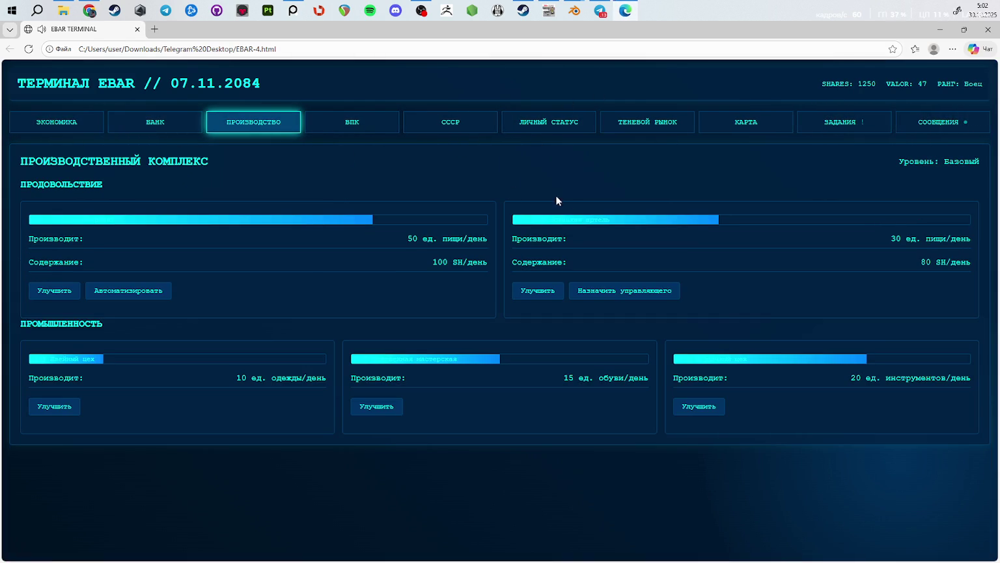
left_click(368, 122)
left_click(449, 127)
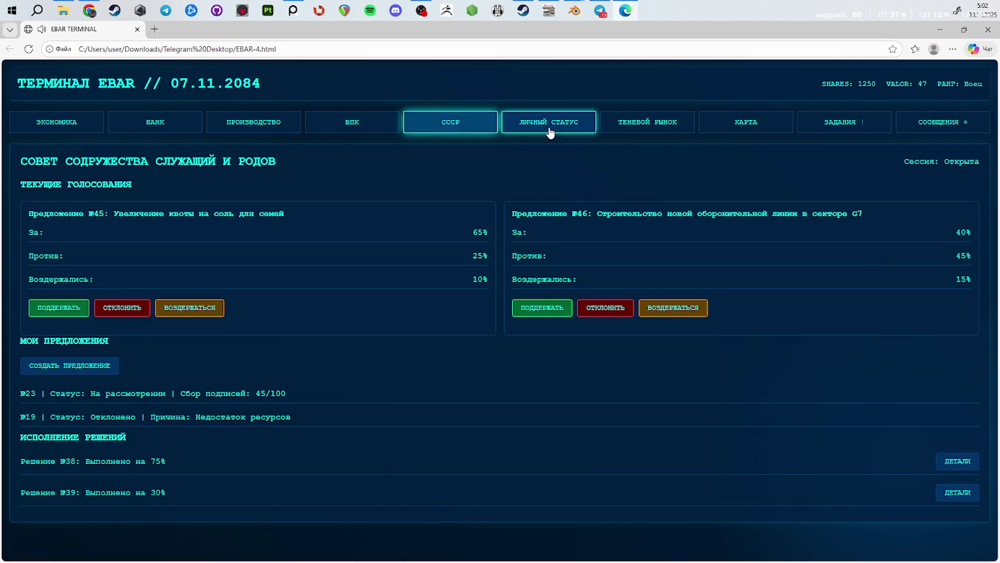
left_click(549, 131)
left_click(643, 126)
left_click_drag(525, 226, 676, 222)
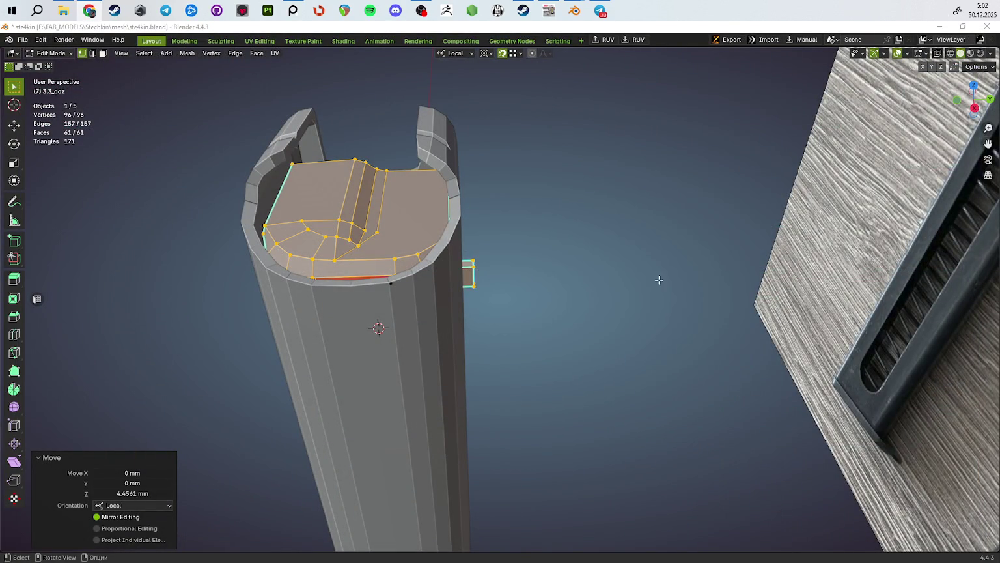
Step: Orbit around the follower top, toggle X-ray, and cancel a stray move so the mesh stays unchanged
middle_click_drag(659, 279, 641, 237)
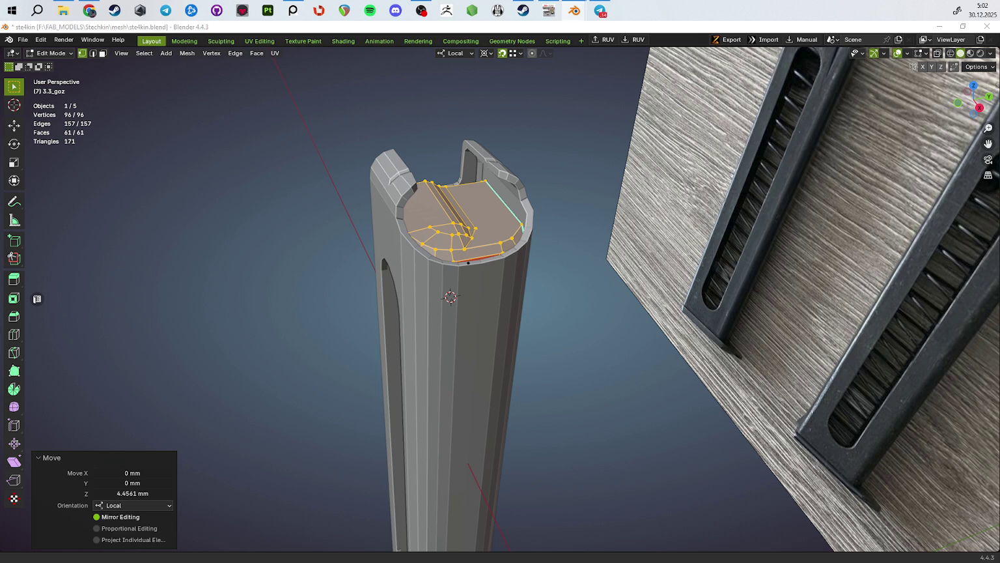
mouse_move(571, 306)
middle_mouse_down()
mouse_move(539, 352)
mouse_move(565, 300)
mouse_move(450, 297)
mouse_move(591, 339)
middle_mouse_up()
key("alt+z")
key("alt+z")
key("g")
key("z")
key("Escape")
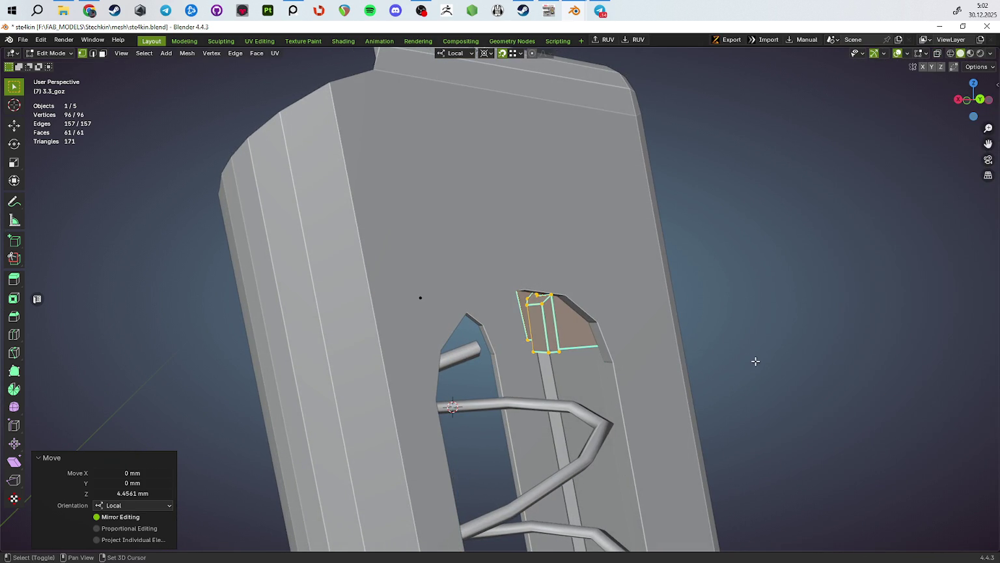
Step: Nudge the selected faces 0.157 mm up along Z, cancelling a second move
key("g")
key("z")
left_click(754, 347)
mouse_move(753, 346)
middle_mouse_down()
mouse_move(701, 288)
mouse_move(716, 264)
middle_mouse_up()
key("g")
key("z")
key("Escape")
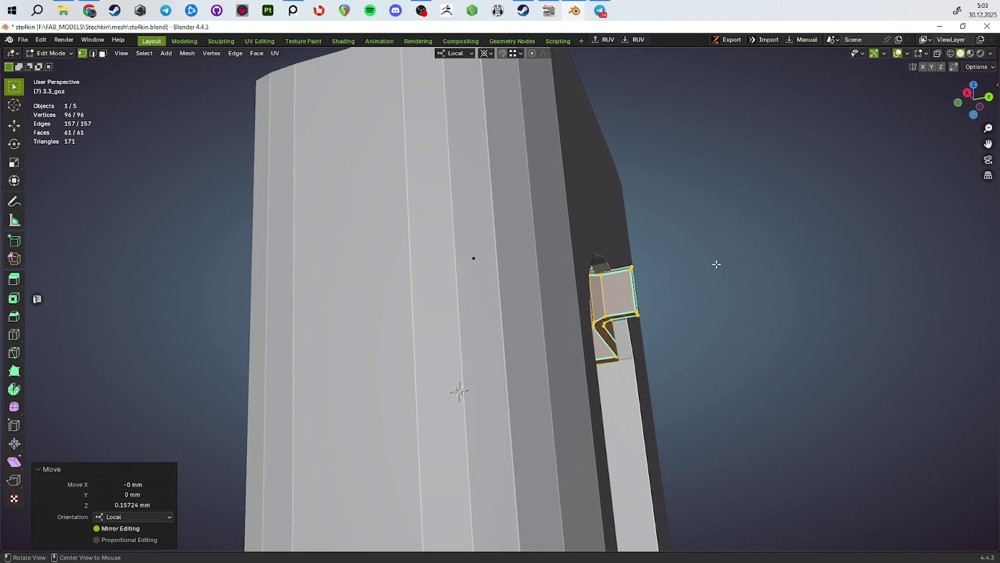
mouse_move(764, 297)
middle_mouse_down()
mouse_move(686, 317)
mouse_move(616, 312)
mouse_move(597, 359)
middle_mouse_up()
Step: Inspect the magazine opening in see-through view and move the reference photo board aside
key("alt+z")
scroll(596, 358, "down", 3)
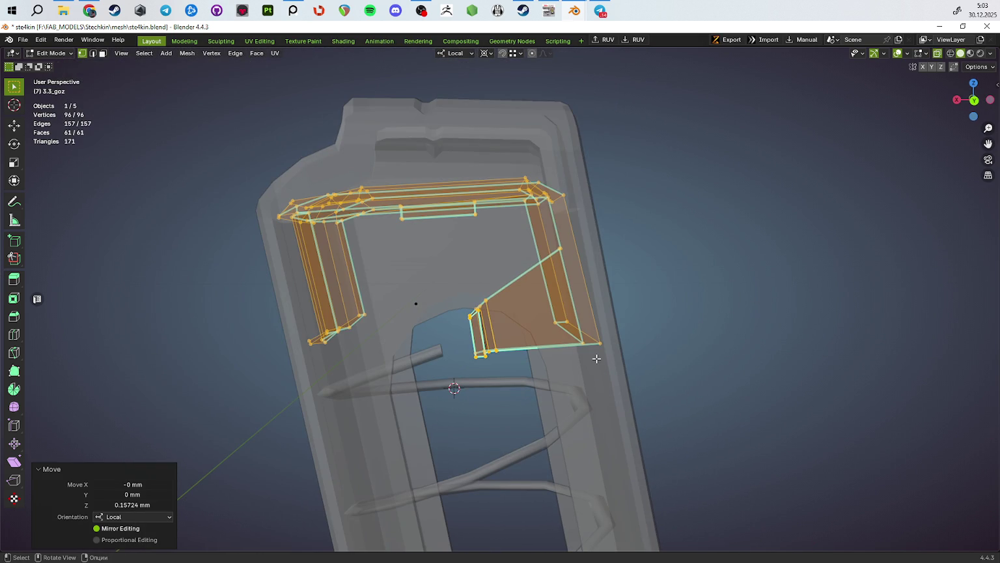
middle_click_drag(419, 360, 499, 267)
key("alt+z")
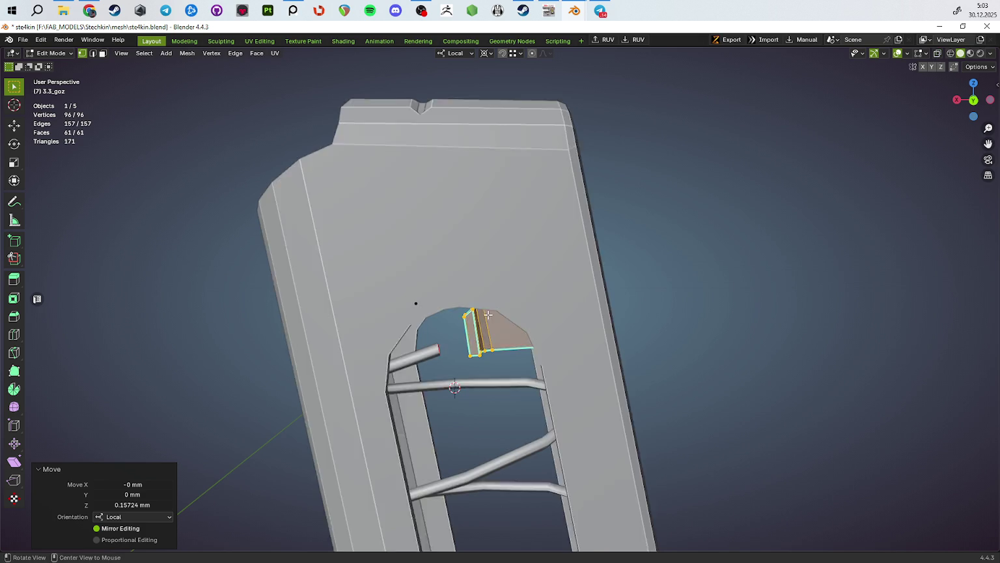
scroll(499, 267, "up", 1)
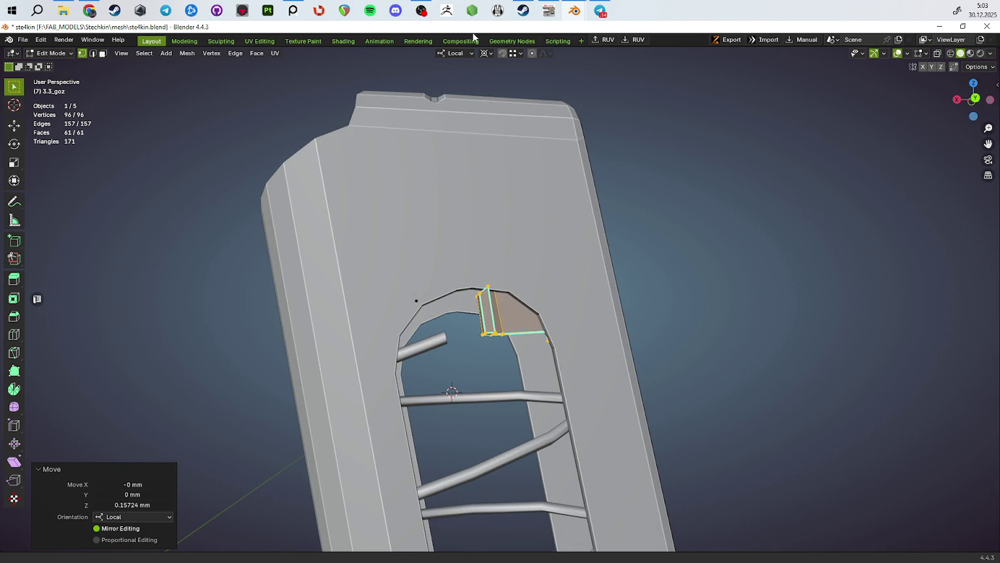
left_click(293, 10)
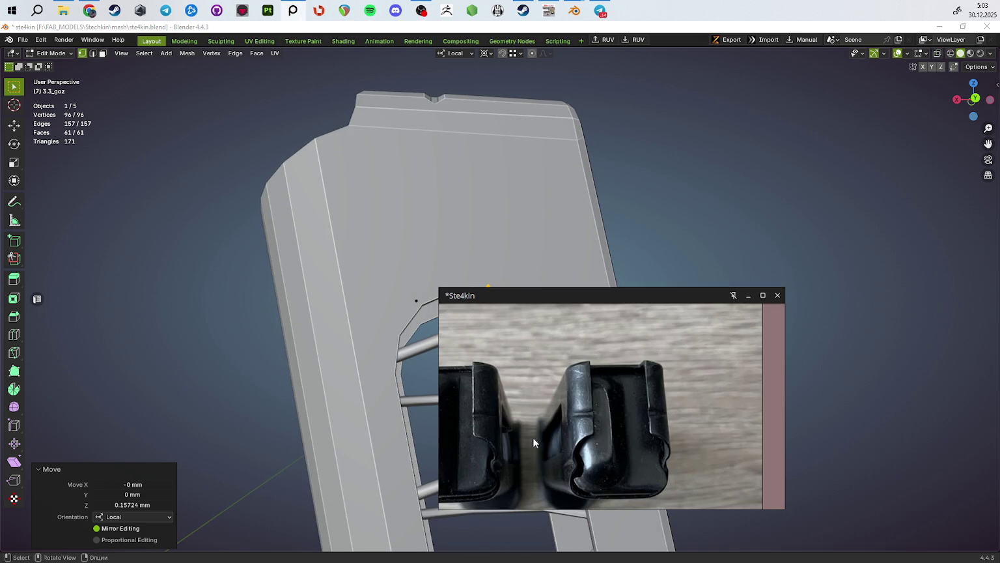
scroll(530, 436, "up", 2)
scroll(527, 436, "up", 2)
mouse_move(512, 430)
middle_mouse_down()
mouse_move(495, 397)
mouse_move(671, 384)
middle_mouse_up()
Step: Select the connected faces of the follower's small side tab
key("3")
left_click(691, 385)
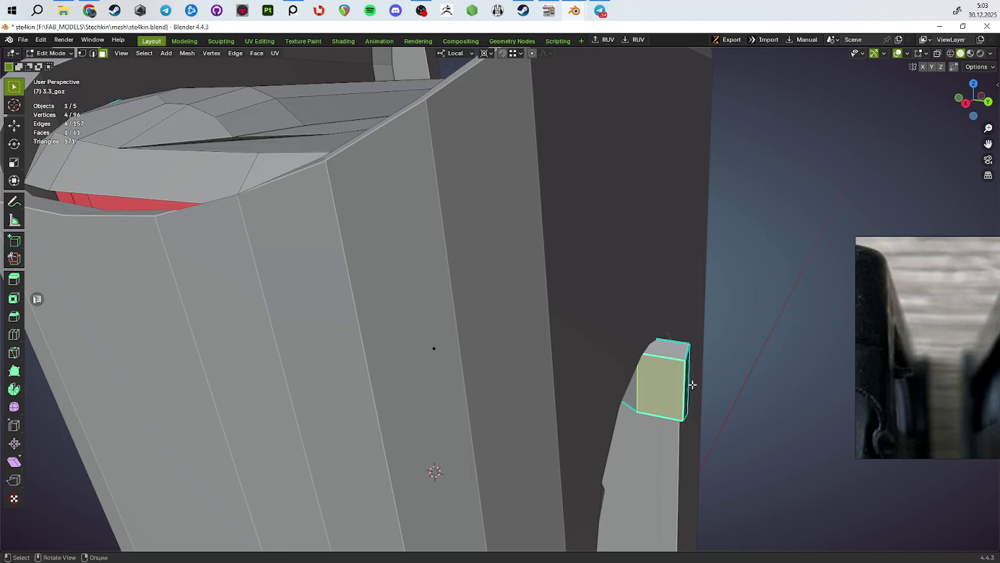
scroll(691, 384, "down", 3)
key("ctrl+l")
scroll(692, 384, "down", 5)
key("Tab")
mouse_move(692, 384)
middle_mouse_down()
mouse_move(640, 415)
mouse_move(554, 367)
mouse_move(521, 366)
middle_mouse_up()
key("Tab")
key("alt+z")
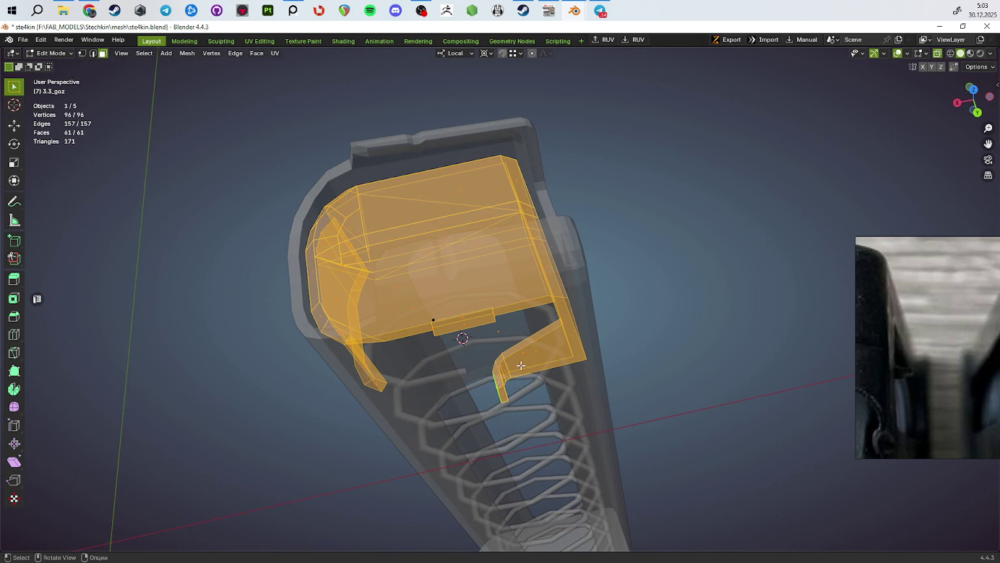
Step: Reselect the whole small tab piece and view it head-on, cancelling a first move attempt
left_click(520, 338)
key("ctrl+l")
key("alt+z")
middle_click_drag(520, 338, 706, 368)
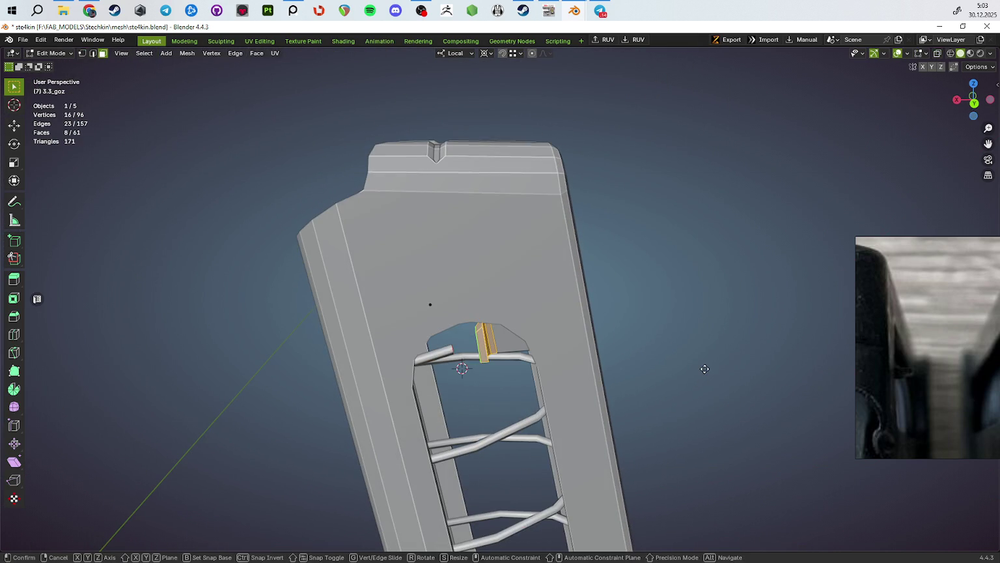
key("g")
key("y")
key("y")
key("x")
key("Escape")
Step: Switch transform orientation to Global and shift the tab 1.1356 mm along global X
left_click(456, 53)
left_click(420, 80)
key("g")
key("x")
left_click(672, 282)
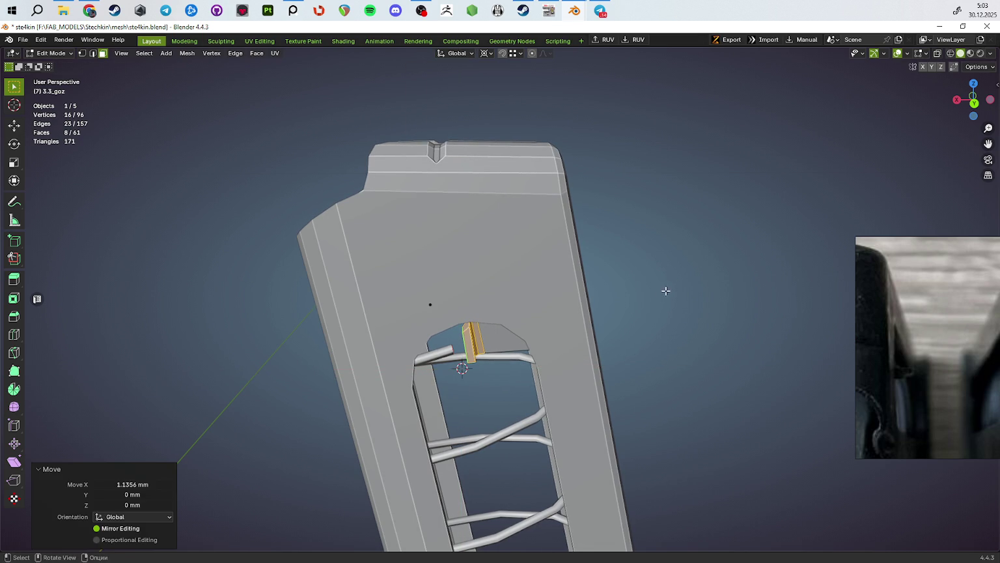
Step: Check the shifted tab, leaving and re-entering edit mode with see-through view on
key("alt+z")
mouse_move(656, 295)
middle_mouse_down()
mouse_move(674, 306)
mouse_move(624, 329)
mouse_move(706, 360)
mouse_move(668, 367)
mouse_move(643, 332)
mouse_move(599, 330)
mouse_move(665, 311)
mouse_move(654, 299)
middle_mouse_up()
key("Tab")
key("alt+z")
key("Tab")
key("alt+z")
Step: Box-select the follower's top vertices and raise them 1.5924 mm along Z
left_click_drag(593, 212, 417, 265)
key("alt+z")
mouse_move(416, 265)
middle_mouse_down()
mouse_move(614, 268)
mouse_move(651, 280)
mouse_move(686, 264)
mouse_move(609, 281)
mouse_move(614, 259)
mouse_move(640, 252)
middle_mouse_up()
key("g")
key("z")
left_click(665, 282)
Step: Select the entire follower mesh and begin rotating it about the Y axis
key("a")
scroll(609, 281, "up", 3)
key("s")
key("x")
key("y")
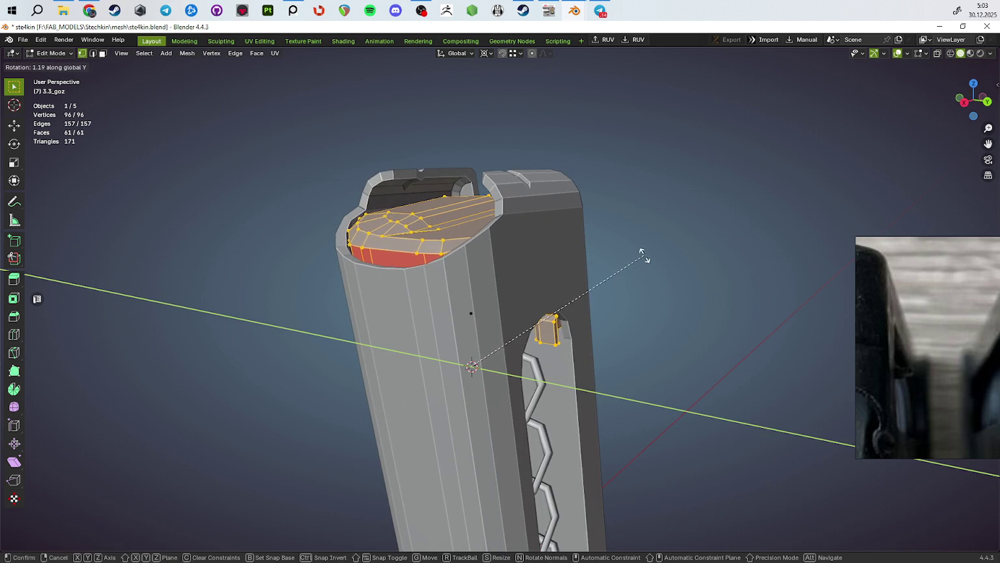
Step: Tilt the whole follower about the Y axis, settling at -1.9°
left_click(613, 279)
middle_click_drag(616, 279, 693, 277)
scroll(631, 283, "up", 2)
scroll(629, 277, "up", 2)
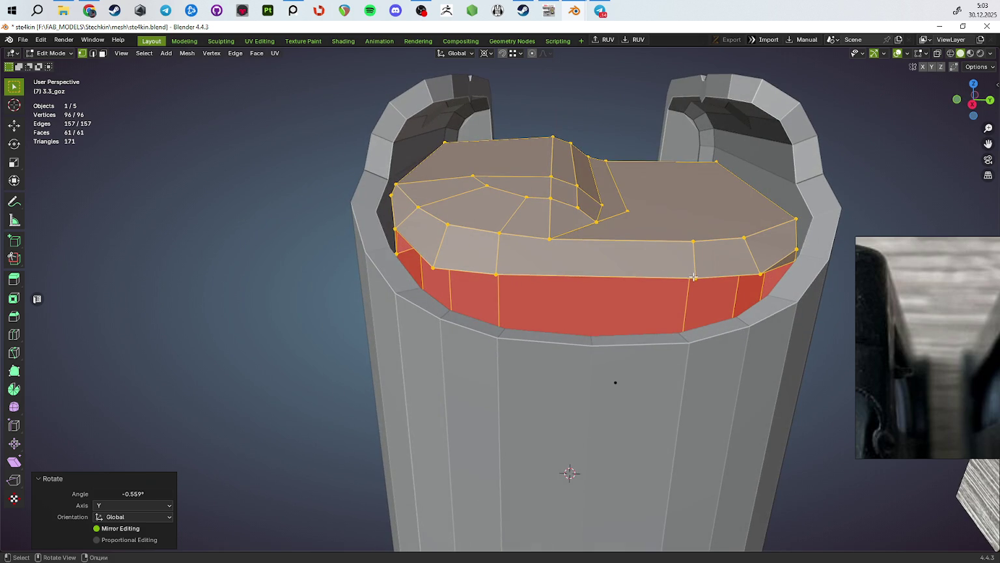
key("r")
key("y")
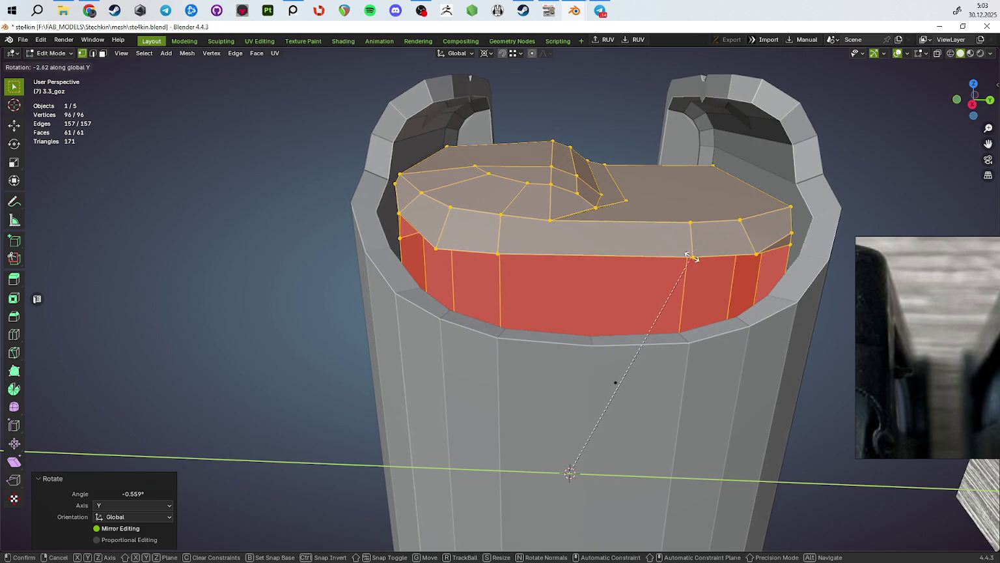
left_click(697, 254)
mouse_move(697, 254)
middle_mouse_down()
mouse_move(634, 274)
mouse_move(575, 262)
mouse_move(569, 248)
middle_mouse_up()
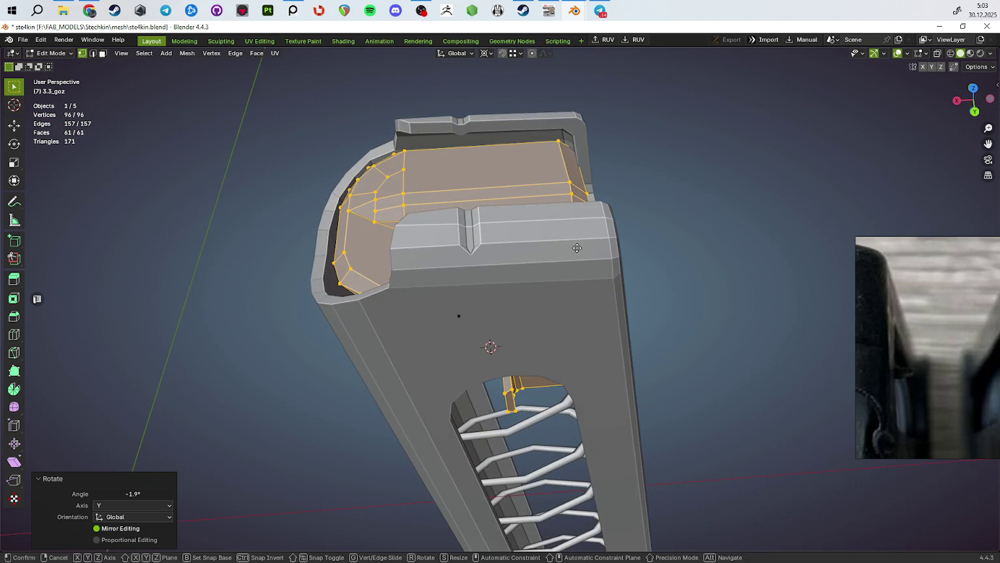
Step: Shift the follower 0.53381 mm along X and inspect its top from several angles
key("g")
key("y")
key("x")
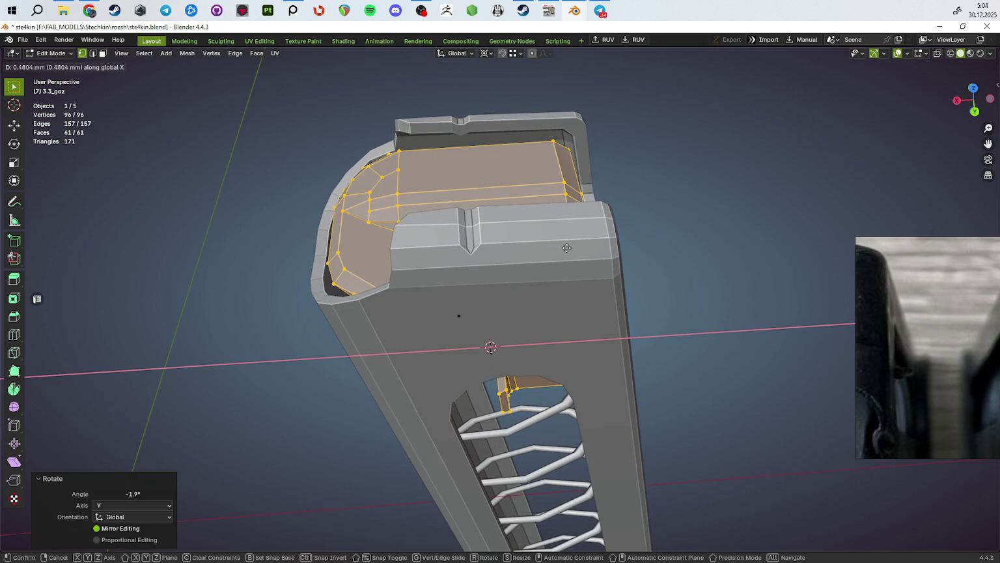
left_click(571, 248)
mouse_move(571, 248)
middle_mouse_down()
mouse_move(626, 247)
mouse_move(635, 267)
middle_mouse_up()
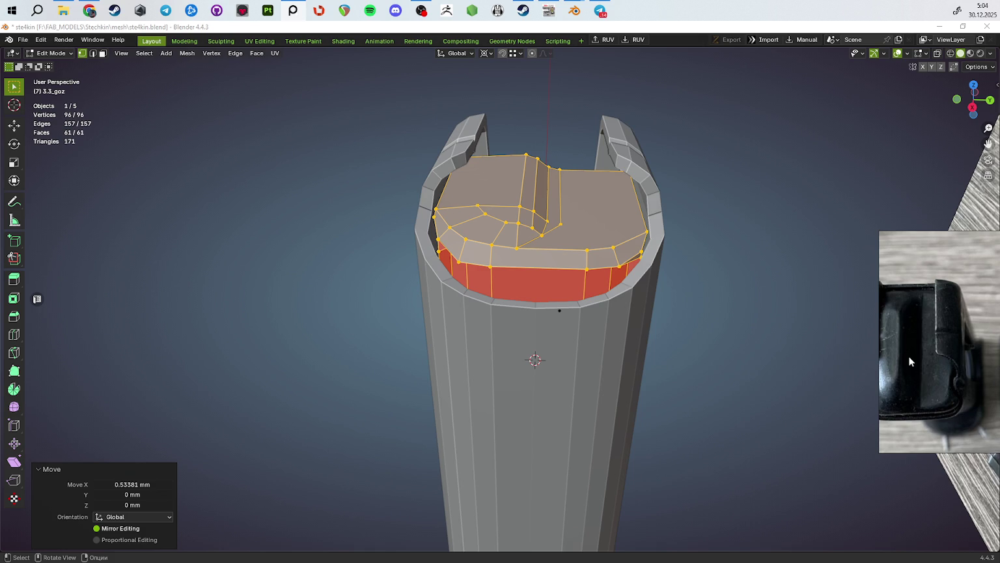
middle_click_drag(568, 311, 570, 323)
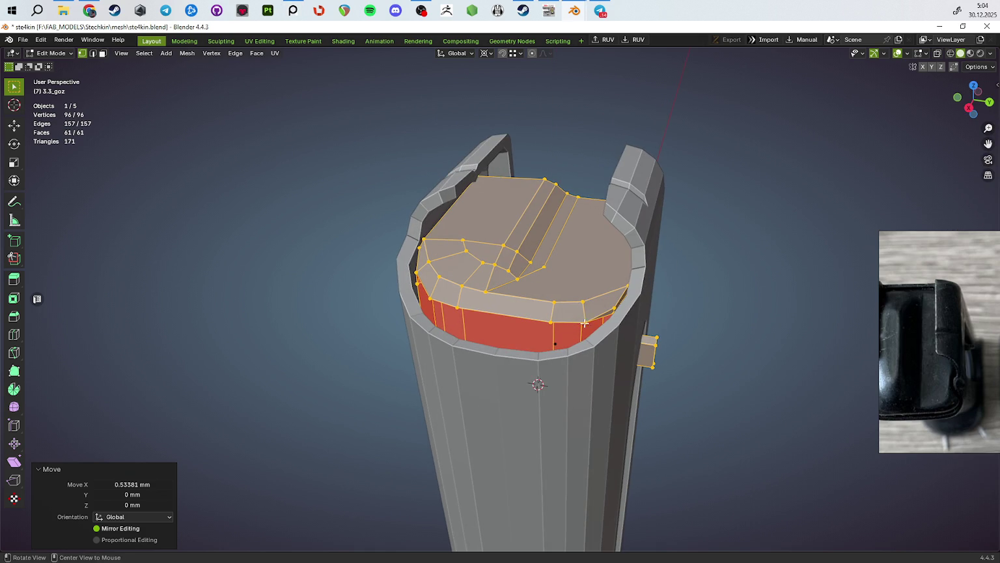
middle_click_drag(887, 372, 918, 376)
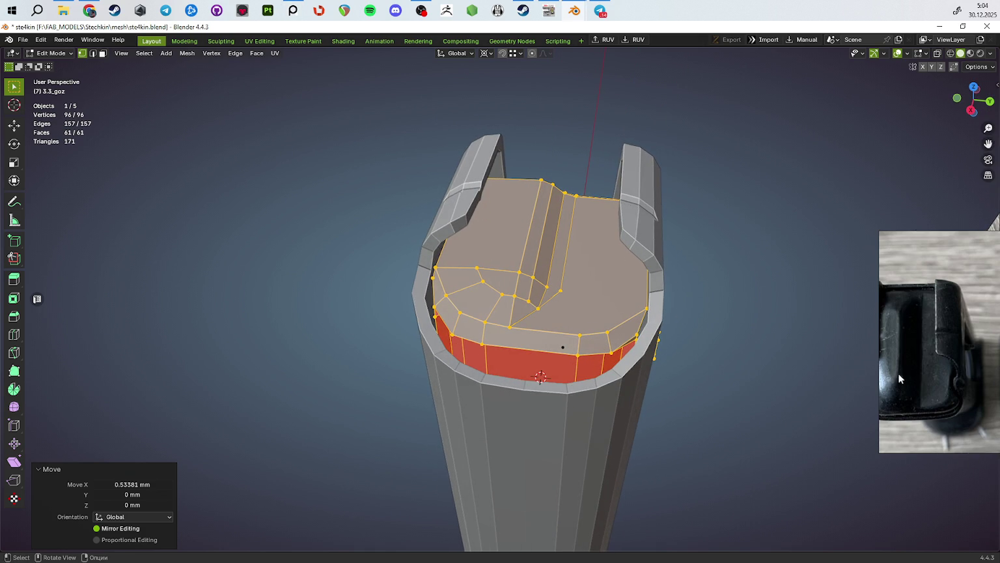
mouse_move(573, 316)
middle_mouse_down()
mouse_move(582, 324)
mouse_move(529, 283)
mouse_move(541, 276)
mouse_move(532, 286)
mouse_move(571, 304)
middle_mouse_up()
Step: Select a top edge of the follower, then a face on its top
key("2")
left_click(525, 205)
key("3")
left_click(523, 298)
Step: Select the long left face strips that form the follower's ridge
key("1")
key("2")
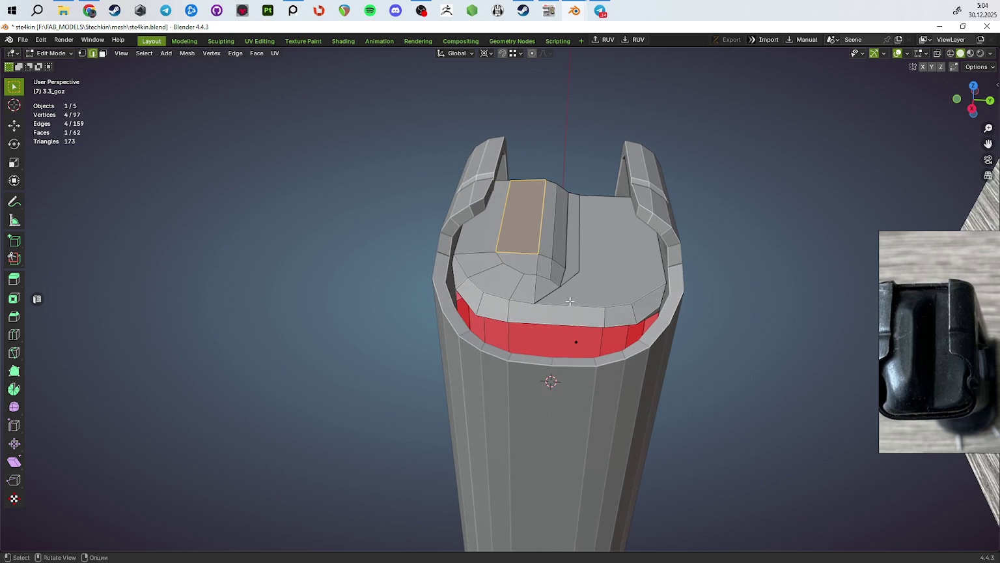
middle_click_drag(581, 256, 525, 263)
key("3")
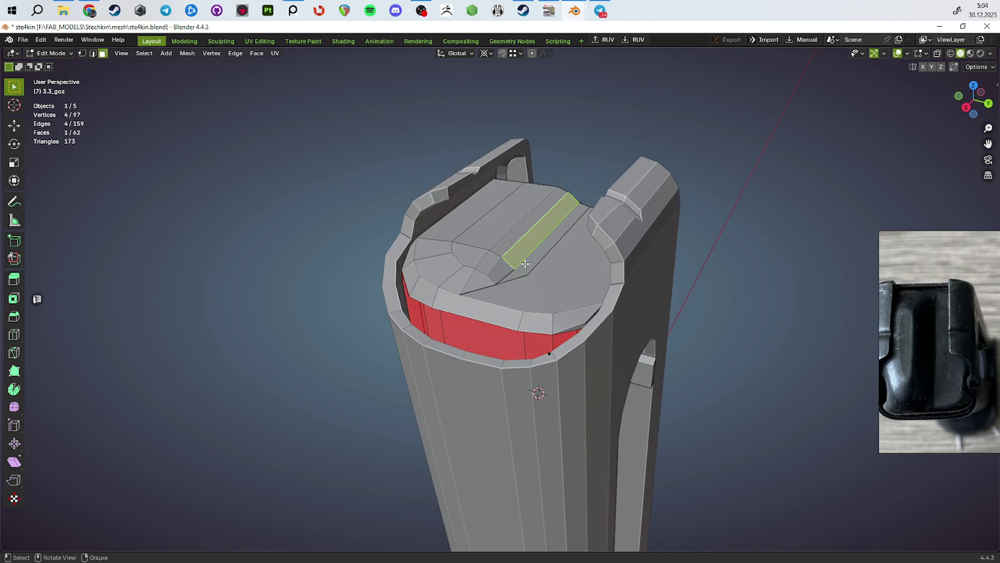
left_click(458, 236, "shift")
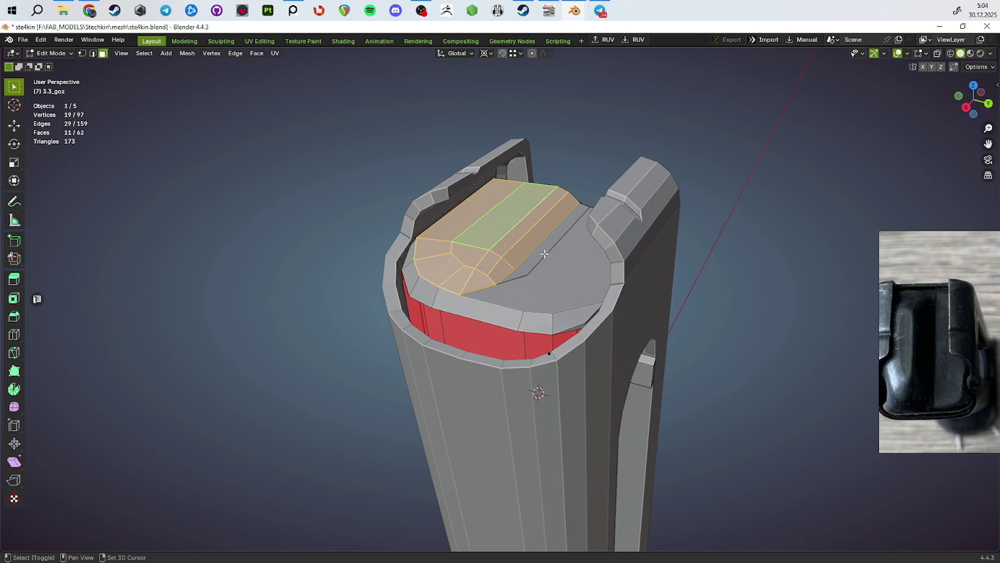
left_click(544, 254, "shift")
middle_click_drag(544, 254, 605, 261)
key("g")
key("z")
left_click(628, 258)
left_click(562, 251, "shift")
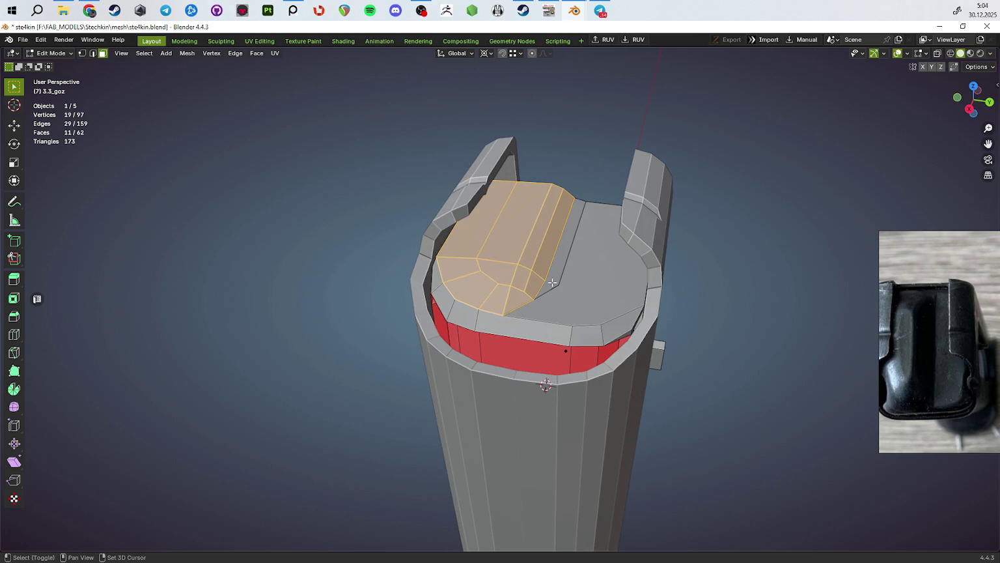
Step: Raise the left ridge faces 1.3 mm straight up along Z
key("g")
key("z")
key("Escape")
mouse_move(601, 250)
middle_mouse_down()
mouse_move(628, 290)
mouse_move(597, 308)
middle_mouse_up()
key("g")
key("z")
left_click(628, 291)
Step: Split a top edge with a new vertex and shift it 1.06 mm along X
key("2")
left_click(474, 291)
middle_click_drag(474, 291, 562, 349)
key("g")
key("y")
key("Escape")
key("1")
left_click(497, 336)
key("g")
key("y")
key("x")
left_click(549, 389)
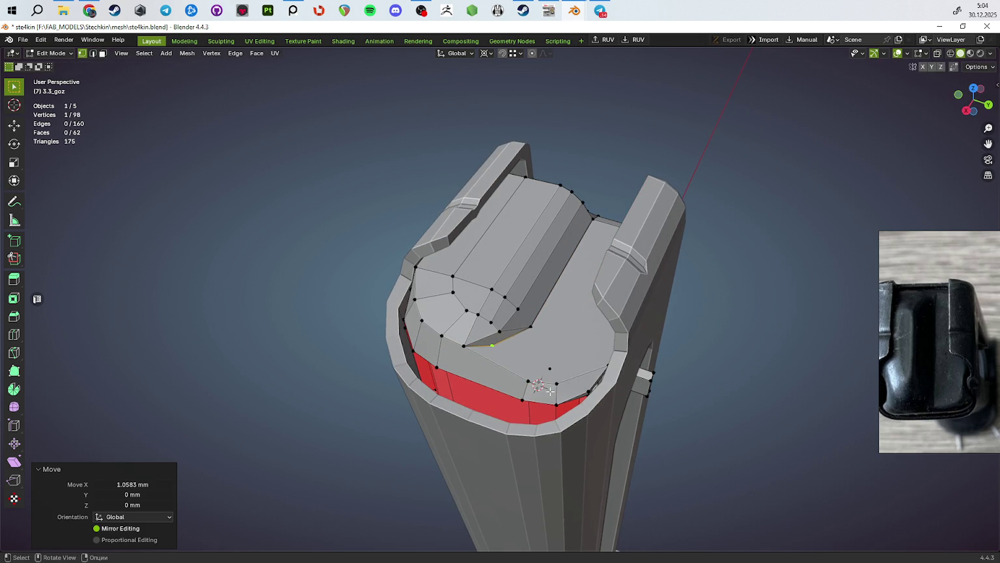
key("g")
key("y")
Step: Join two top vertices with a new edge, then undo those changes
left_click(561, 396)
mouse_move(560, 396)
middle_mouse_down()
mouse_move(501, 365)
mouse_move(511, 352)
mouse_move(497, 326)
middle_mouse_up()
key("f")
middle_click_drag(509, 361, 529, 339)
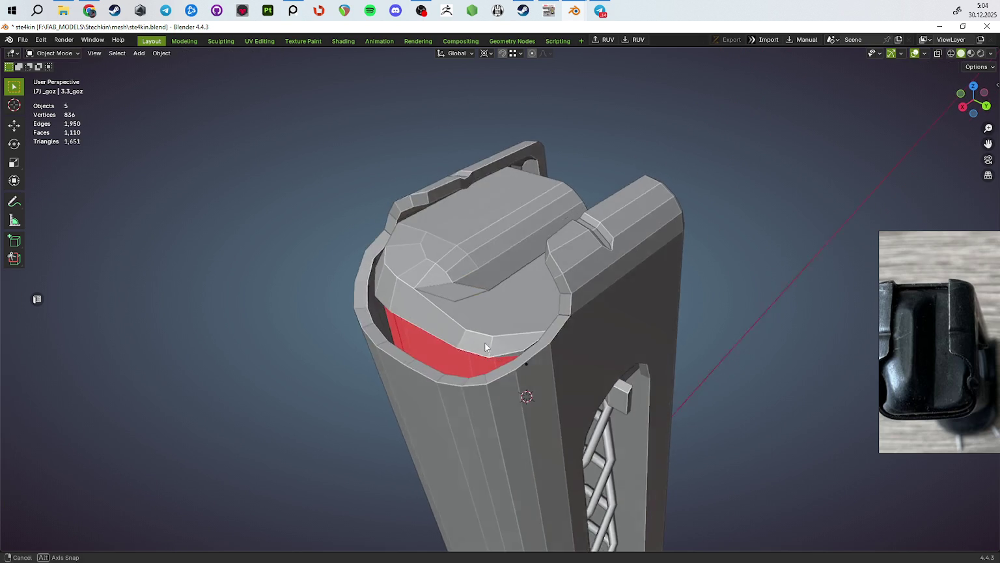
key("ctrl+z")
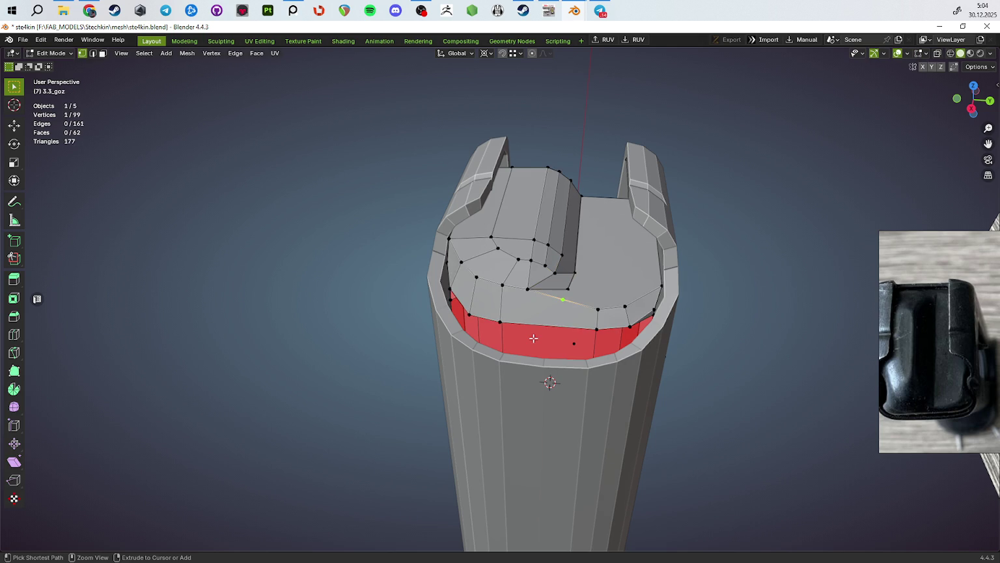
key("ctrl+z")
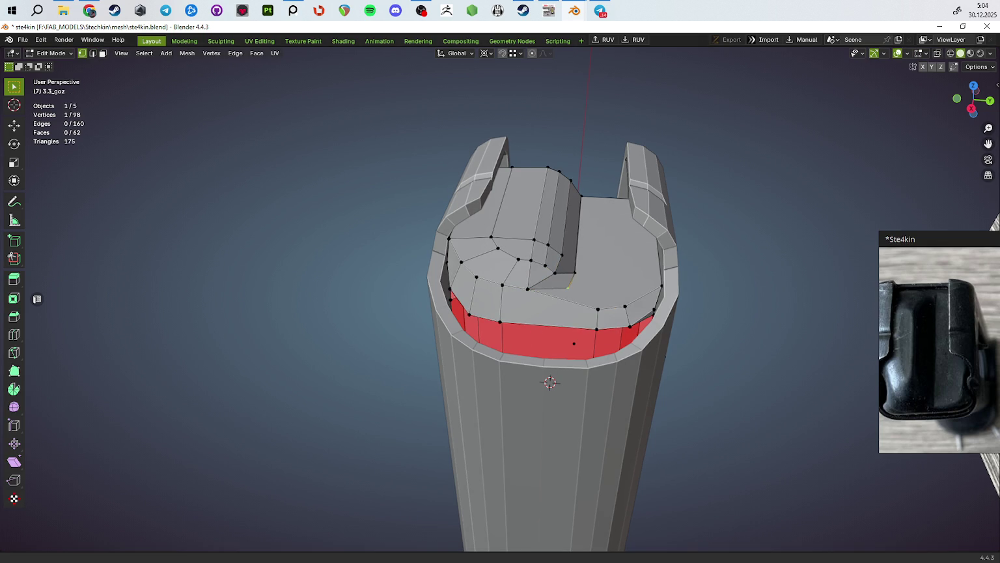
key("ctrl+z")
Step: Slide the middle edge along the top and shift it 0.7 mm in Y
middle_click_drag(560, 364, 584, 218)
left_click(549, 312)
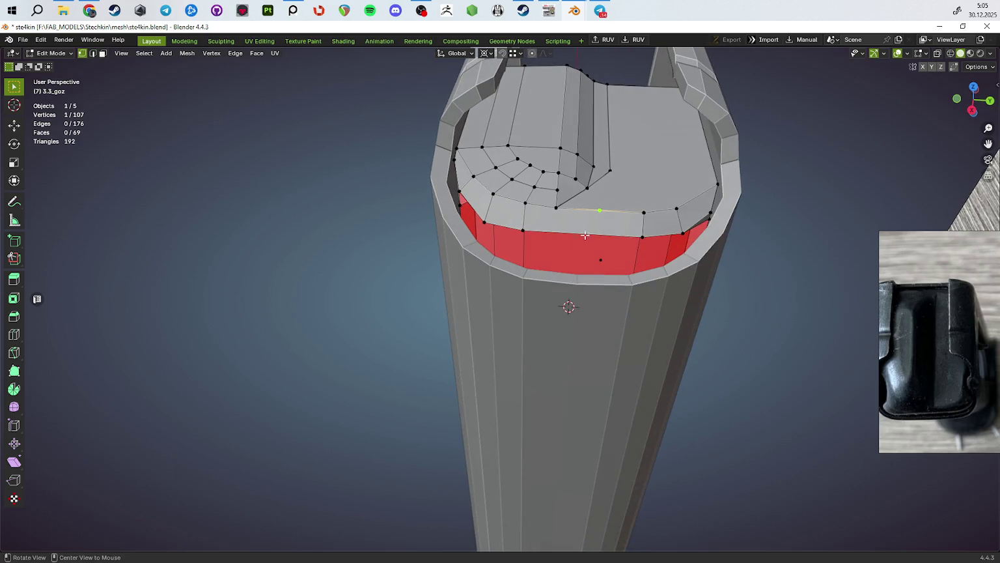
key("g")
key("g")
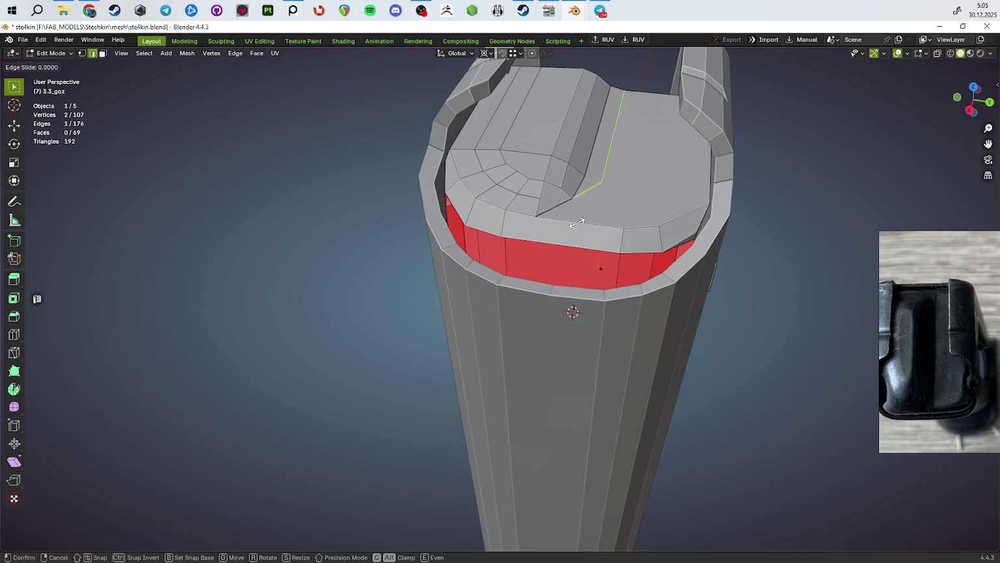
left_click(576, 222)
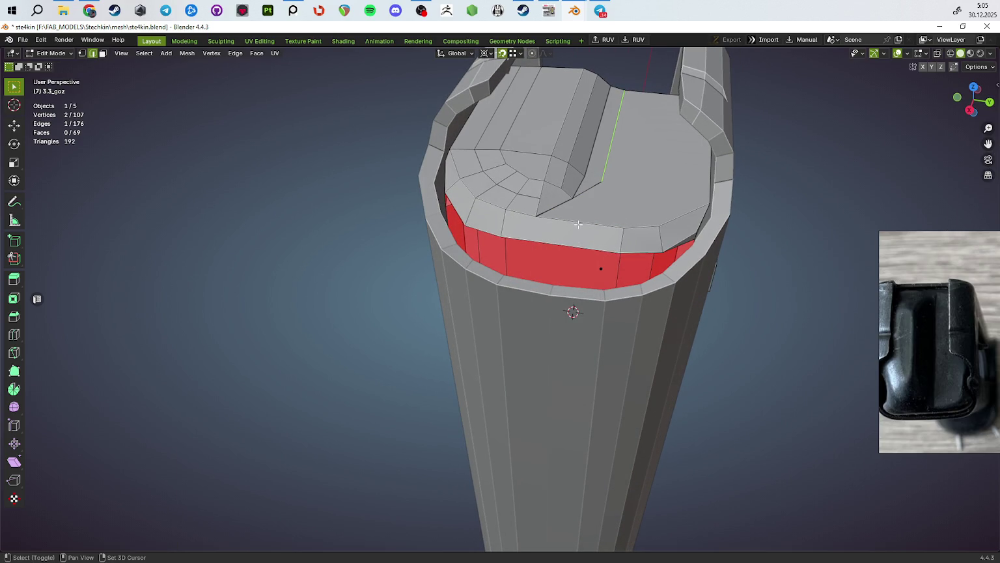
key("g")
key("g")
left_click(579, 223)
mouse_move(578, 223)
middle_mouse_down()
mouse_move(596, 156)
mouse_move(583, 250)
middle_mouse_up()
key("g")
key("x")
key("y")
left_click(599, 145)
Step: Merge overlapping vertices across the whole mesh with Merge by Distance
scroll(583, 249, "up", 2)
key("1")
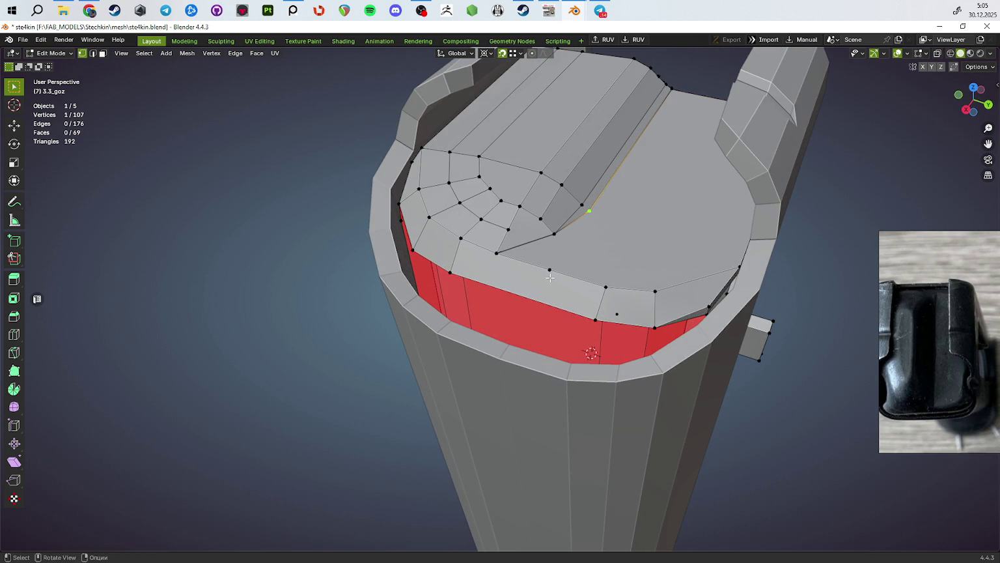
key("j")
key("a")
key("m")
left_click(678, 368)
Step: Delete the stray edge on the follower top using the see-through view
key("alt+z")
key("2")
left_click(545, 225)
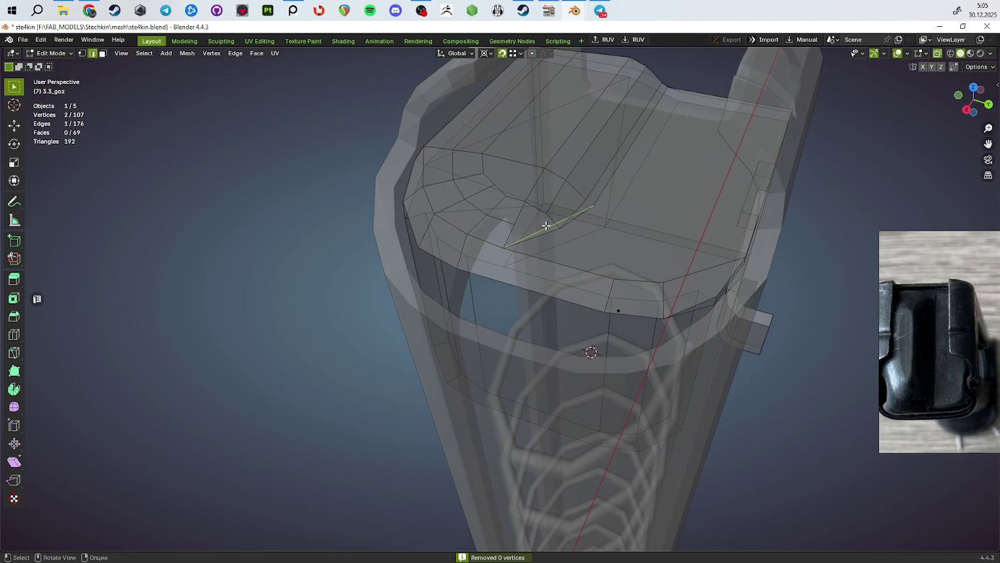
key("x")
left_click(590, 272)
key("alt+z")
Step: Cap the open right side of the top with a single new face
key("1")
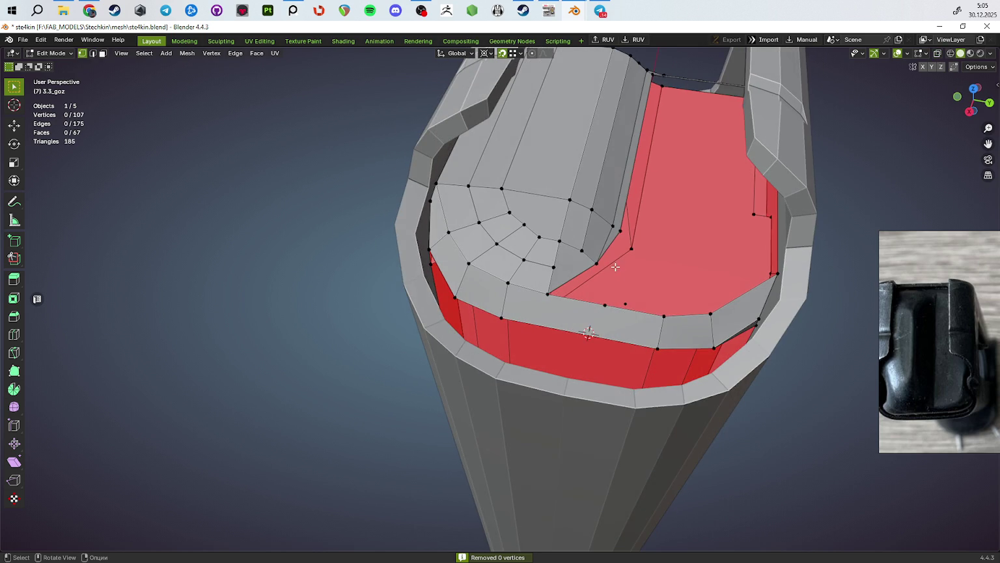
key("j")
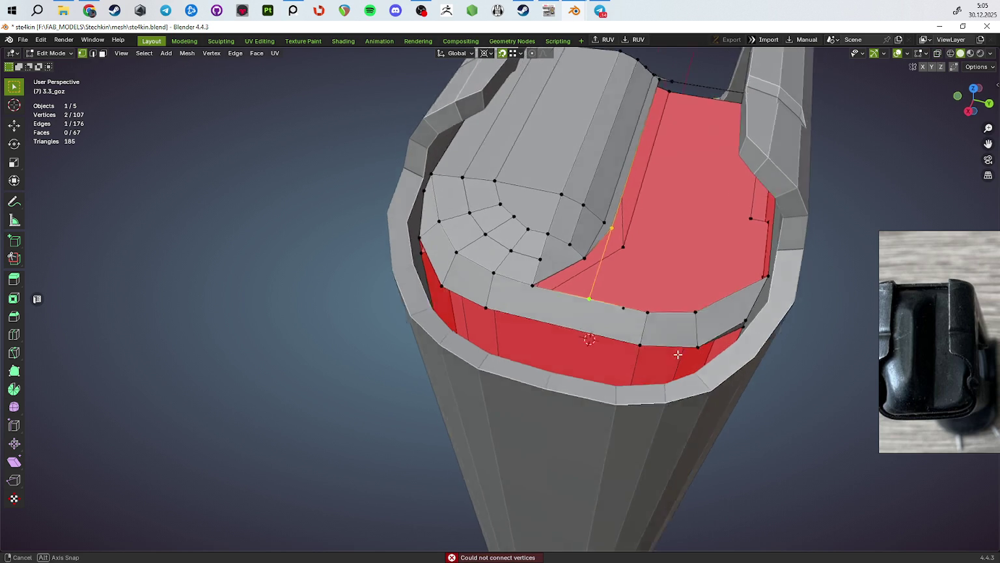
scroll(606, 302, "up", 5)
key("2")
key("f")
scroll(555, 318, "down", 5)
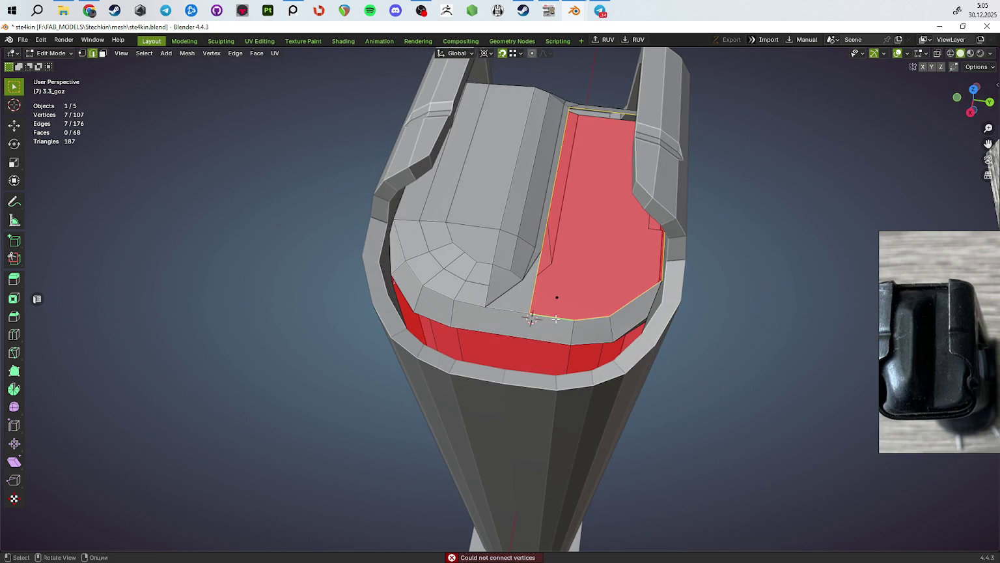
key("f")
middle_click_drag(555, 318, 572, 298)
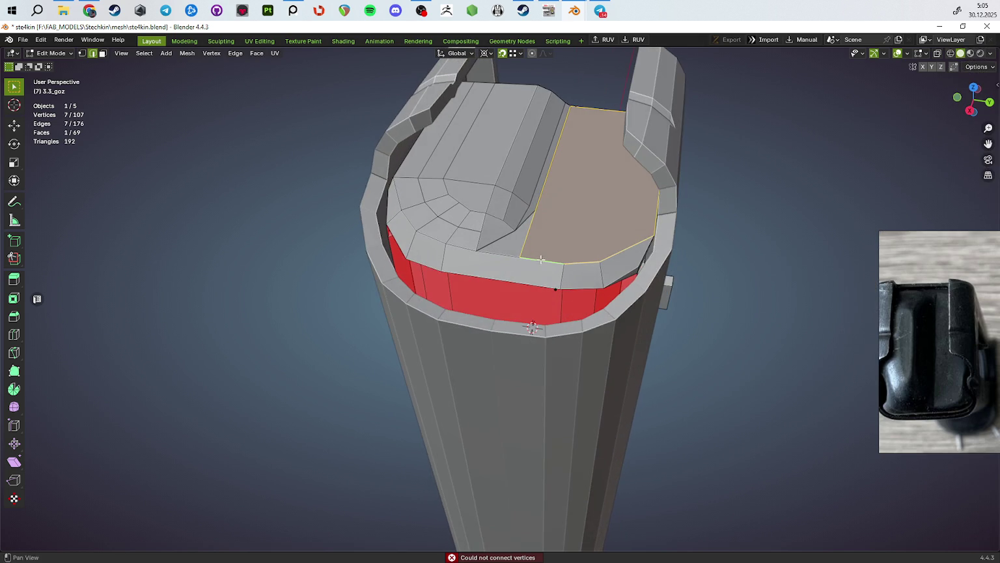
scroll(541, 259, "up", 2)
key("1")
mouse_move(541, 260)
middle_mouse_down()
mouse_move(534, 337)
mouse_move(468, 322)
middle_mouse_up()
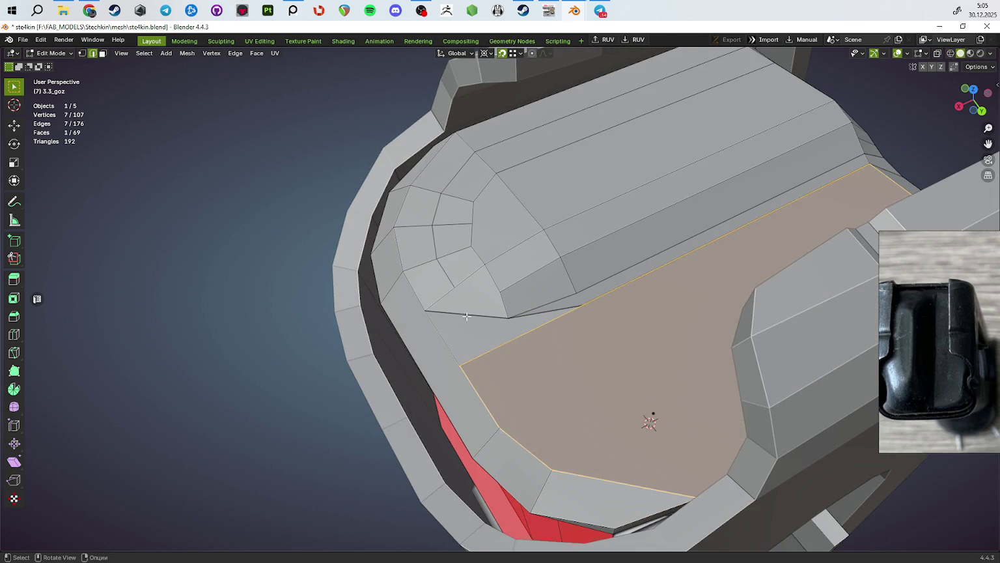
Step: Undo the face fill, slide a middle vertex and connect it to its neighbour
key("ctrl+z")
key("1")
mouse_move(466, 316)
middle_mouse_down()
mouse_move(510, 335)
mouse_move(491, 301)
middle_mouse_up()
key("ctrl+z")
key("ctrl+z")
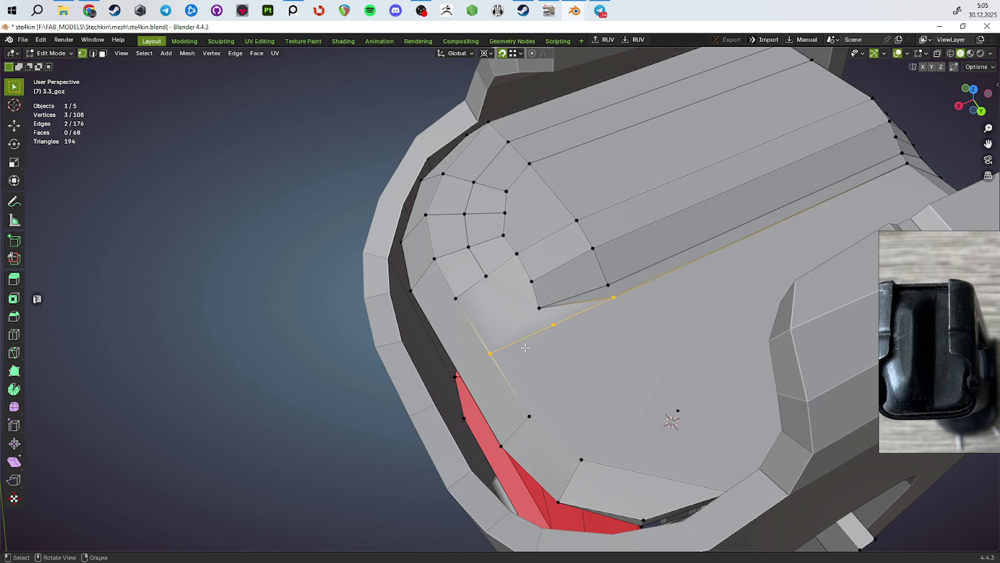
left_click(552, 324)
key("g")
key("g")
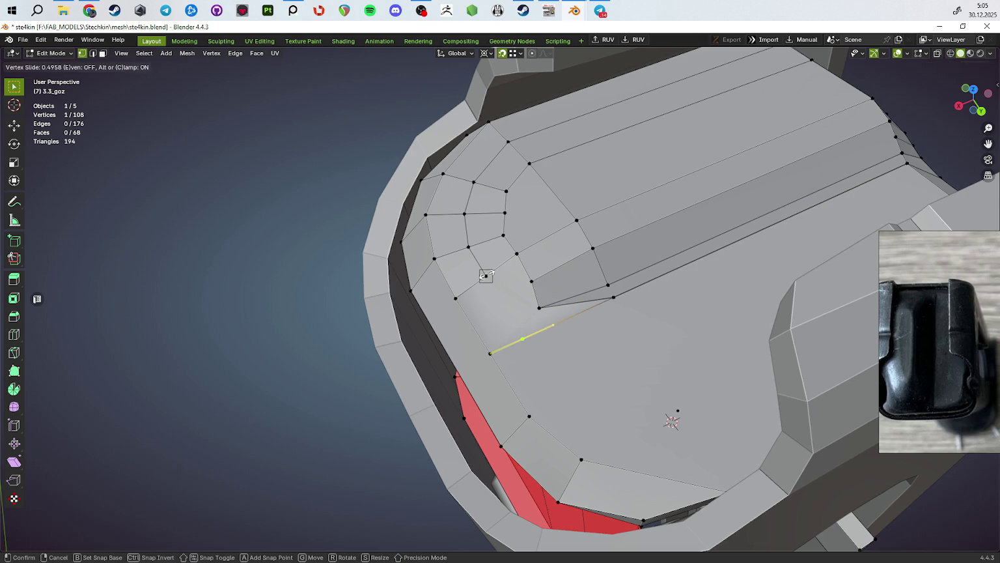
left_click(486, 275)
key("j")
Step: Slide an edge along the ridge and select the ridge's corner vertex
middle_click_drag(502, 306, 613, 280)
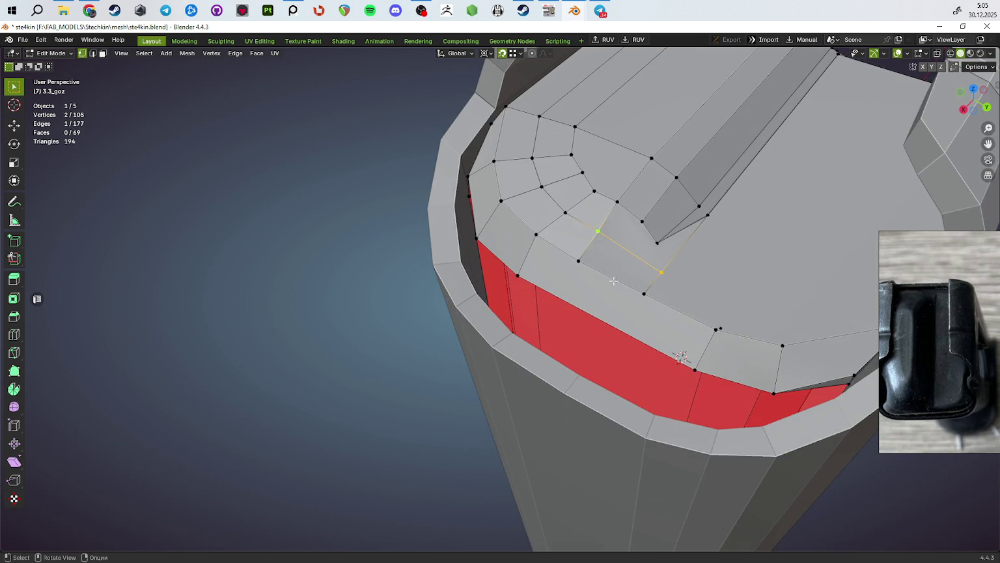
mouse_move(688, 254)
middle_mouse_down()
mouse_move(654, 223)
mouse_move(621, 258)
middle_mouse_up()
key("2")
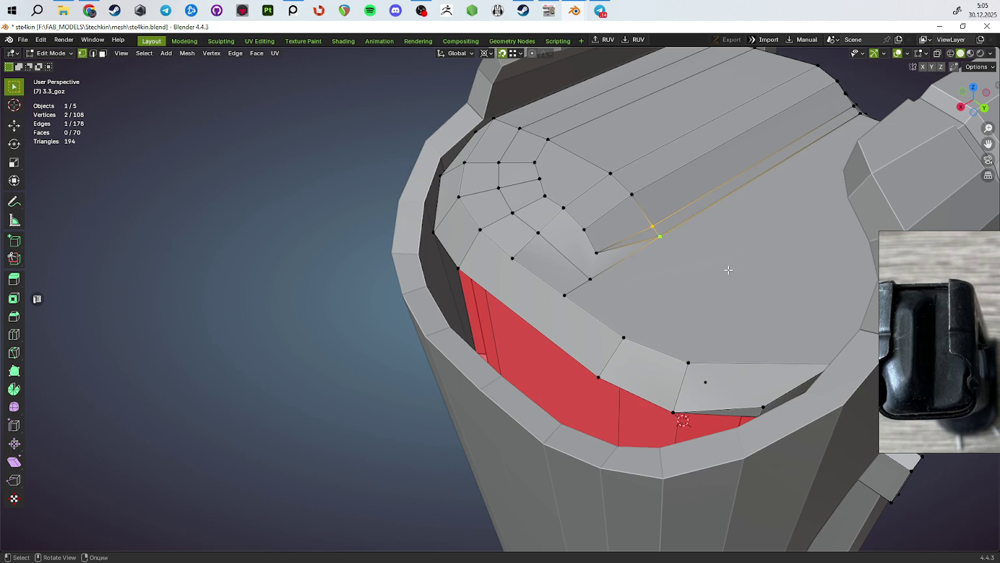
key("g")
key("g")
left_click(699, 307)
key("1")
left_click(597, 251)
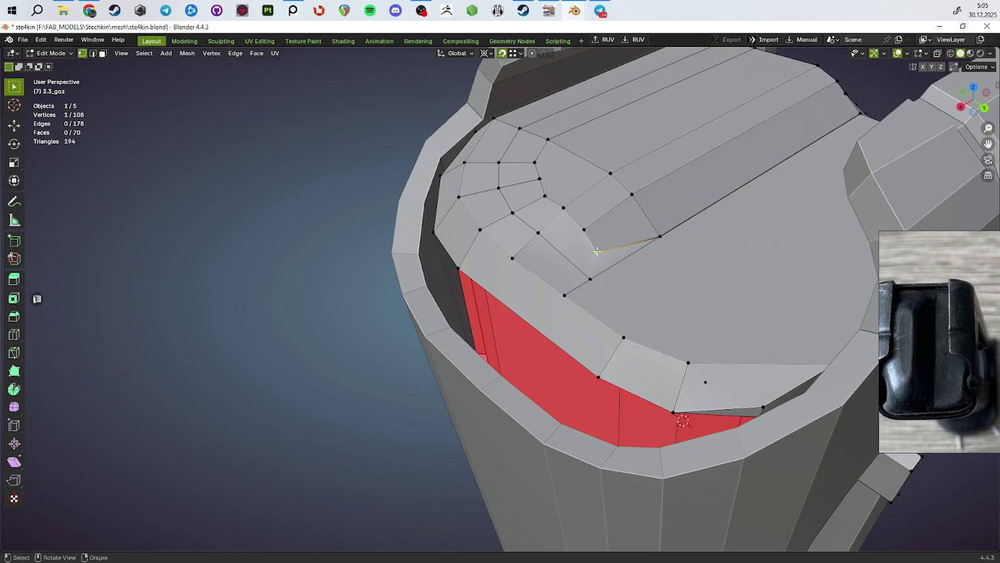
Step: Subdivide the ridge's front edge and slide the new vertex along it
mouse_move(606, 273)
middle_mouse_down()
mouse_move(656, 297)
mouse_move(611, 310)
middle_mouse_up()
key("2")
left_click(625, 308)
right_click(625, 307)
key("1")
left_click(610, 293)
key("g")
key("Escape")
key("g")
key("g")
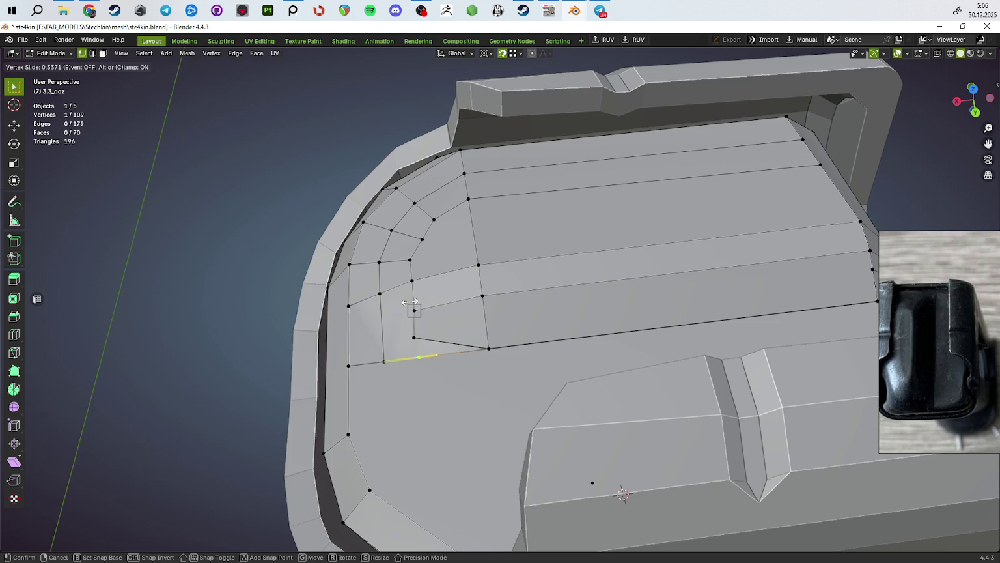
left_click(410, 302)
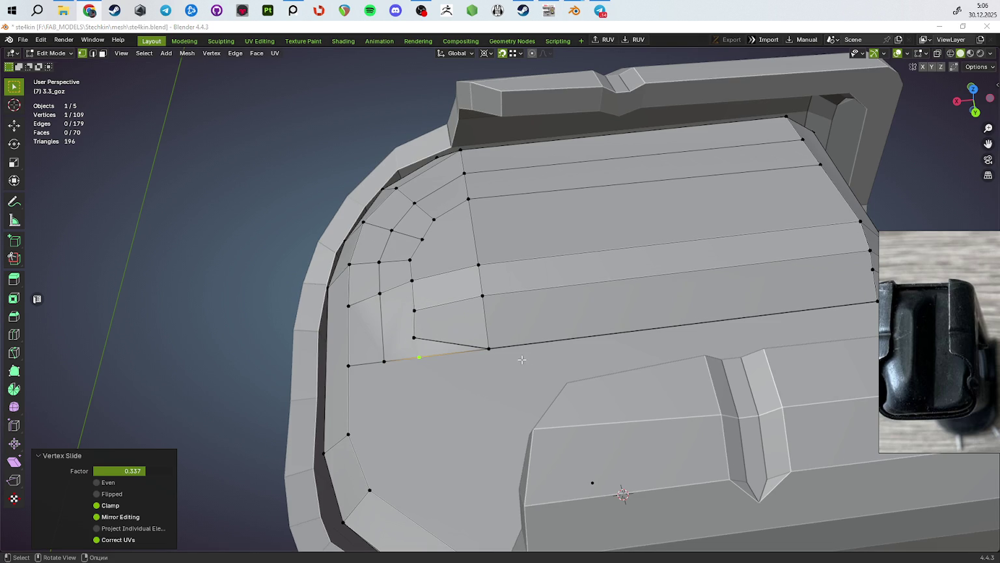
Step: Merge the two corner vertices using Merge At Last
middle_click_drag(495, 338, 553, 312)
left_click(470, 302, "shift")
key("m")
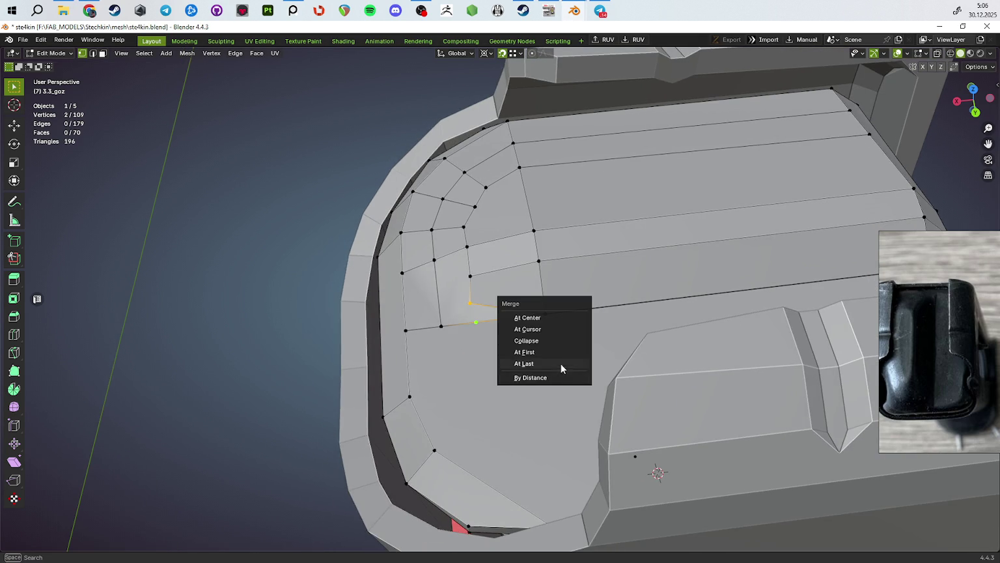
left_click(561, 363)
Step: Dissolve the unneeded front-wall edge and slide the remaining edges into place
middle_click_drag(561, 364, 659, 205)
key("2")
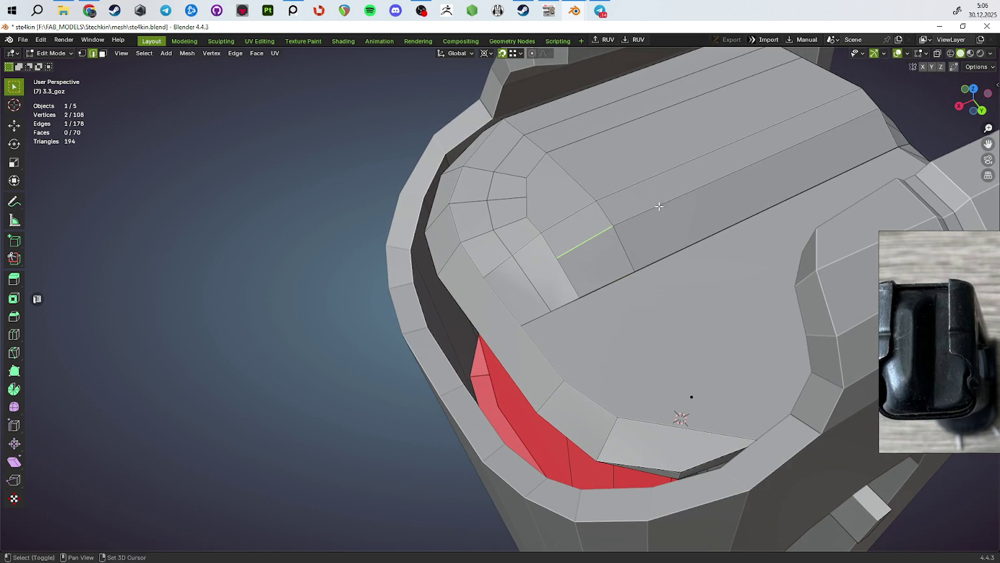
middle_click_drag(745, 262, 467, 304)
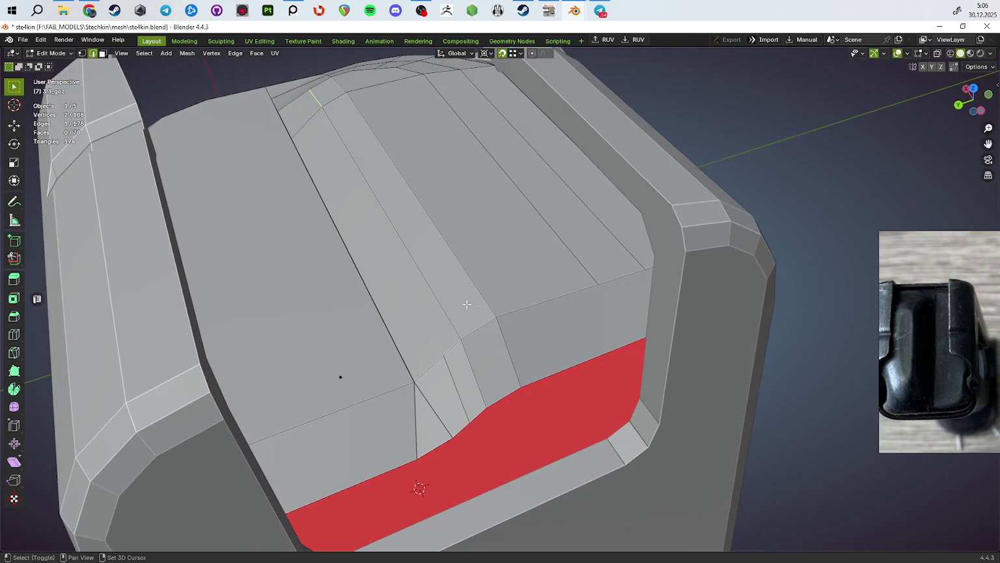
key("ctrl+x")
middle_click_drag(451, 388, 575, 324)
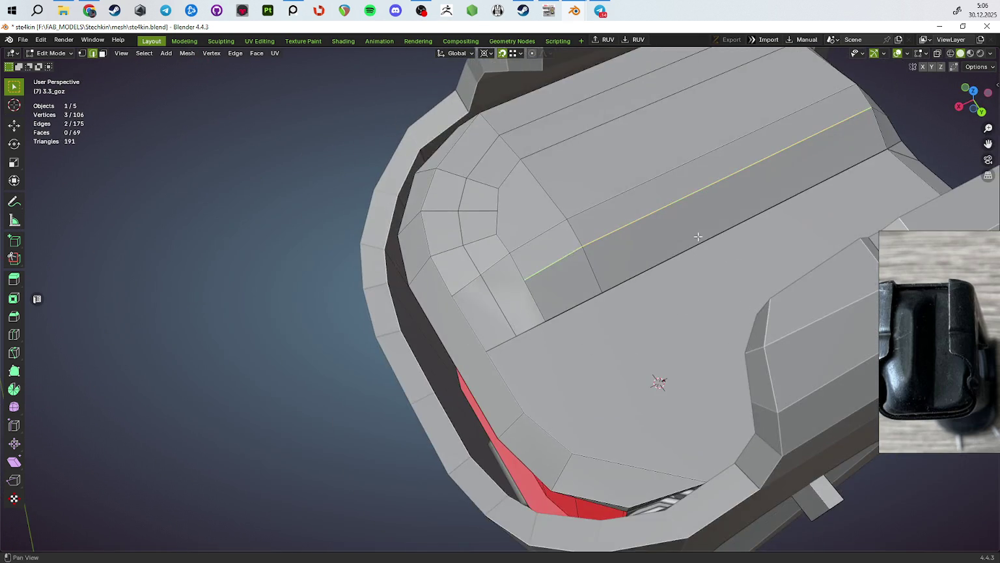
mouse_move(698, 236)
middle_mouse_down()
mouse_move(545, 234)
mouse_move(668, 337)
mouse_move(558, 324)
mouse_move(524, 369)
mouse_move(469, 316)
middle_mouse_up()
left_click(545, 235, "shift")
key("g")
key("g")
left_click(658, 340)
Step: Merge the two vertices at the wall's step At Center
key("1")
left_click(469, 315)
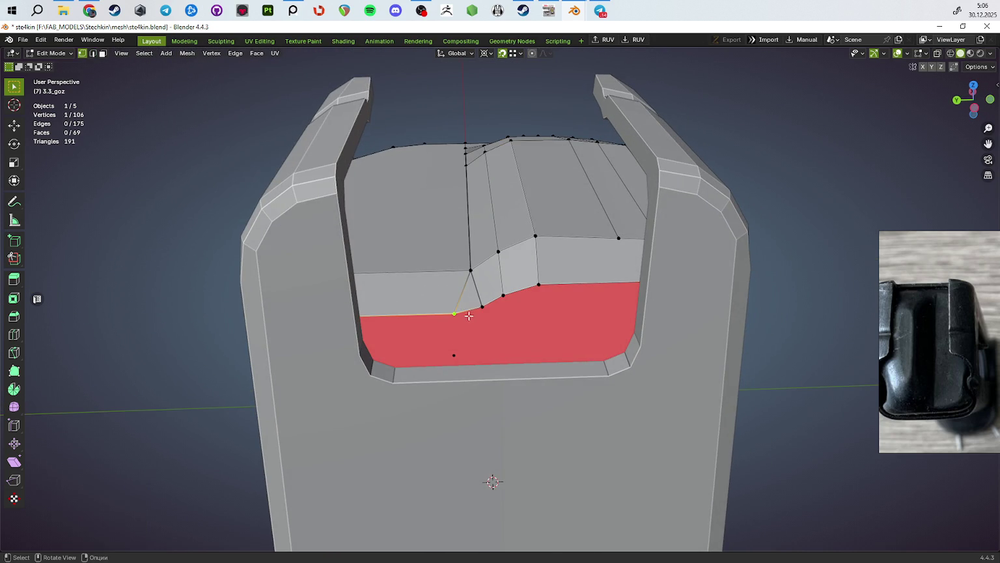
left_click(482, 306, "shift")
key("m")
left_click(586, 372)
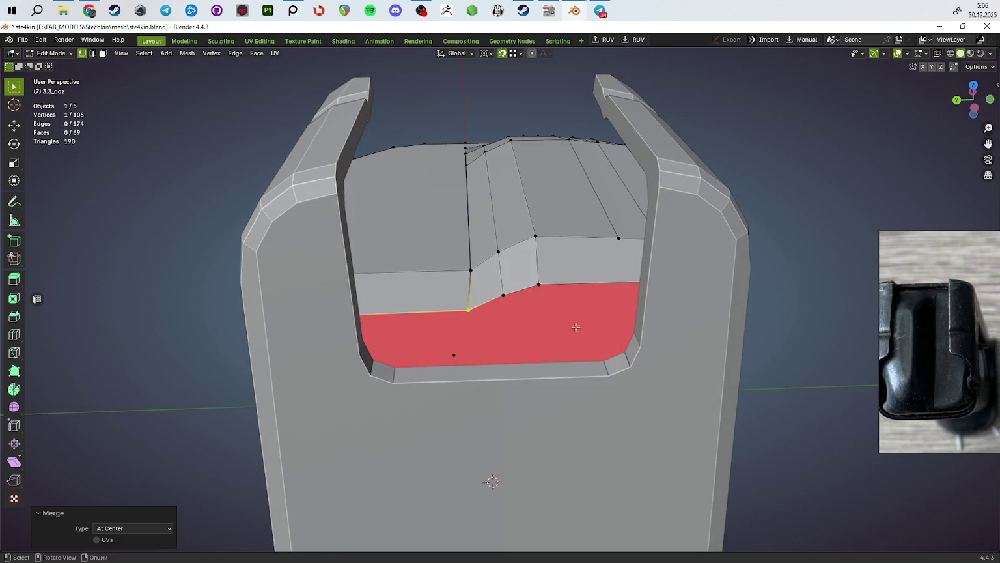
Step: Move the merged vertex along Y to its final position
middle_click_drag(537, 333, 501, 334)
key("g")
key("g")
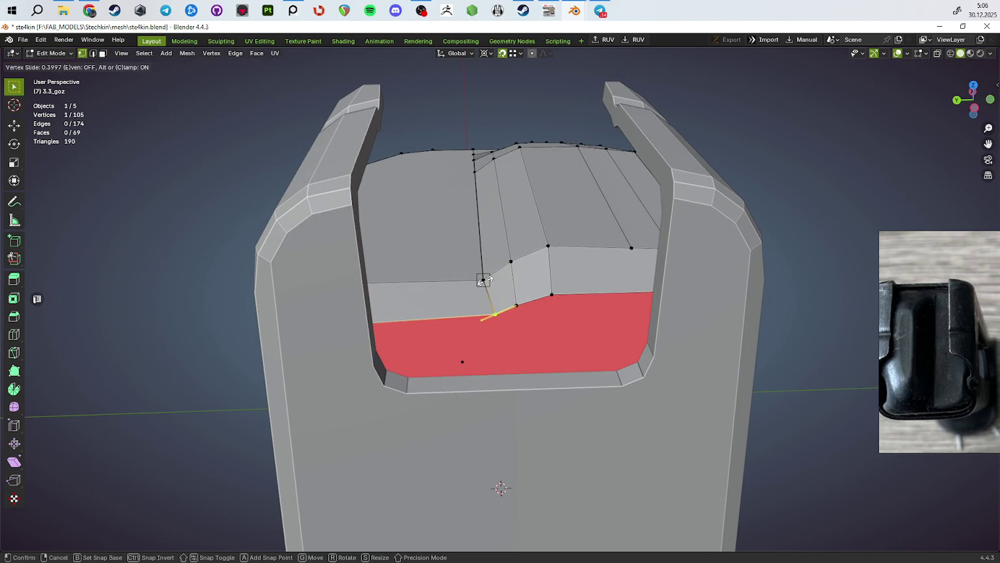
right_click(482, 280)
key("g")
key("x")
key("y")
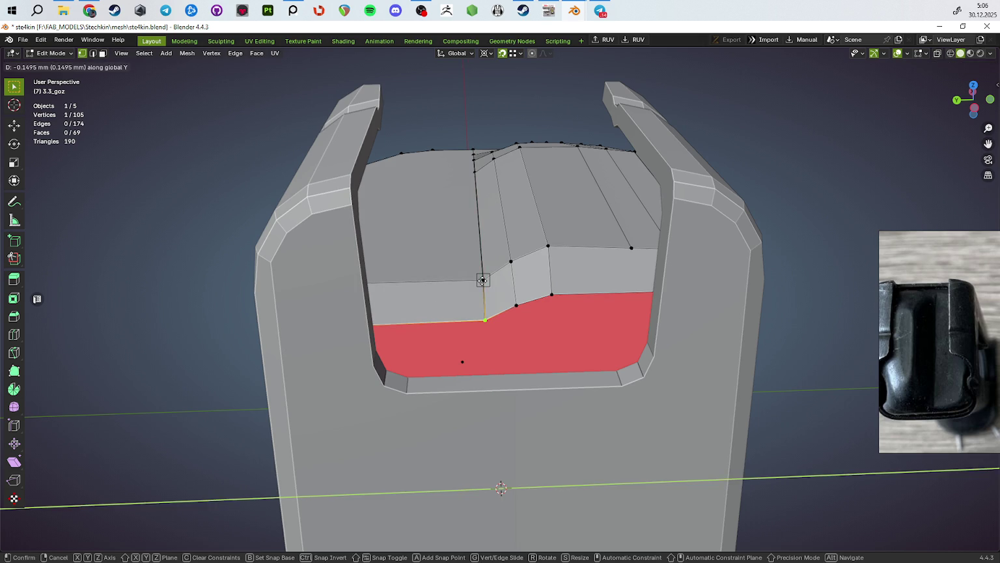
left_click(483, 281)
mouse_move(500, 328)
middle_mouse_down()
mouse_move(597, 382)
mouse_move(618, 418)
middle_mouse_up()
Step: Merge the follower's duplicate vertices by distance and orbit to inspect the result
key("a")
key("m")
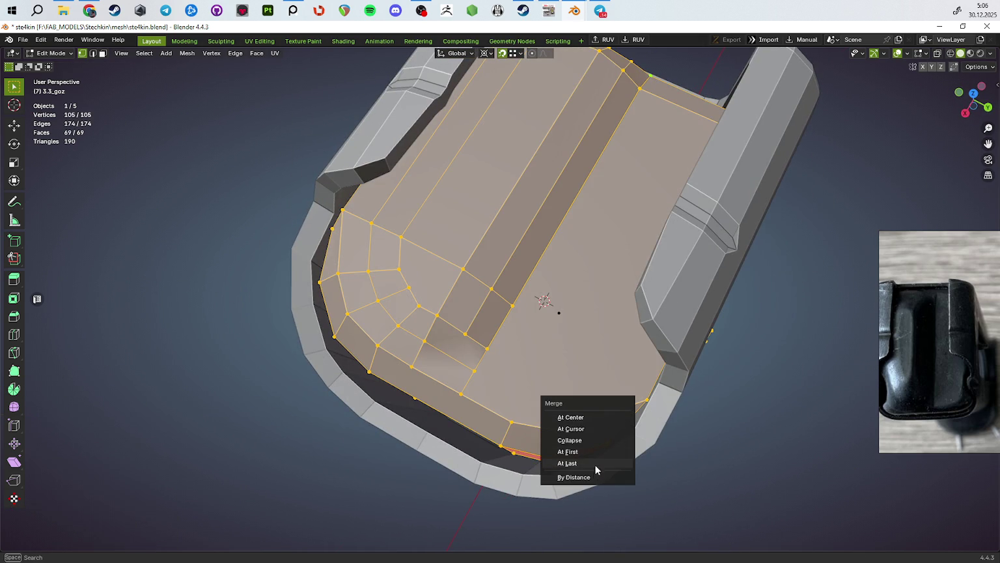
left_click(595, 474)
key("Tab")
right_click(557, 364)
key("Escape")
mouse_move(555, 362)
middle_mouse_down()
mouse_move(552, 329)
mouse_move(560, 378)
middle_mouse_up()
Step: Subdivide the two parallel front-rim edges and connect their new vertices
key("Tab")
right_click(552, 327)
key("Escape")
key("Tab")
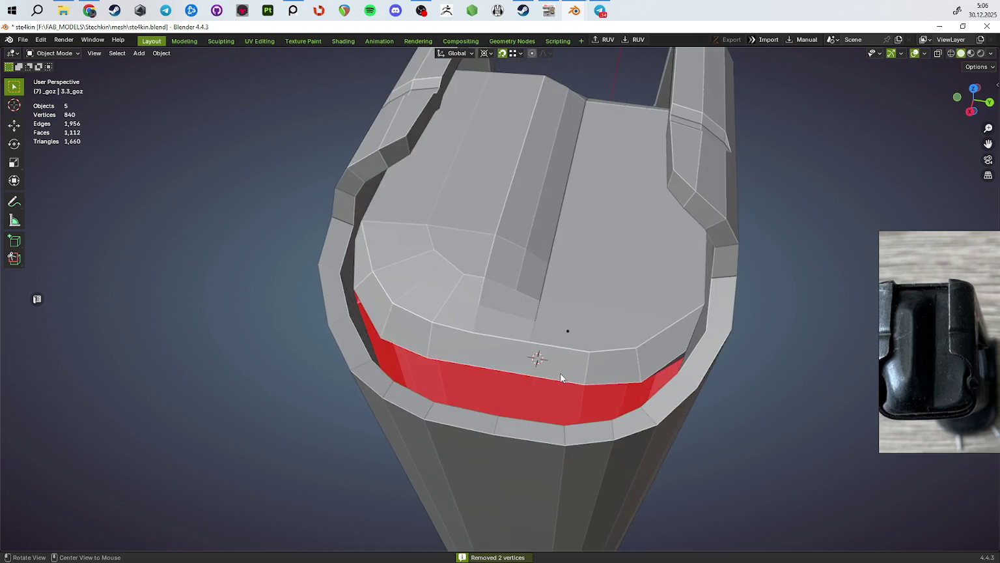
key("Tab")
scroll(560, 377, "up", 3)
left_click(550, 388)
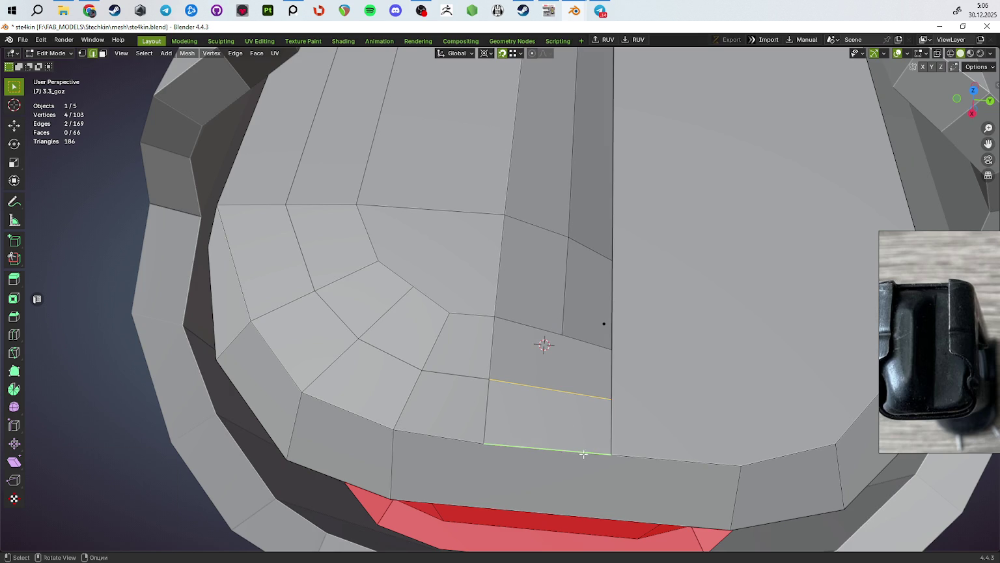
right_click(583, 454)
left_click(583, 453)
key("1")
left_click(552, 424)
key("1")
left_click(561, 336, "shift")
middle_click_drag(560, 343, 558, 335)
Step: Add an edge loop along the top of the red band
key("ctrl+r")
left_click(613, 286)
left_click(610, 233)
Step: Vertex-slide the points on the red band's top into line with the top face
left_click(649, 290)
key("shift+v")
left_click(612, 215)
key("shift+v")
left_click(612, 213)
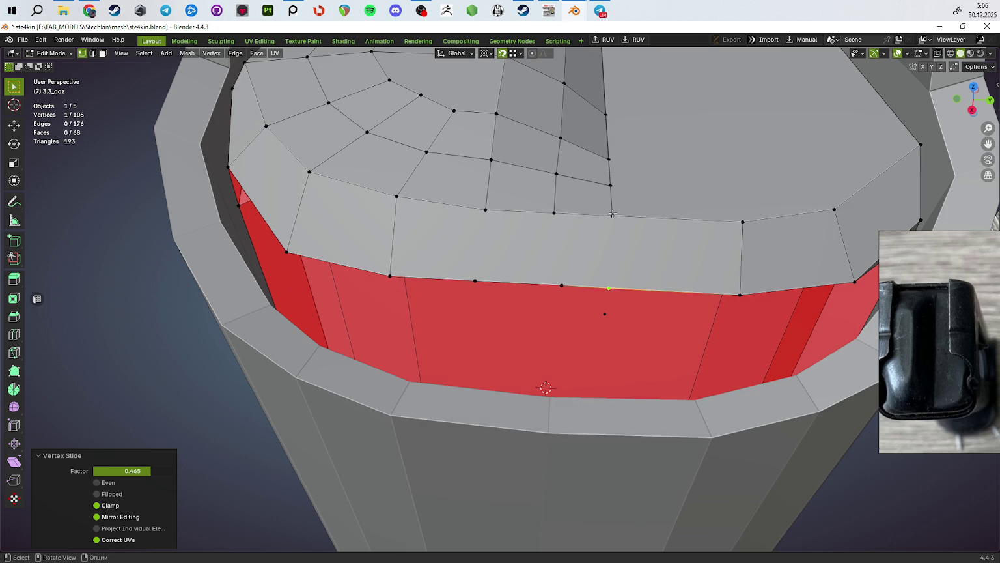
left_click(561, 285)
key("shift+v")
left_click(550, 215)
left_click(474, 281)
key("shift+v")
left_click(483, 208)
left_click(612, 215)
left_click(607, 287, "shift")
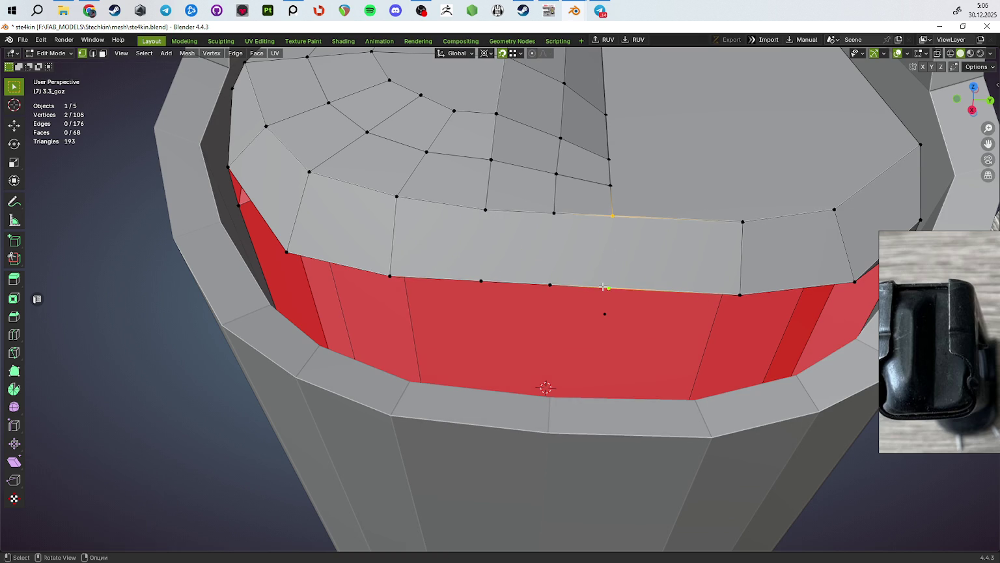
left_click(484, 280)
Step: Cut new vertices into the rim edge and the top edge of the rear wall
scroll(519, 261, "down", 5)
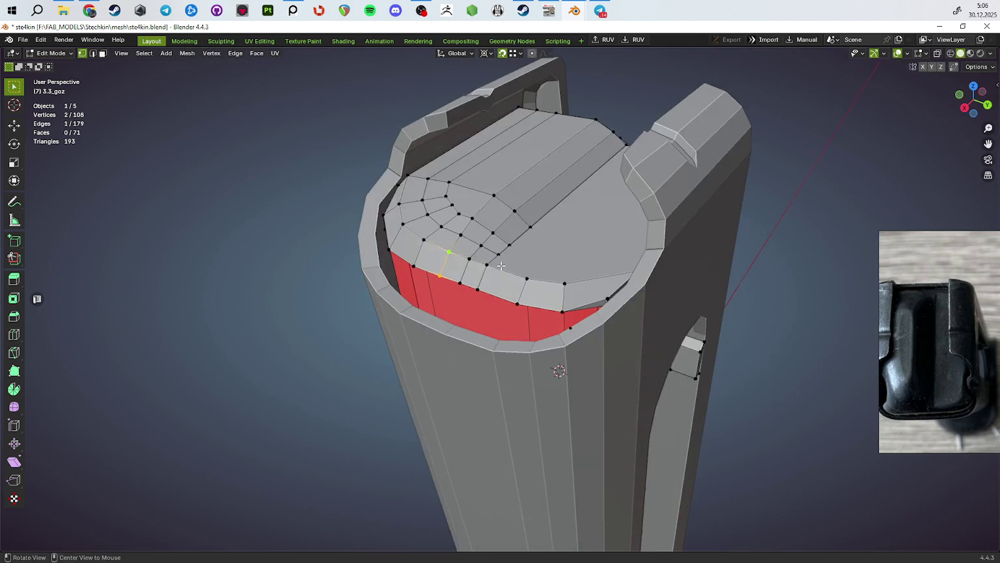
middle_click_drag(499, 285, 535, 309)
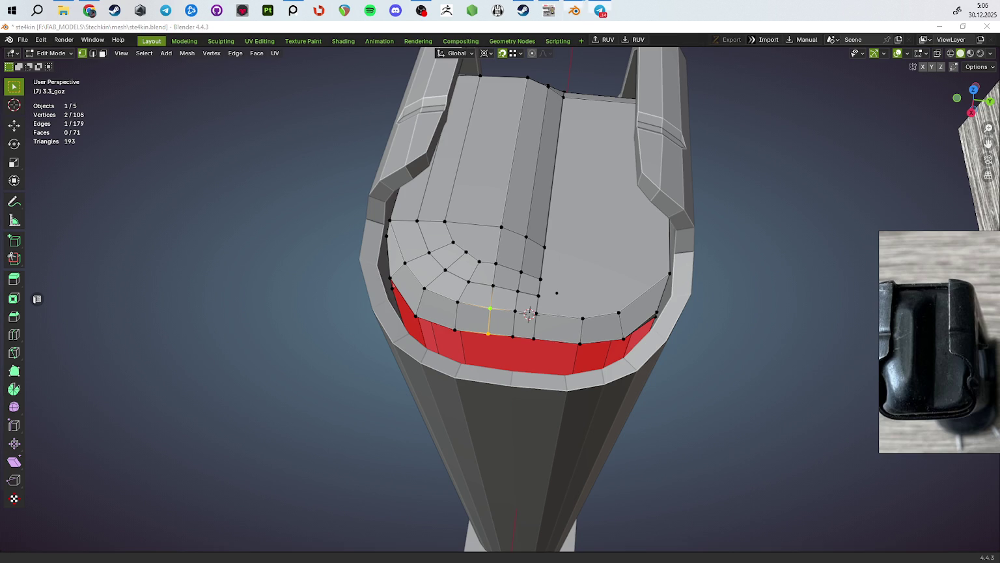
mouse_move(542, 196)
middle_mouse_down()
mouse_move(525, 229)
mouse_move(496, 238)
mouse_move(466, 162)
middle_mouse_up()
scroll(496, 239, "up", 2)
left_click(509, 229)
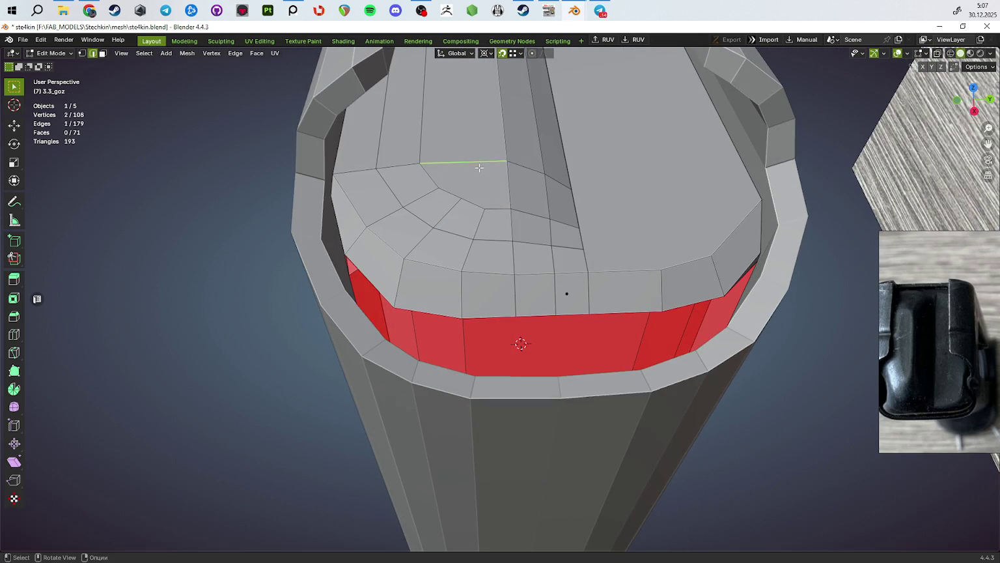
middle_click_drag(483, 198, 493, 326)
left_click(493, 325)
left_click(492, 331)
Step: In X-ray edge mode, subdivide the rear-wall edge and slide its new vertex
mouse_move(527, 208)
middle_mouse_down()
mouse_move(290, 183)
mouse_move(409, 230)
mouse_move(630, 342)
middle_mouse_up()
key("2")
key("alt+z")
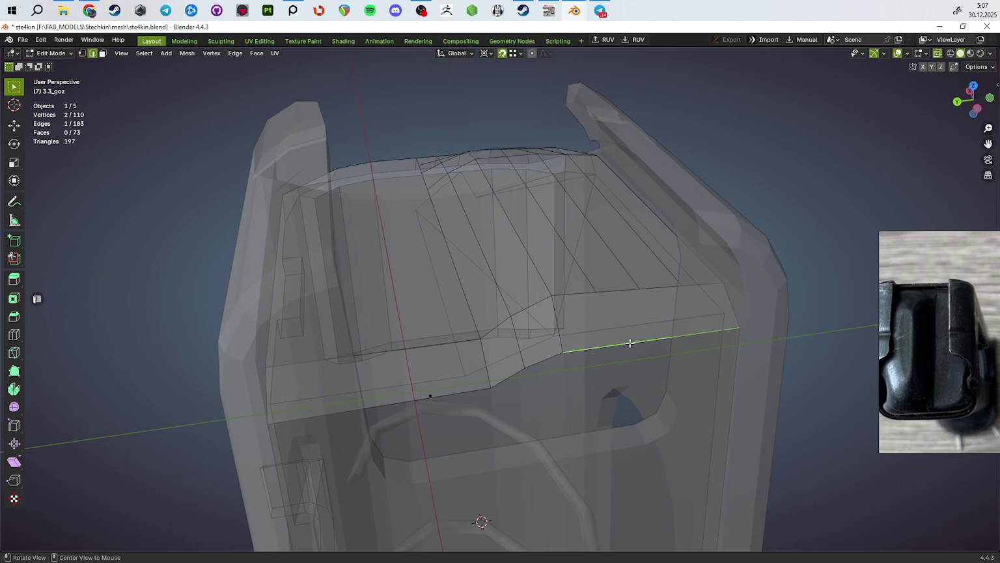
right_click(644, 367)
left_click(645, 370)
key("1")
left_click(612, 346)
key("shift+v")
left_click(600, 289)
Step: Slide and join the rear-wall vertices to form new connecting edges across the top
left_click(599, 290)
key("shift+v")
left_click(681, 305)
key("j")
left_click(681, 305)
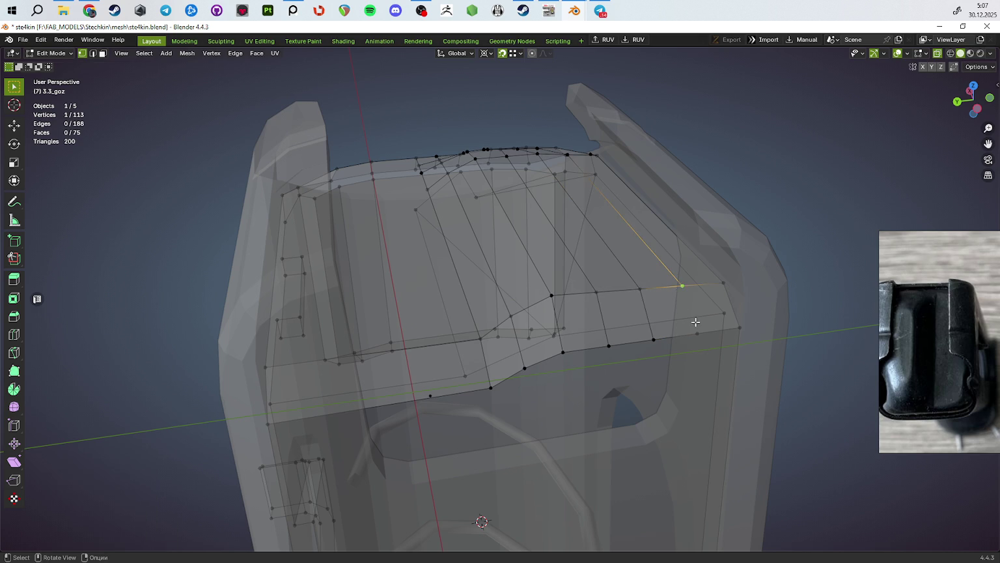
key("shift+v")
left_click(684, 283)
left_click(682, 286, "shift")
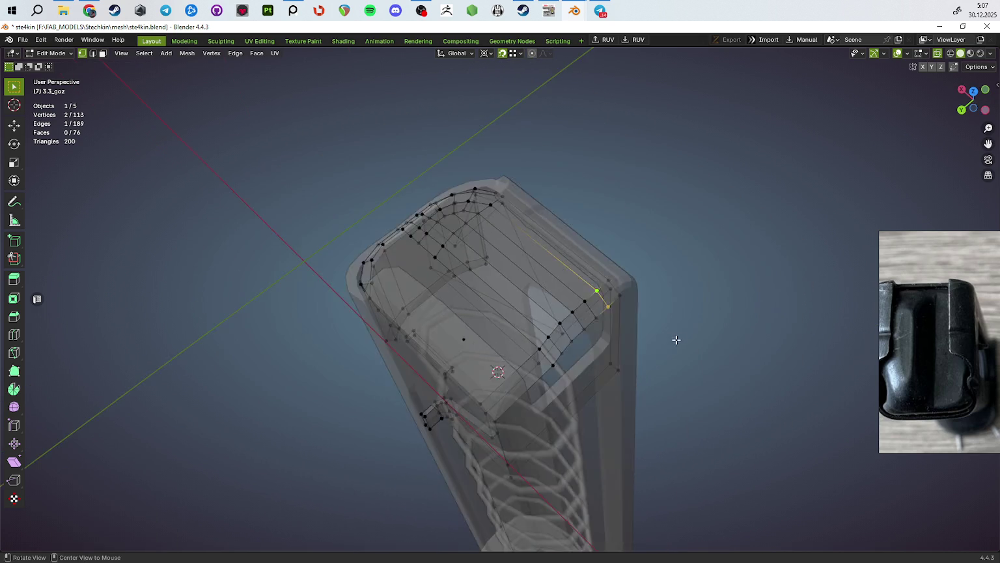
mouse_move(652, 313)
middle_mouse_down()
mouse_move(694, 345)
mouse_move(605, 361)
middle_mouse_up()
key("Tab")
key("Tab")
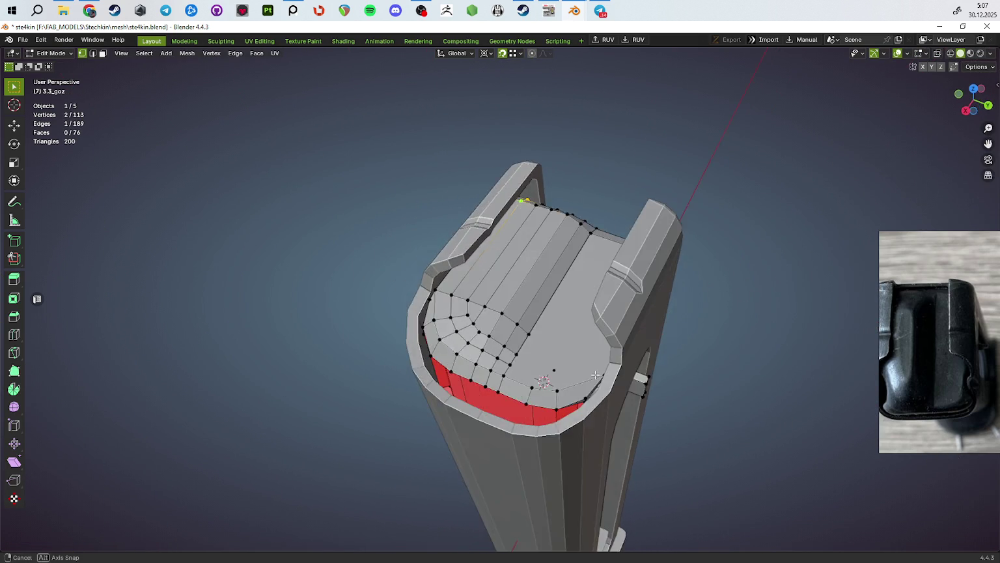
scroll(604, 360, "up", 2)
middle_click_drag(520, 353, 553, 326)
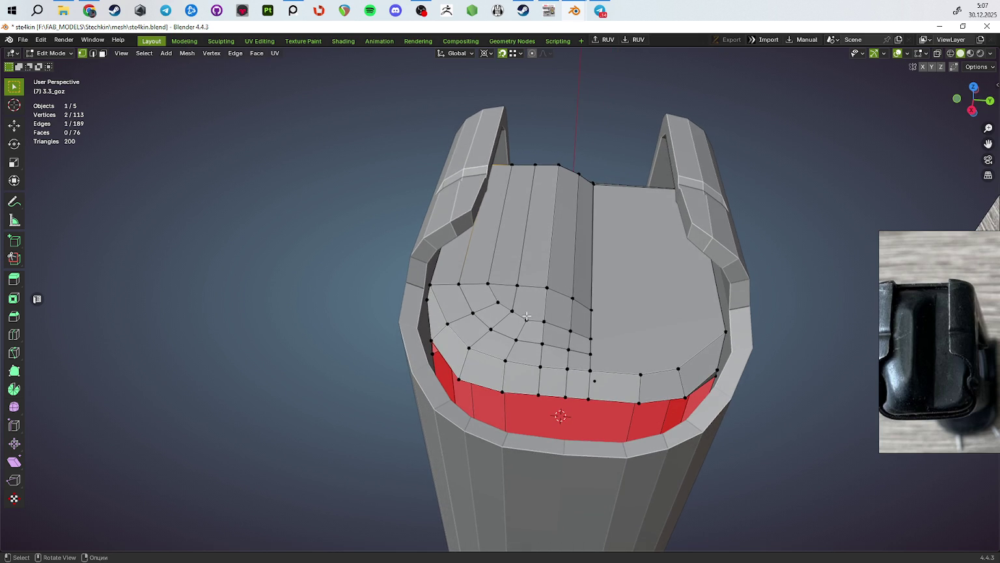
Step: Select the strip of faces along the left side of the follower's top
left_click(515, 296)
key("g")
key("g")
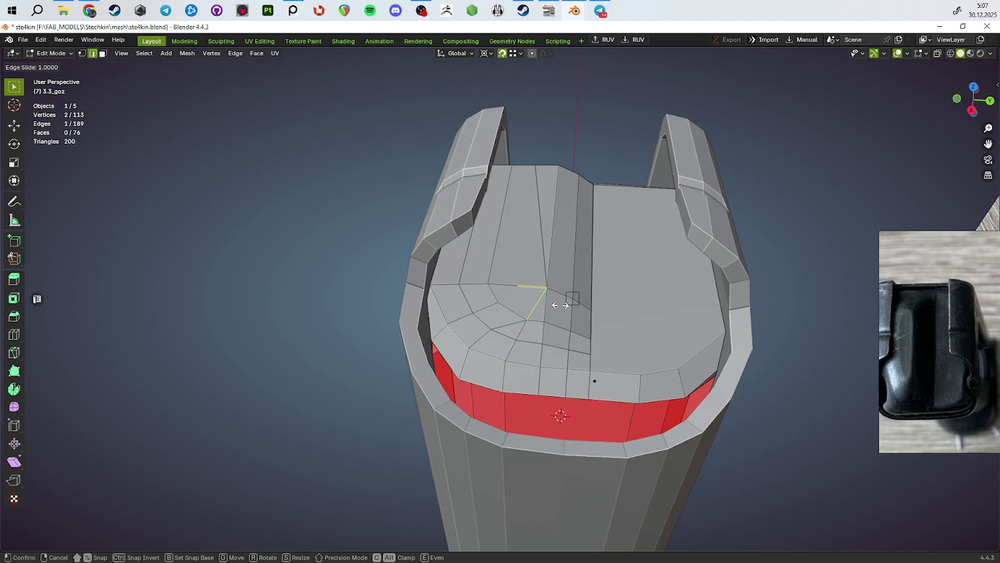
right_click(564, 307)
mouse_move(565, 308)
middle_mouse_down()
mouse_move(575, 311)
mouse_move(479, 260)
middle_mouse_up()
key("3")
left_click(567, 308)
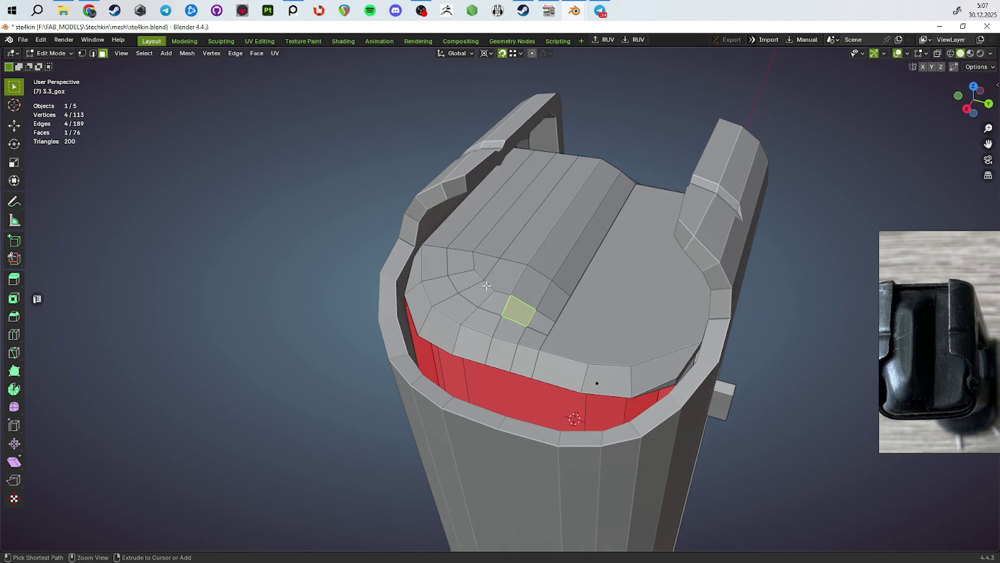
left_click(469, 248, "ctrl")
left_click(469, 248, "ctrl")
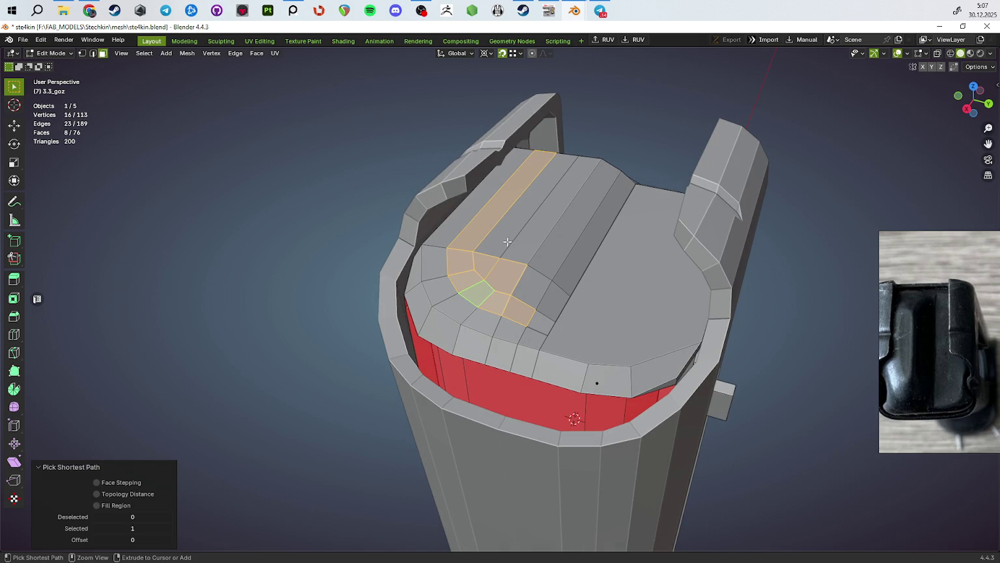
left_click(560, 189, "ctrl")
left_click(527, 287, "ctrl")
middle_click_drag(528, 286, 553, 331)
Step: Loop-cut across the top strip, keeping the new loop centred
key("ctrl+r")
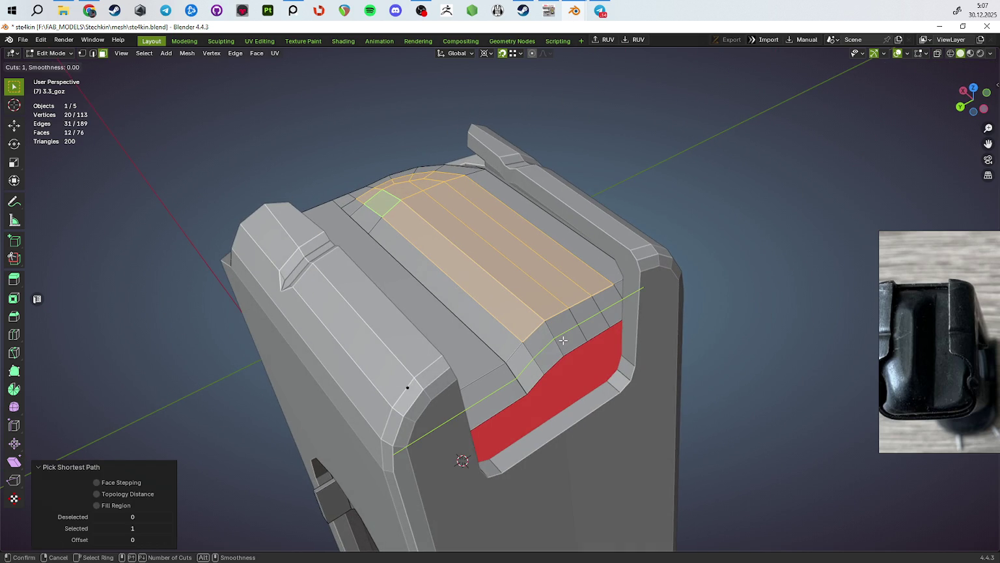
left_click(563, 340)
right_click(562, 340)
key("c")
left_click(569, 308)
key("alt+z")
mouse_move(579, 308)
middle_mouse_down()
mouse_move(575, 328)
mouse_move(620, 314)
mouse_move(571, 291)
mouse_move(504, 282)
middle_mouse_up()
key("Escape")
key("alt+z")
Step: Select only the ridge strip faces, deselecting faces outside it
left_click_drag(483, 259, 495, 291)
key("c")
left_click_drag(557, 296, 564, 312)
right_click(569, 307)
middle_click_drag(569, 307, 421, 273)
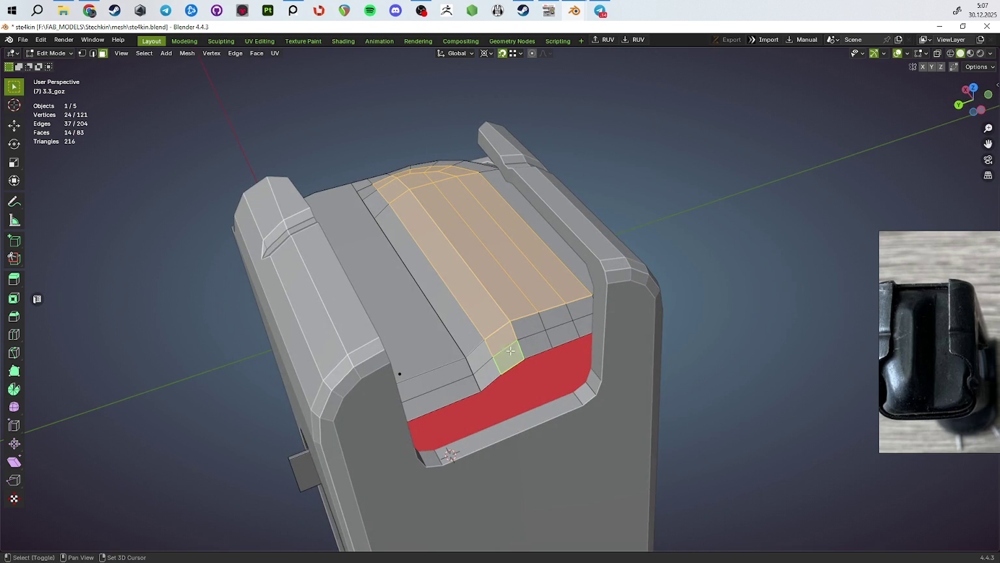
left_click(502, 337, "shift")
mouse_move(485, 340)
middle_mouse_down()
mouse_move(417, 299)
mouse_move(586, 306)
middle_mouse_up()
left_click(387, 314, "shift")
Step: Raise the ridge faces straight up by about 1.1 mm
key("g")
key("z")
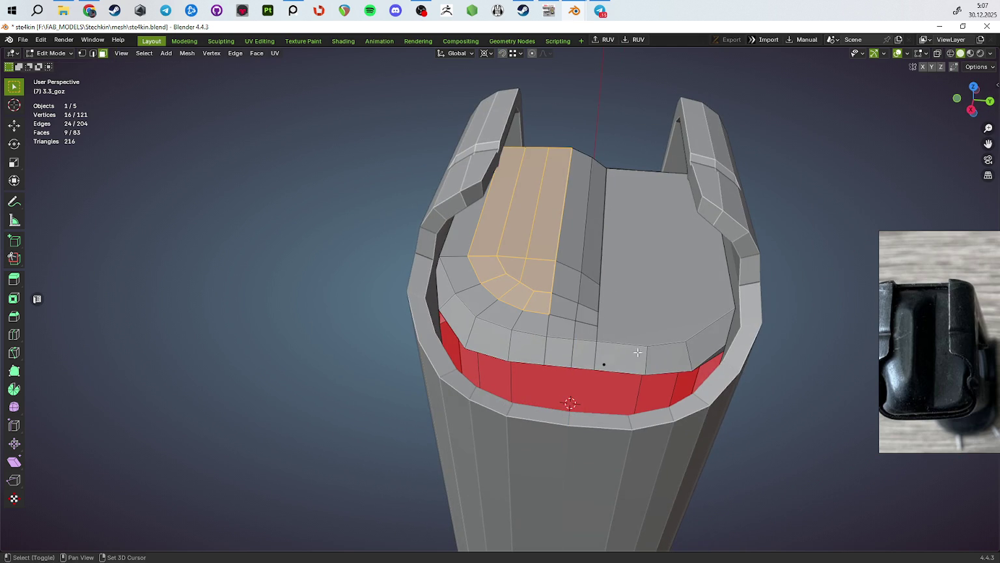
middle_click_drag(598, 358, 736, 376, "alt")
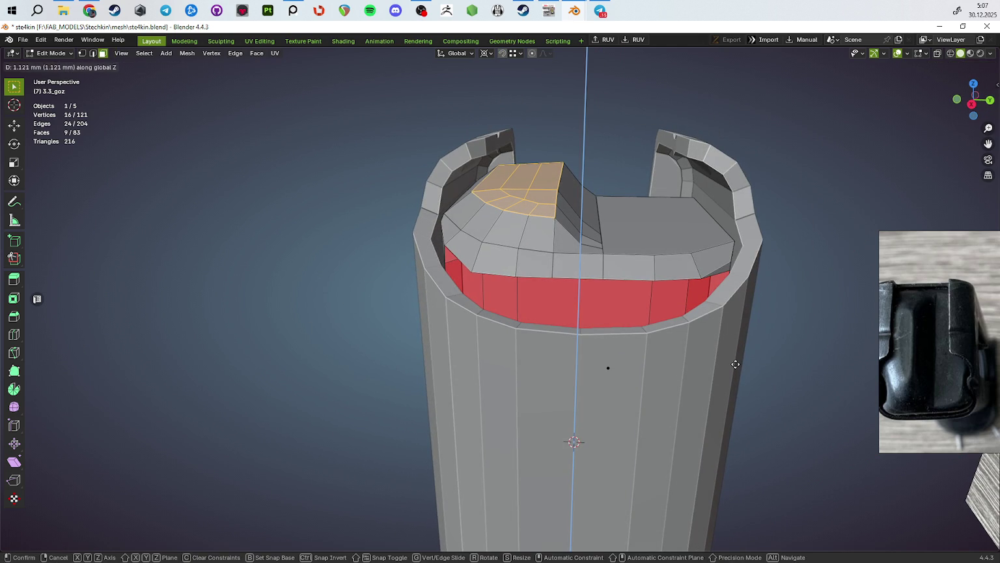
left_click(735, 364)
Step: Dissolve the leftover edge loop and exit Edit Mode
key("2")
left_click(521, 195)
mouse_move(520, 196)
middle_mouse_down()
mouse_move(528, 282)
mouse_move(607, 317)
mouse_move(633, 342)
middle_mouse_up()
left_click(528, 282, "alt")
key("ctrl+x")
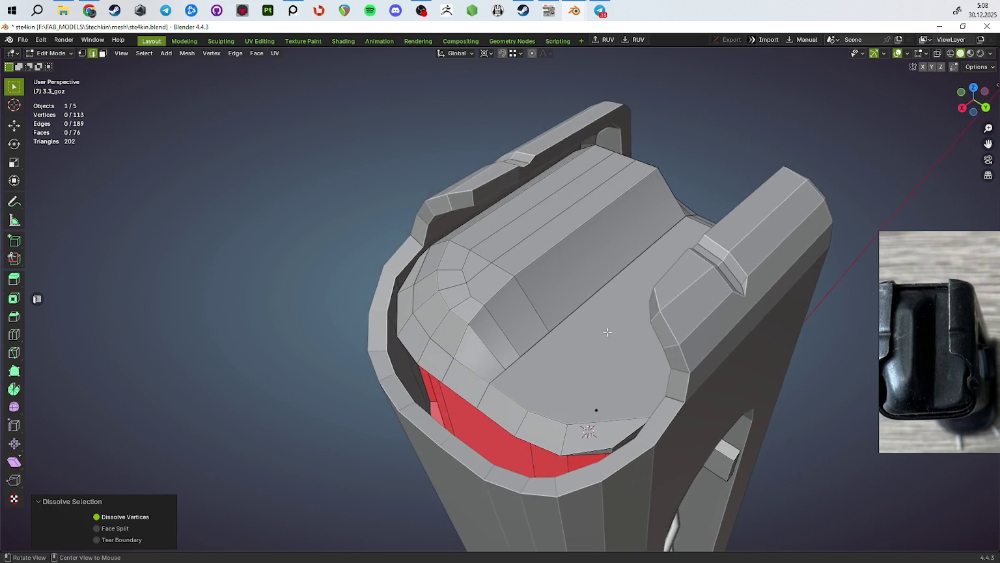
key("Tab")
scroll(633, 343, "down", 5)
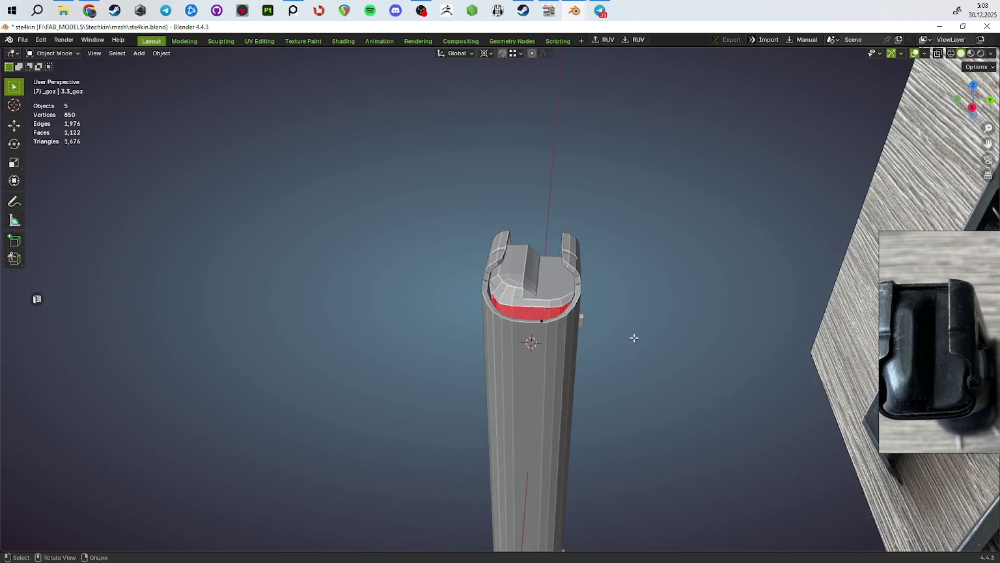
Step: Lift the ridge face strip higher along Z
key("Tab")
scroll(634, 337, "up", 3)
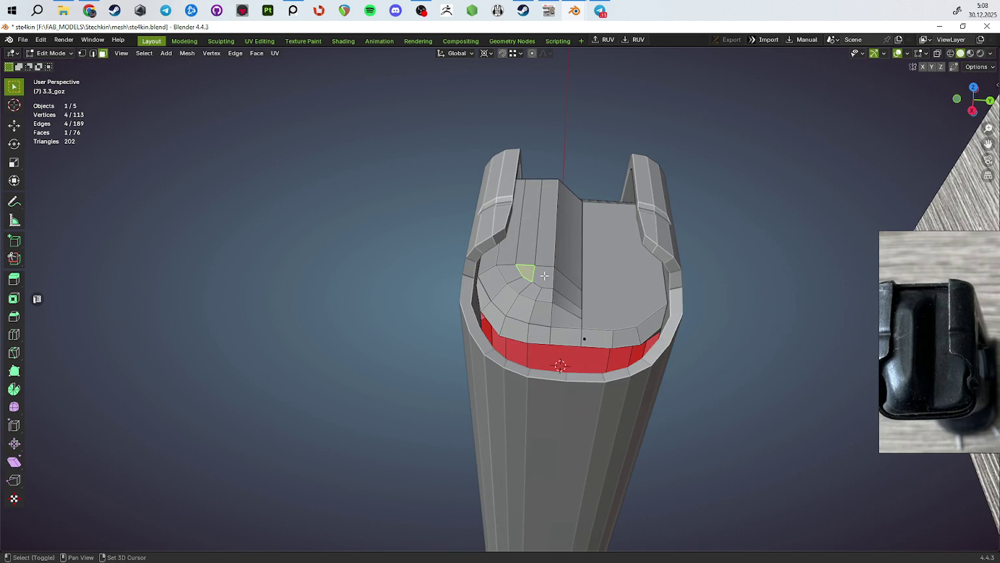
left_click(544, 276, "alt+shift")
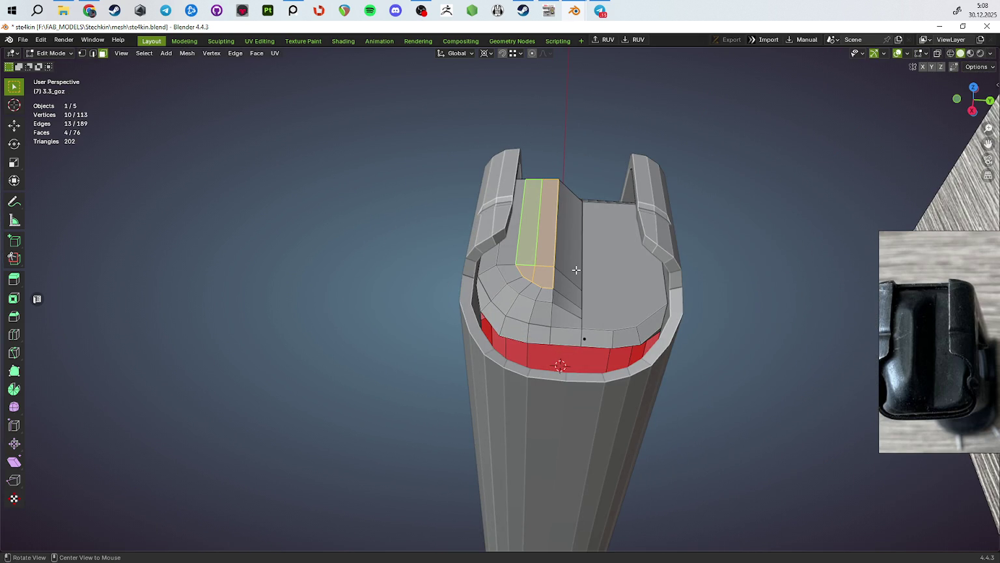
middle_click_drag(576, 270, 571, 294)
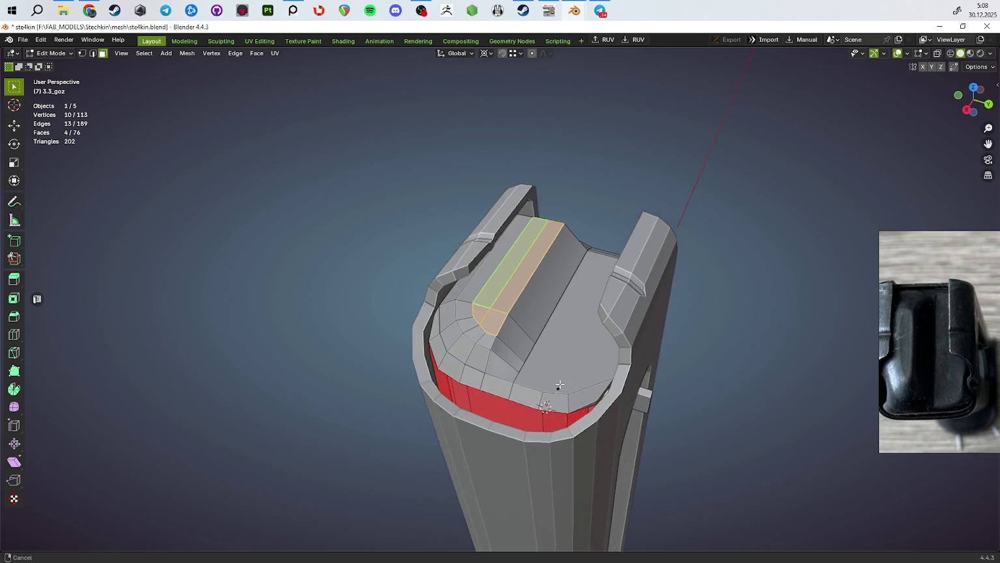
middle_click_drag(601, 384, 677, 368)
key("g")
key("z")
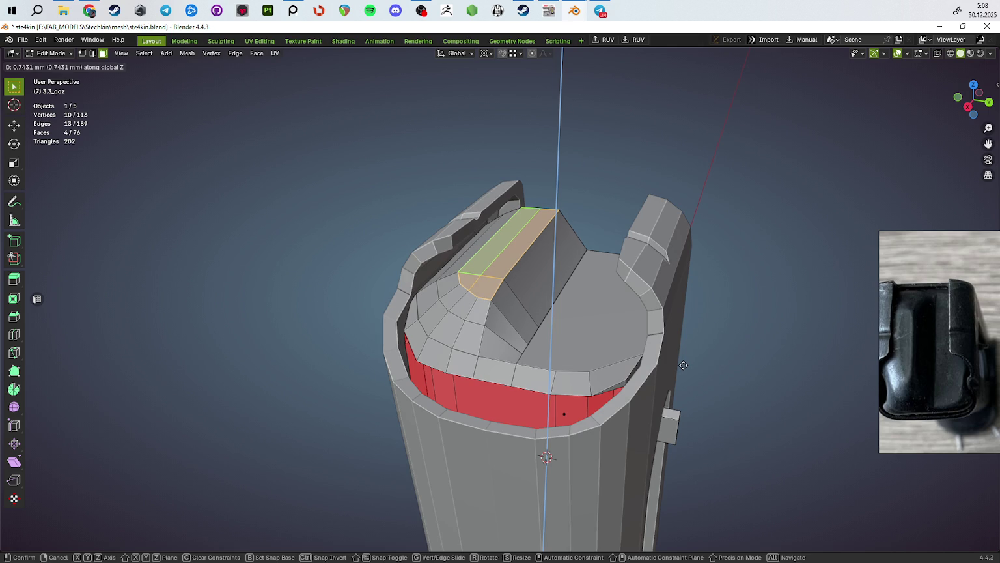
left_click(683, 365)
Step: Recalculate normals outward for the whole follower mesh
mouse_move(553, 405)
middle_mouse_down()
mouse_move(525, 394)
mouse_move(546, 363)
mouse_move(616, 380)
mouse_move(502, 376)
mouse_move(559, 405)
mouse_move(588, 480)
mouse_move(599, 457)
mouse_move(583, 406)
mouse_move(540, 388)
mouse_move(547, 332)
middle_mouse_up()
scroll(526, 394, "down", 5)
scroll(546, 363, "up", 2)
scroll(576, 369, "up", 3)
key("a")
key("alt+n")
left_click(574, 381)
key("Tab")
key("Tab")
Step: Select a single vertex on the follower's top in vertex mode
key("1")
left_click(495, 328)
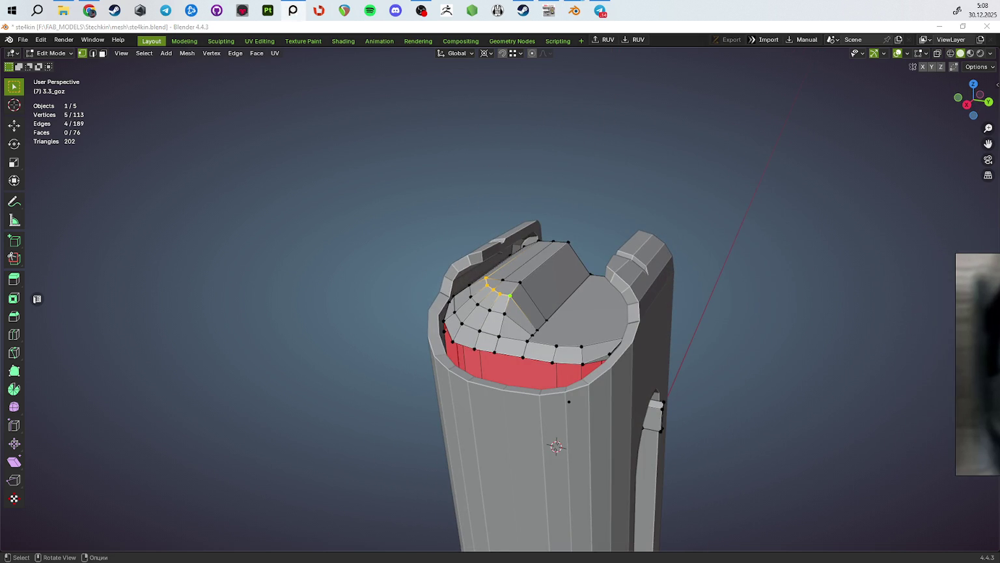
mouse_move(661, 397)
middle_mouse_down()
mouse_move(674, 393)
mouse_move(616, 370)
mouse_move(614, 359)
mouse_move(548, 402)
mouse_move(563, 372)
middle_mouse_up()
key("Tab")
key("Tab")
key("Tab")
key("Tab")
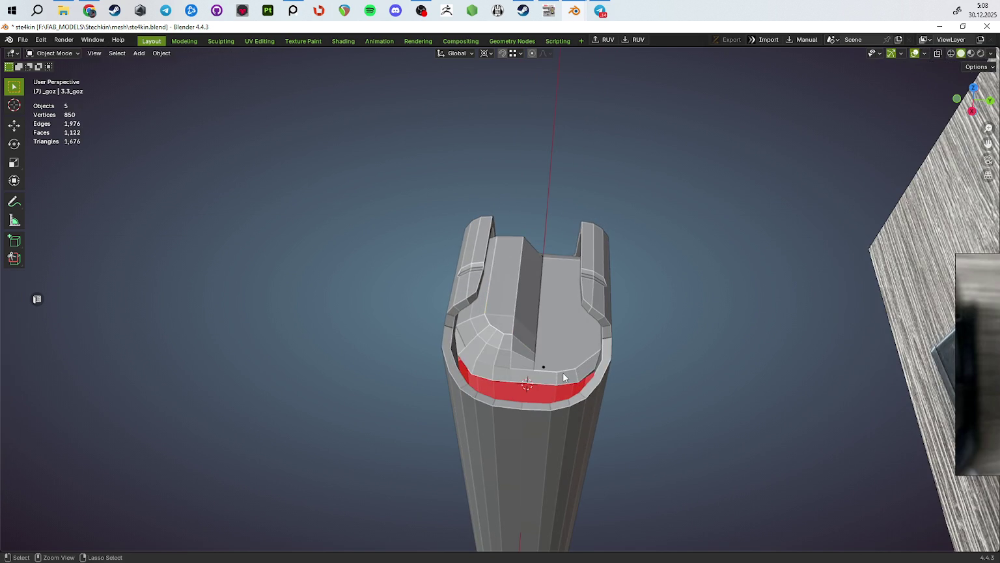
Step: Undo three changes and snap the 3D cursor to the selected ridge-top vertex
key("ctrl+z")
key("ctrl+z")
key("ctrl+z")
key("ctrl+z")
key("ctrl+z")
key("ctrl+z")
key("ctrl+z")
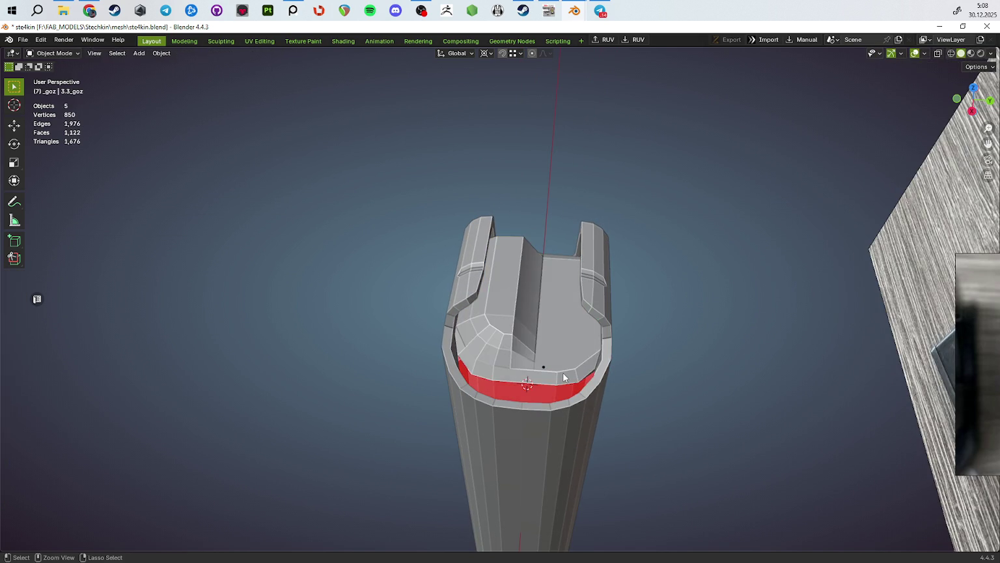
key("ctrl+z")
key("ctrl+z")
key("ctrl+z")
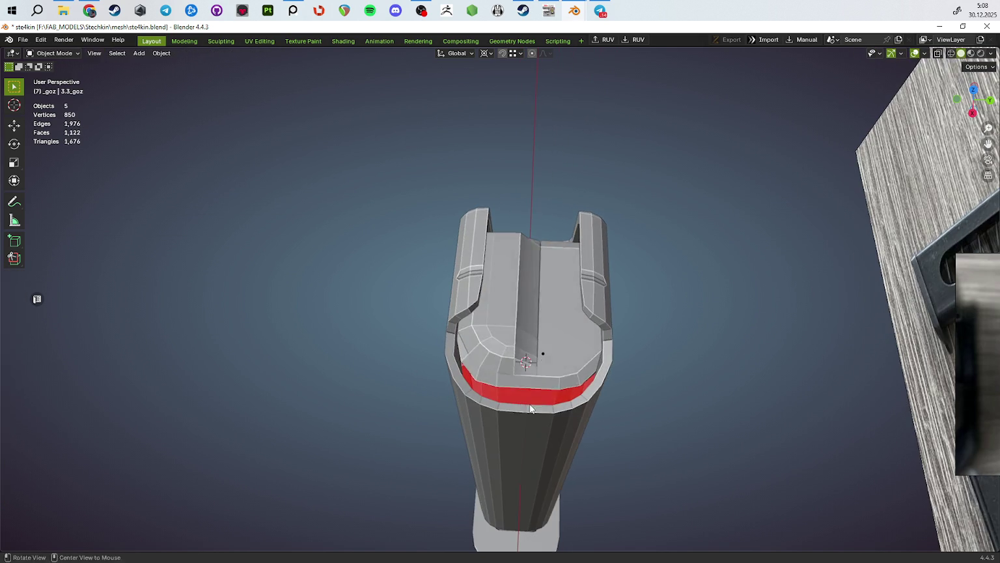
key("ctrl+z")
key("alt+m")
left_click(637, 345)
key("Tab")
Step: Add a circle mesh at the cursor and start changing its 32-vertex count
middle_click_drag(623, 359, 557, 363)
key("shift+a")
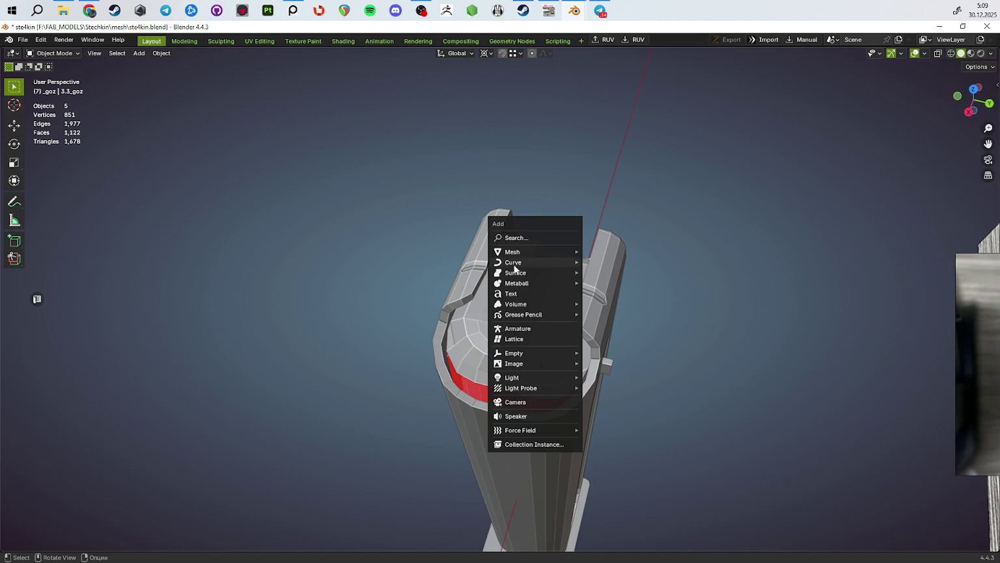
mouse_move(513, 252)
left_click(618, 273)
left_click(152, 428)
type("12")
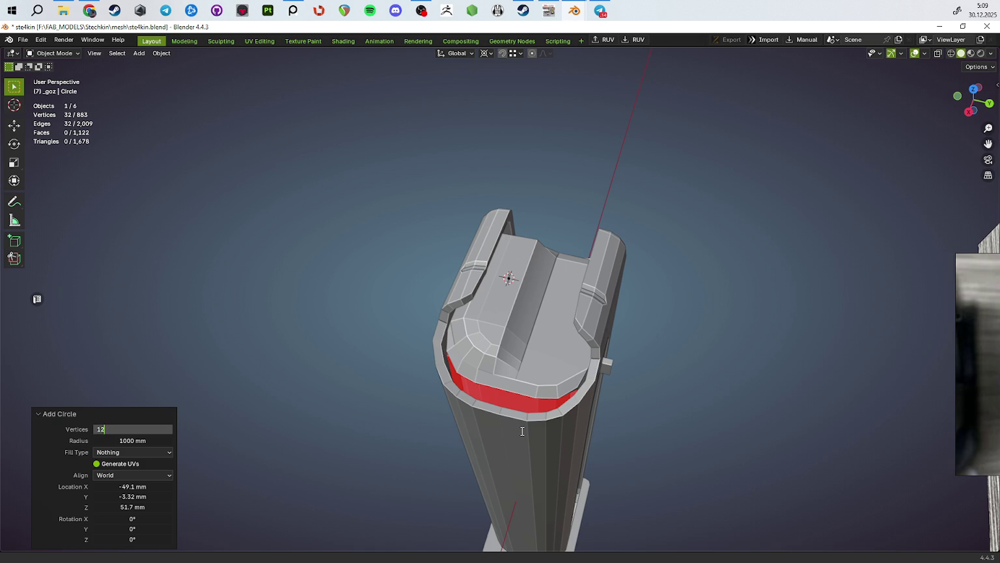
Step: Give the circle 12 vertices and shrink it to about 0.045 scale
key("Return")
key("KP_Decimal")
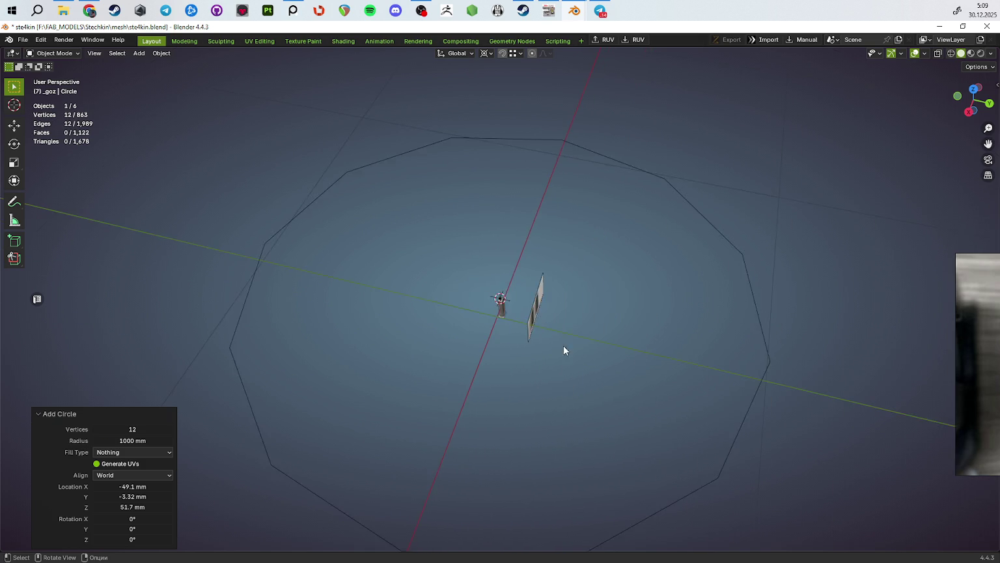
key("s")
left_click(518, 311)
key("KP_Decimal")
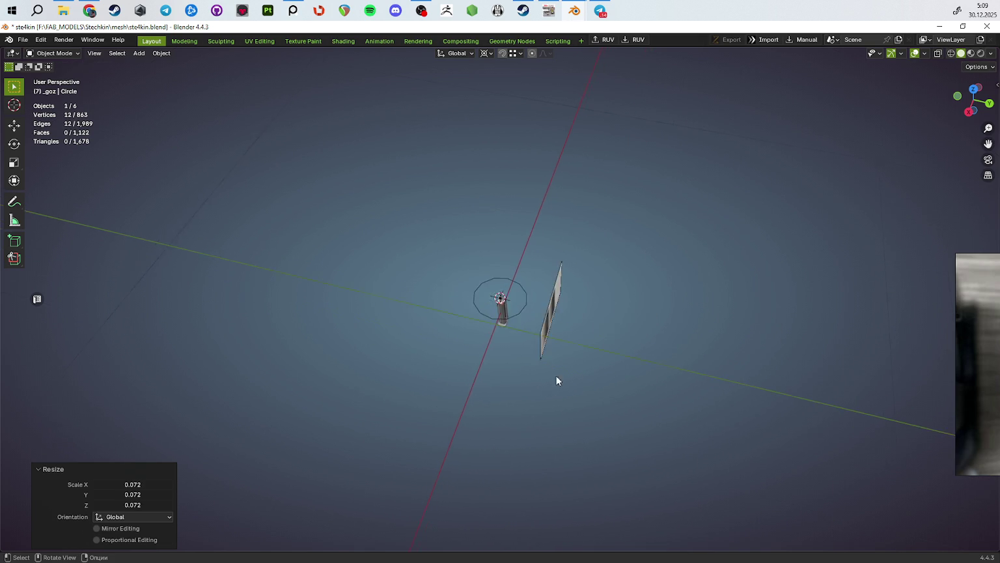
key("s")
left_click(530, 341)
key("KP_Decimal")
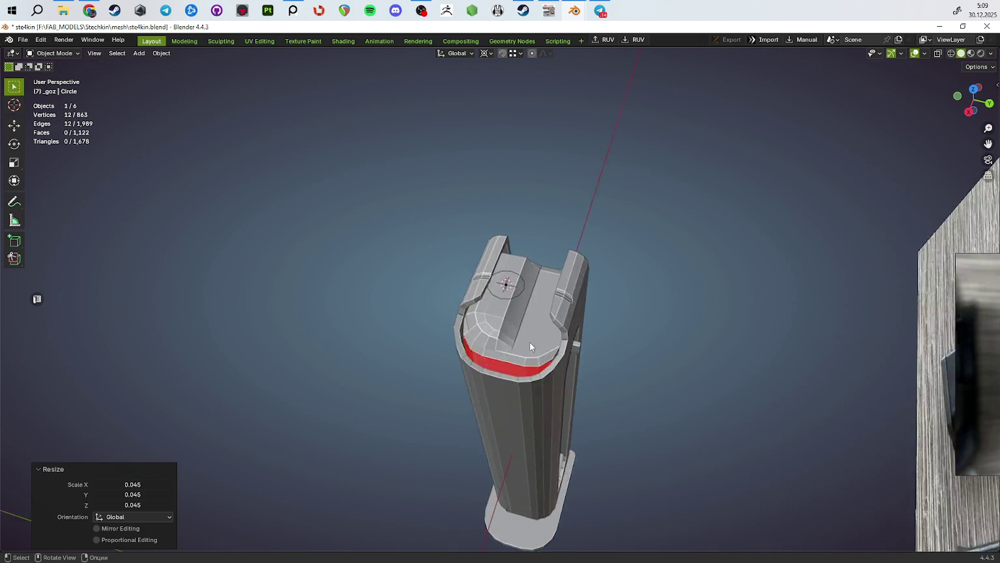
middle_click_drag(587, 360, 571, 346)
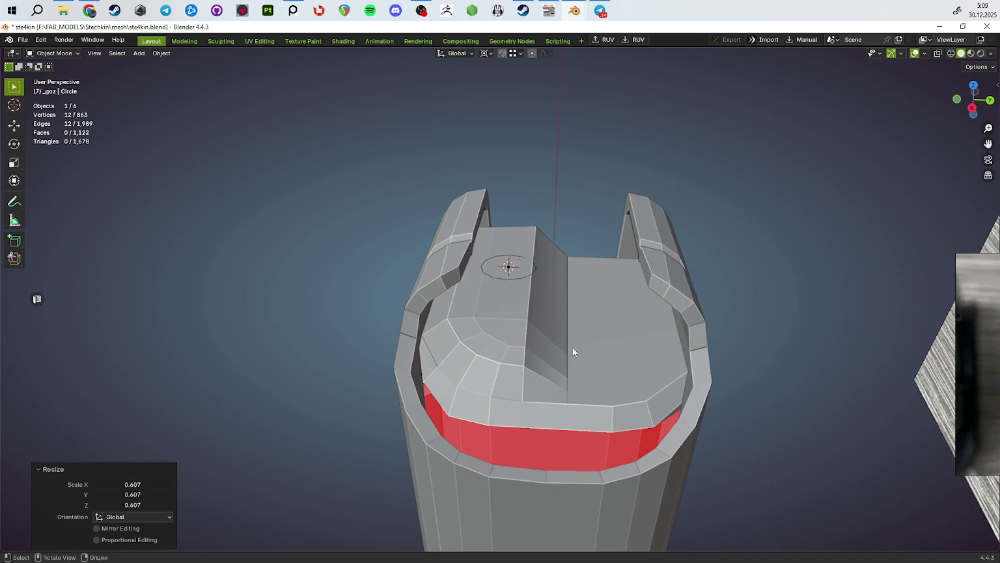
Step: Select the small circle together with the follower and isolate them in local view
key("Tab")
key("Tab")
left_click(512, 280, "shift")
left_click(512, 279, "shift")
left_click(500, 300, "shift")
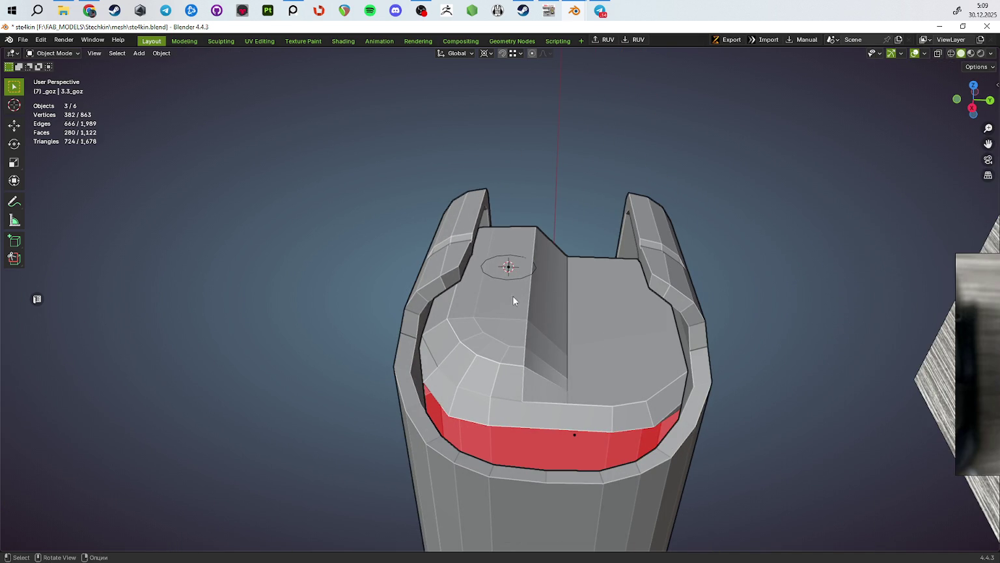
left_click(520, 270)
key("g")
key("Escape")
left_click(515, 276)
middle_click_drag(638, 288, 659, 288)
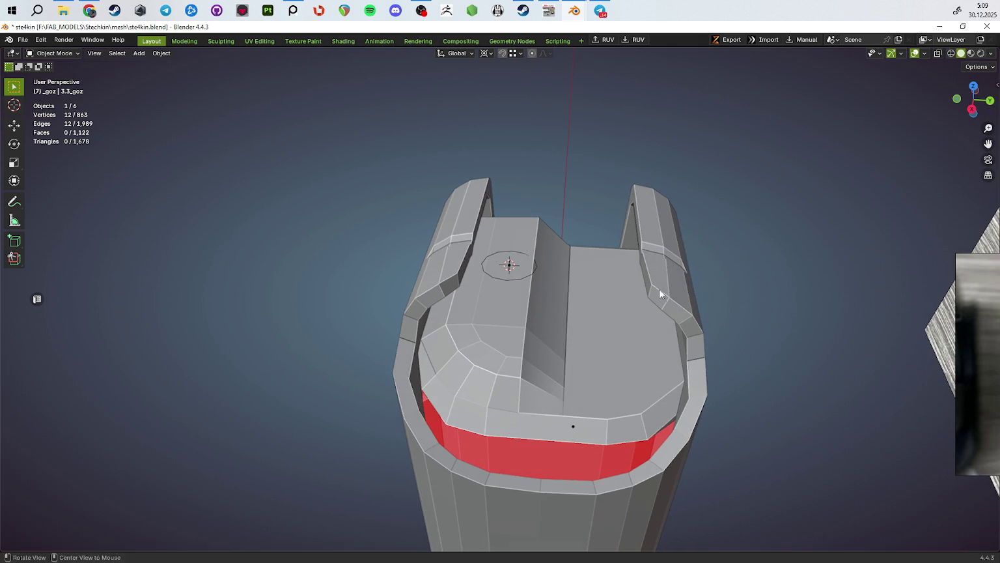
left_click(511, 310, "shift")
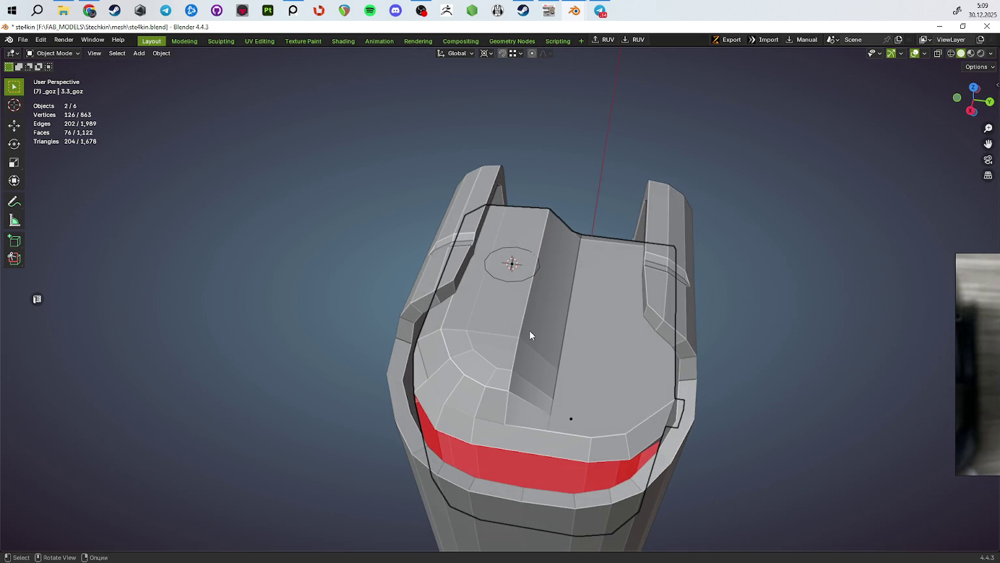
key("KP_Divide")
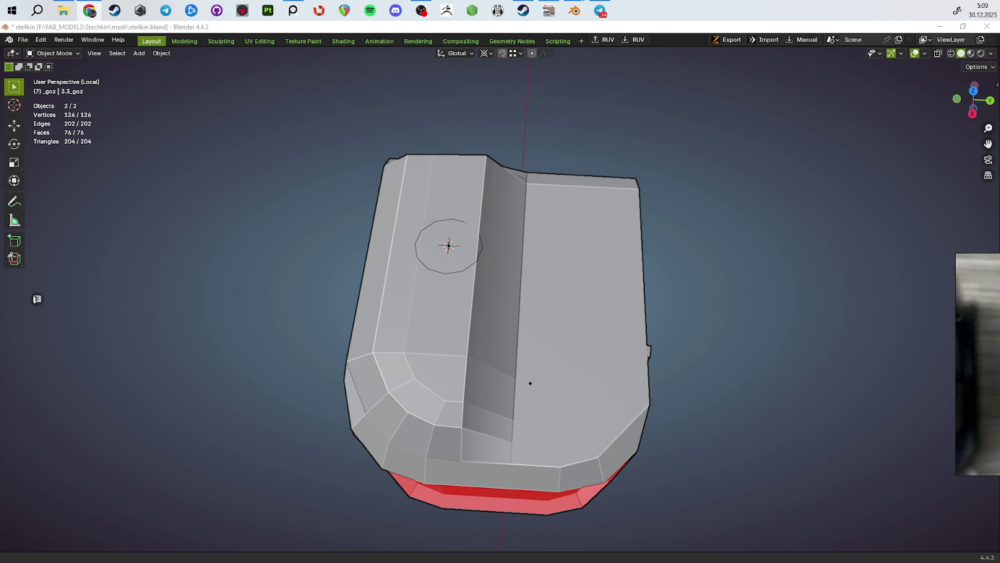
Step: Start moving the circle's vertices along Y, about -0.78 mm, onto the ridge
scroll(569, 261, "up", 3)
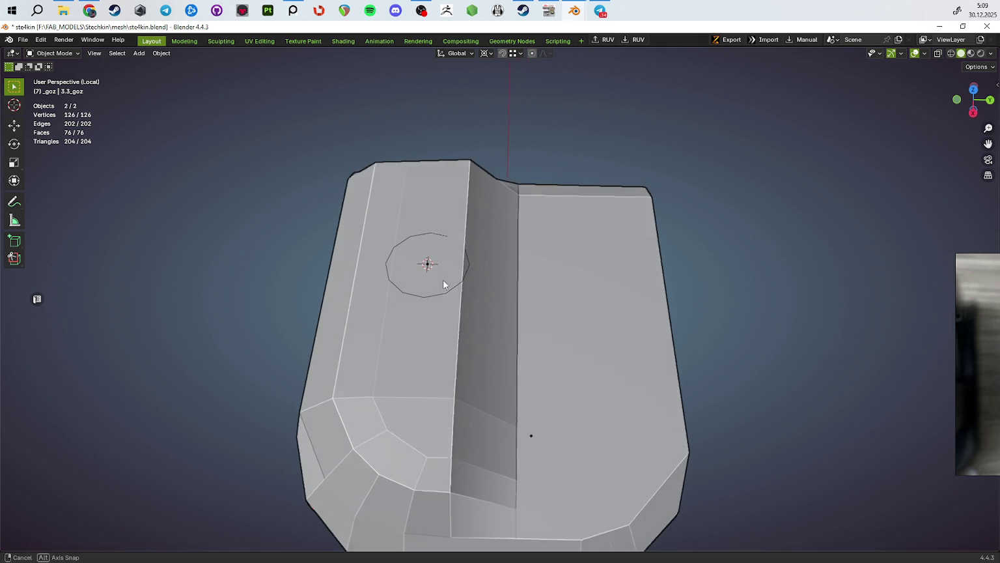
left_click(472, 260)
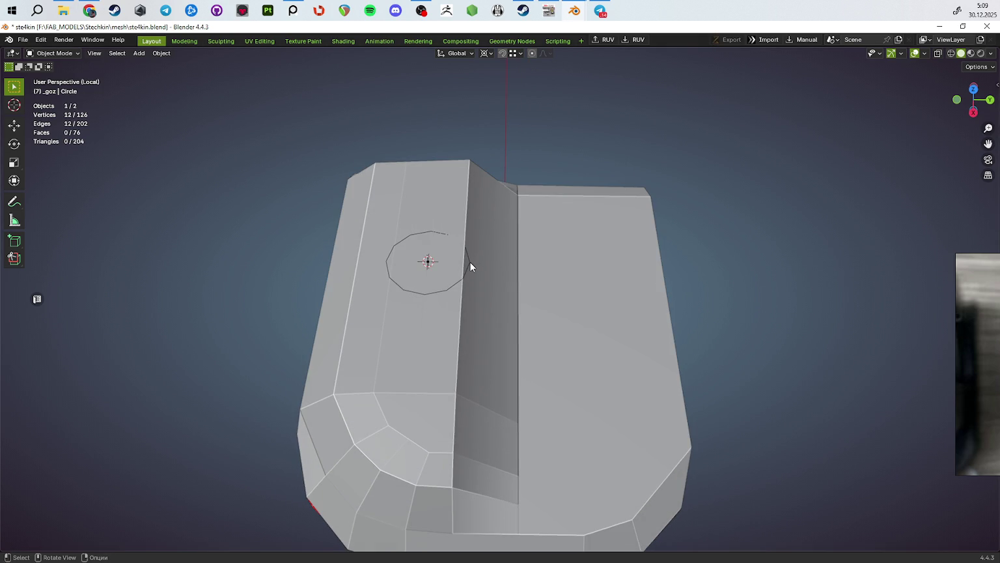
key("Tab")
middle_click_drag(545, 310, 594, 311, "shift")
key("g")
key("y")
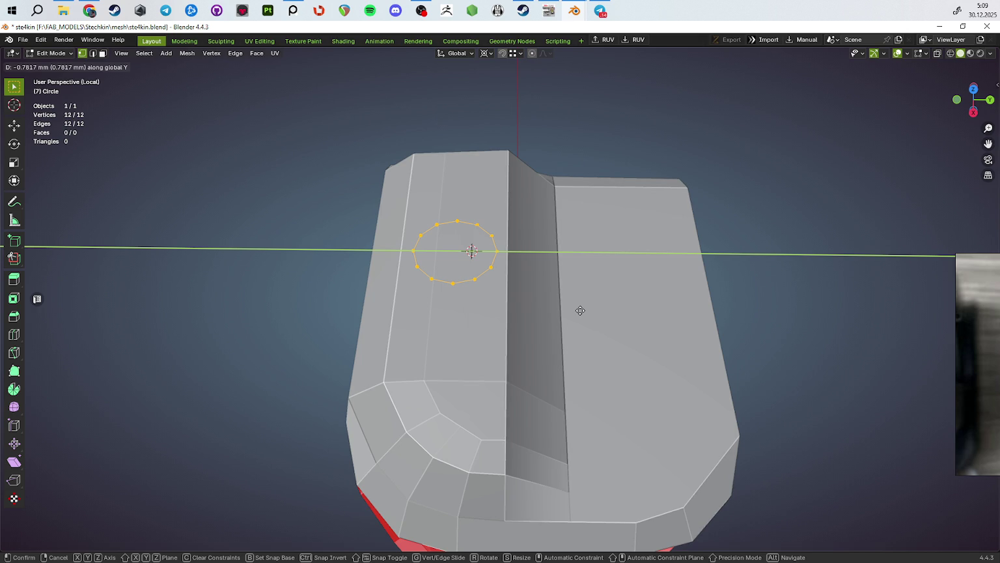
Step: Place the circle on the ridge and select its right half in see-through top view
left_click(579, 310)
middle_click_drag(580, 311, 584, 363)
key("Tab")
key("Tab")
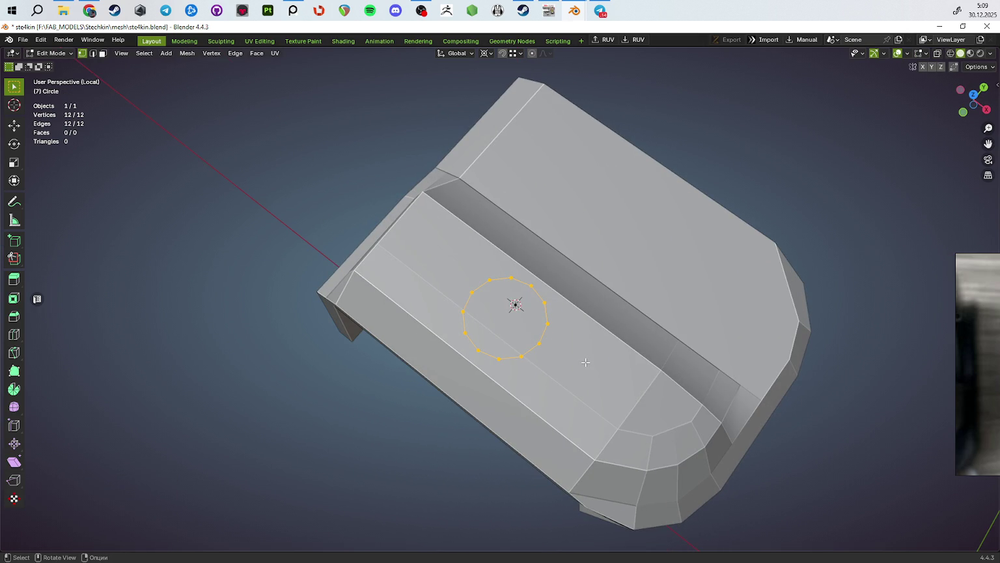
key("KP_7")
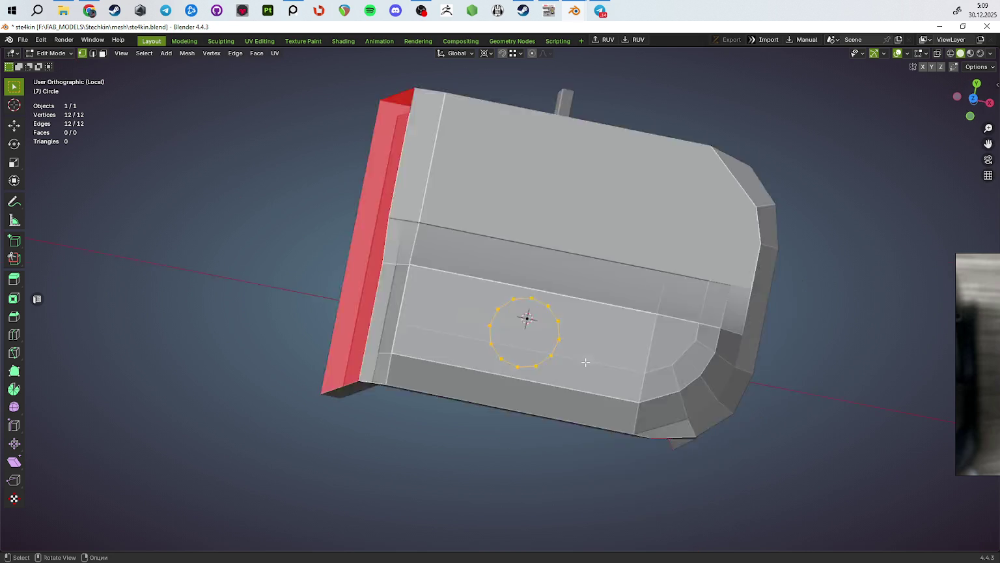
key("alt+z")
left_click_drag(539, 290, 618, 422)
left_click_drag(578, 272, 534, 469)
Step: Try extruding and moving the circle's right half along X, cancelling each attempt
key("e")
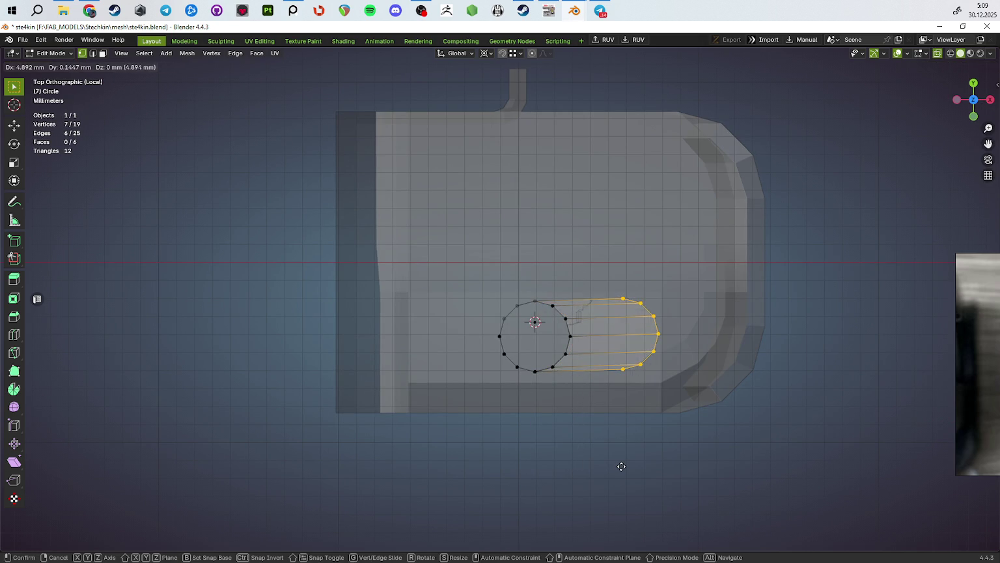
right_click(620, 464)
key("g")
right_click(694, 469)
key("ctrl+z")
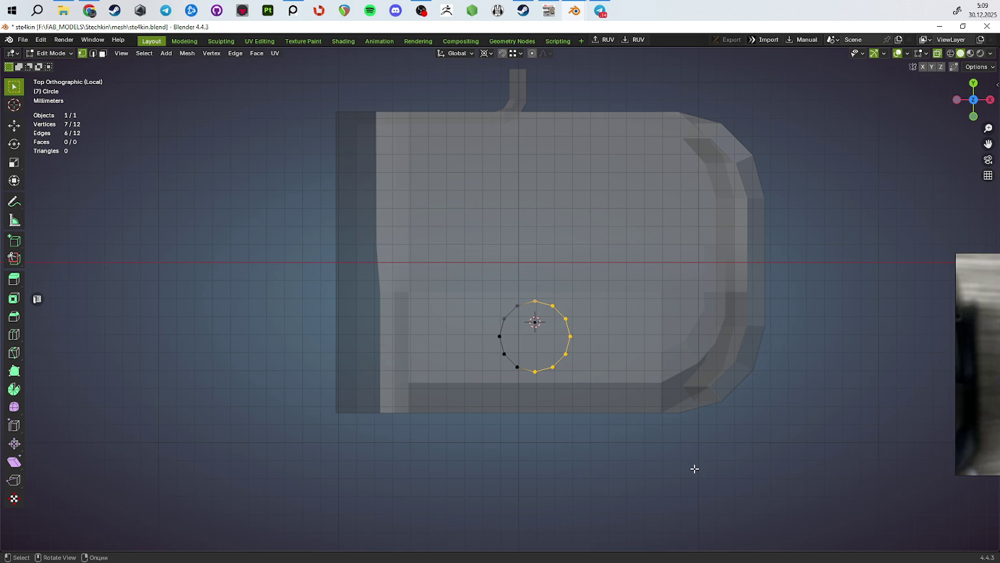
key("g")
right_click(771, 470)
left_click_drag(586, 276, 545, 464)
key("g")
key("y")
key("x")
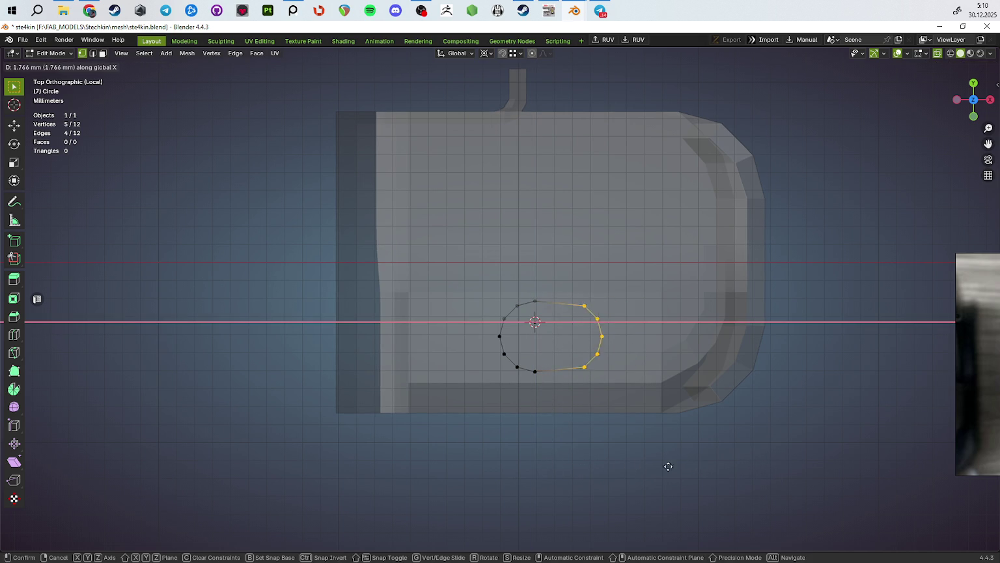
right_click(739, 469)
Step: Merge all of the circle's vertices by distance
left_click_drag(569, 273, 531, 464)
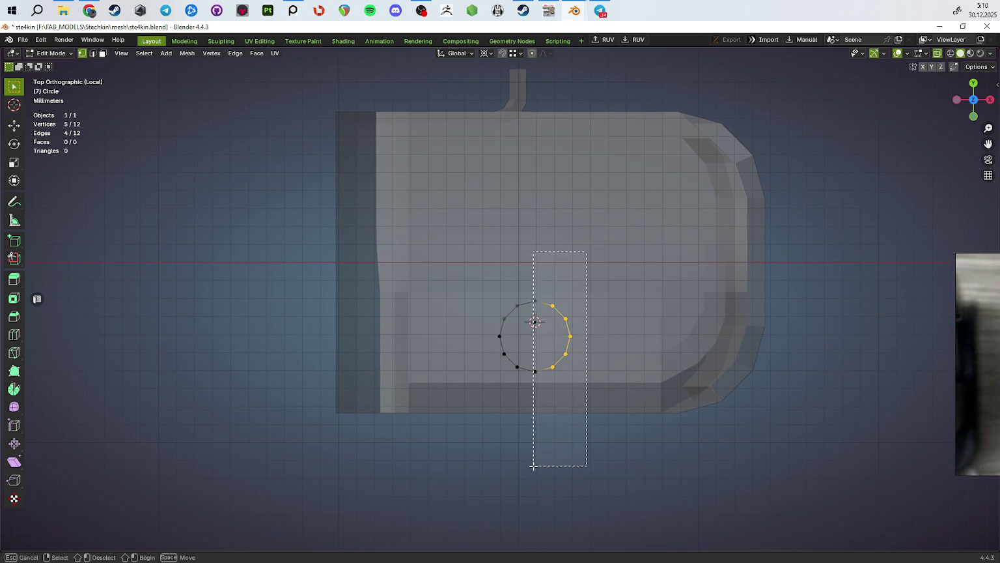
mouse_move(569, 476)
middle_mouse_down()
mouse_move(637, 425)
mouse_move(625, 416)
middle_mouse_up()
key("a")
key("m")
left_click(661, 441)
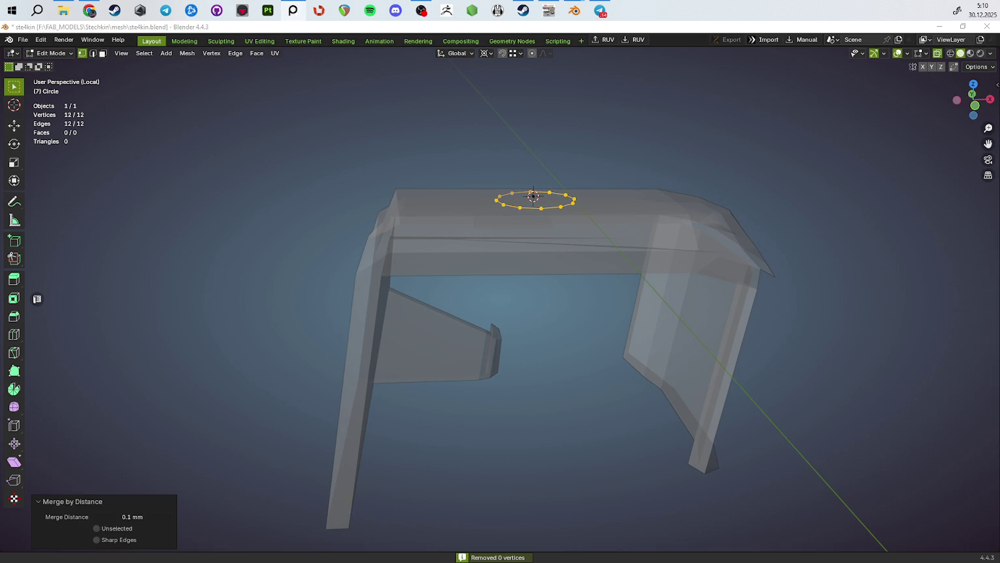
mouse_move(755, 293)
middle_mouse_down()
mouse_move(760, 384)
mouse_move(795, 351)
middle_mouse_up()
Step: Extrude the selected half of the circle 6.5 mm along X
key("e")
right_click(806, 393)
key("alt+z")
key("alt+z")
left_click(511, 198, "ctrl")
key("e")
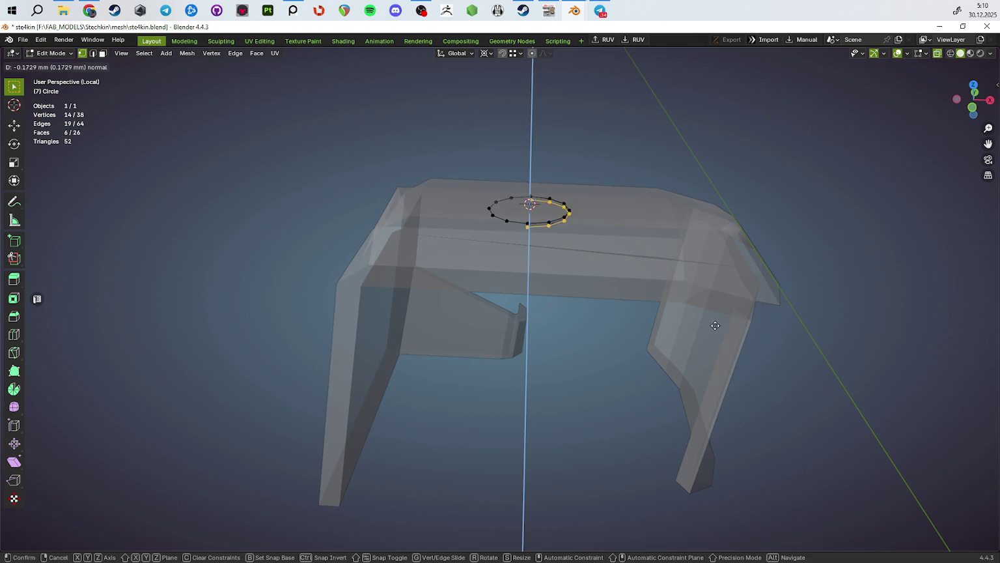
right_click(814, 323)
key("e")
key("x")
left_click(936, 326)
middle_click_drag(937, 325, 812, 363)
scroll(681, 324, "up", 2)
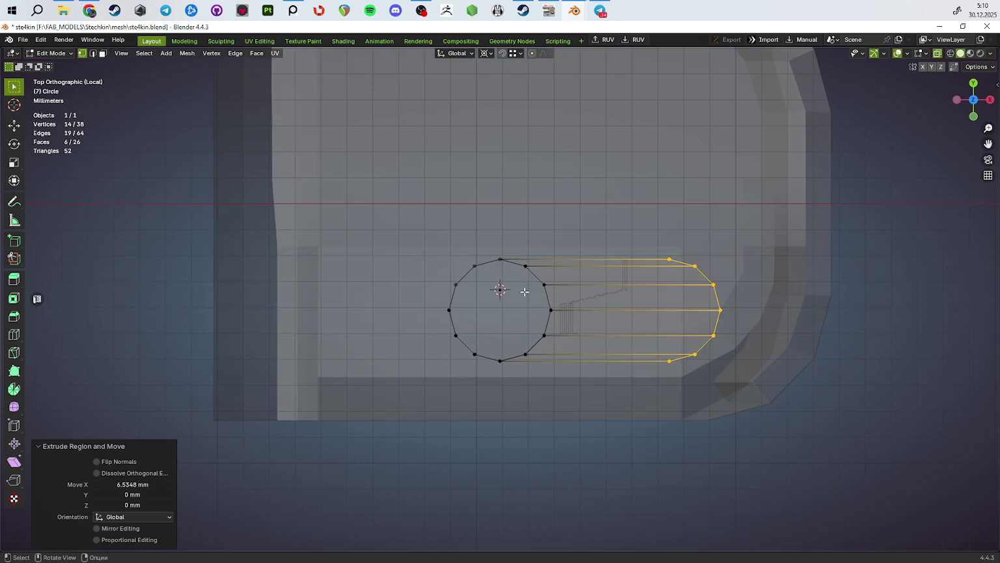
Step: Delete an edge path along the circle in edge select mode
key("2")
left_click(535, 345)
left_click(550, 334, "ctrl")
key("x")
left_click(679, 323)
key("ctrl+z")
key("x")
left_click(679, 323)
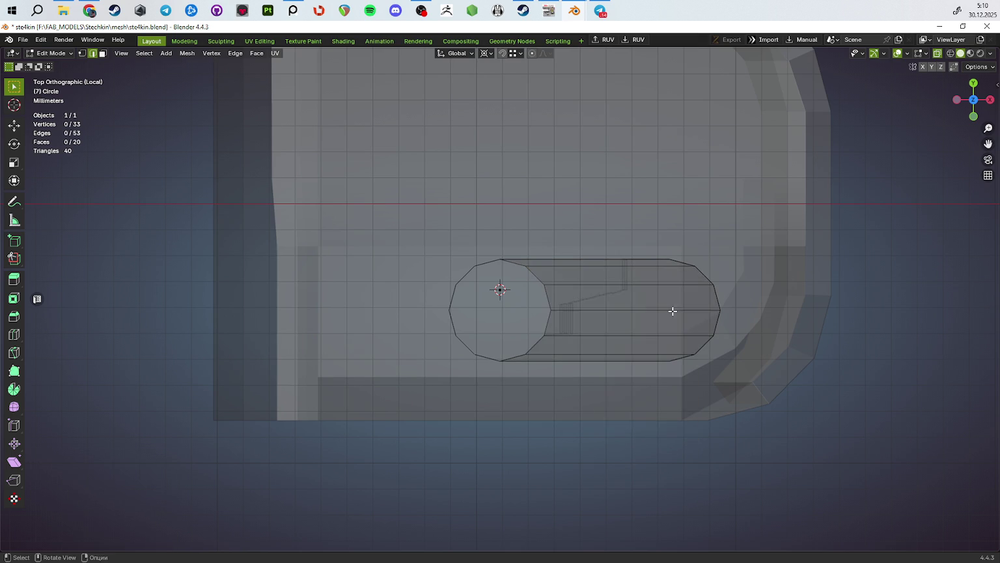
Step: Delete the inner faces and merge the outline's vertices by distance
middle_click_drag(673, 311, 538, 207)
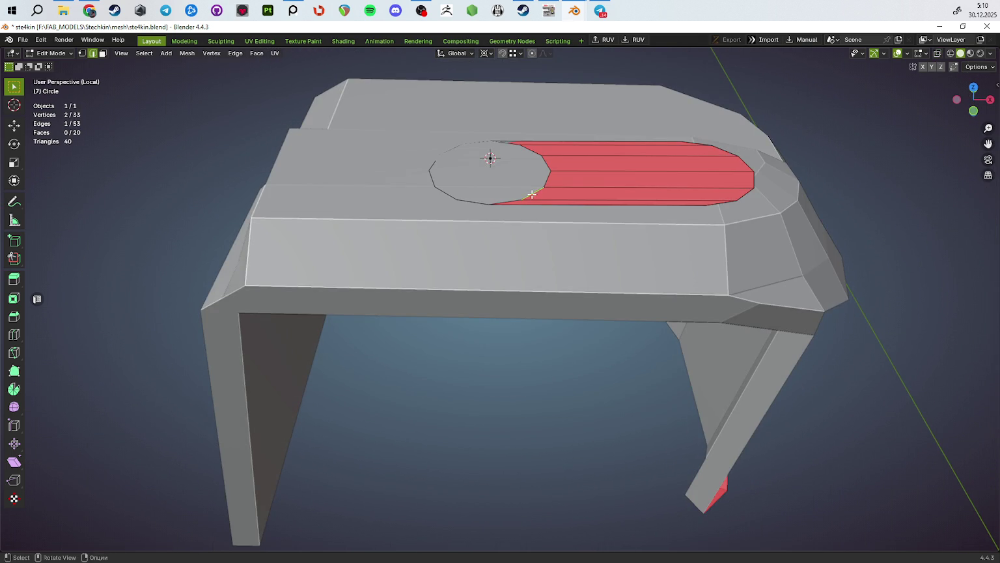
left_click(536, 150, "ctrl")
key("x")
left_click(686, 181)
key("a")
mouse_move(686, 180)
middle_mouse_down()
mouse_move(661, 416)
mouse_move(606, 402)
mouse_move(599, 424)
middle_mouse_up()
key("m")
left_click(663, 417)
Step: Shift the outline's left half about 4.58 mm left along X
key("alt+z")
key("1")
left_click_drag(772, 280, 671, 433, "shift")
key("KP_7")
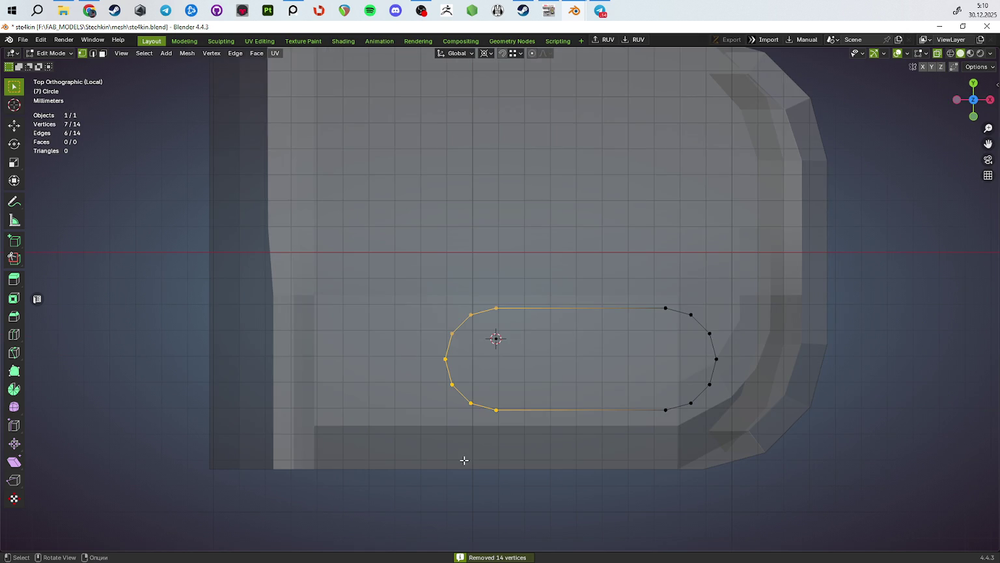
key("g")
key("y")
key("Escape")
key("g")
key("x")
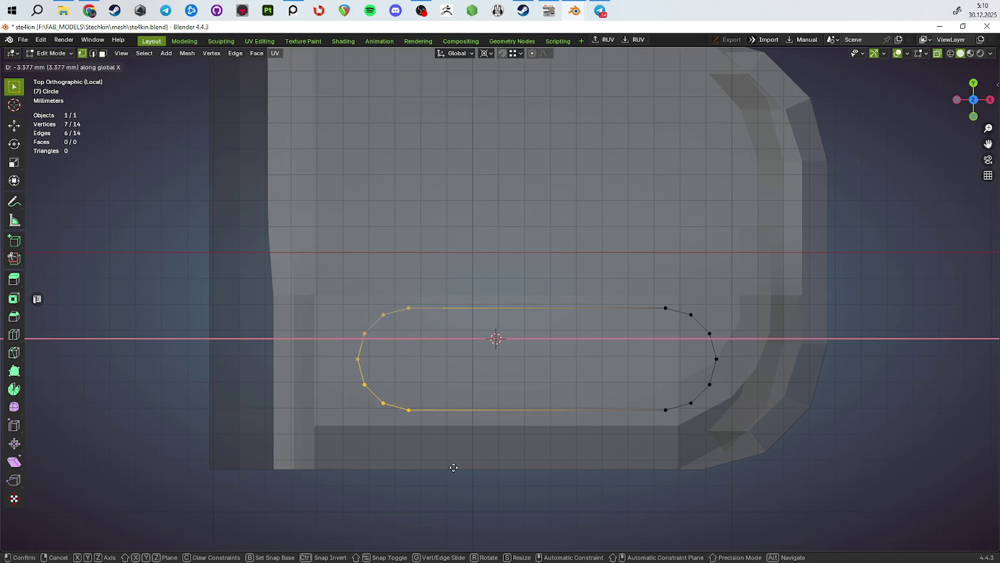
left_click(425, 467)
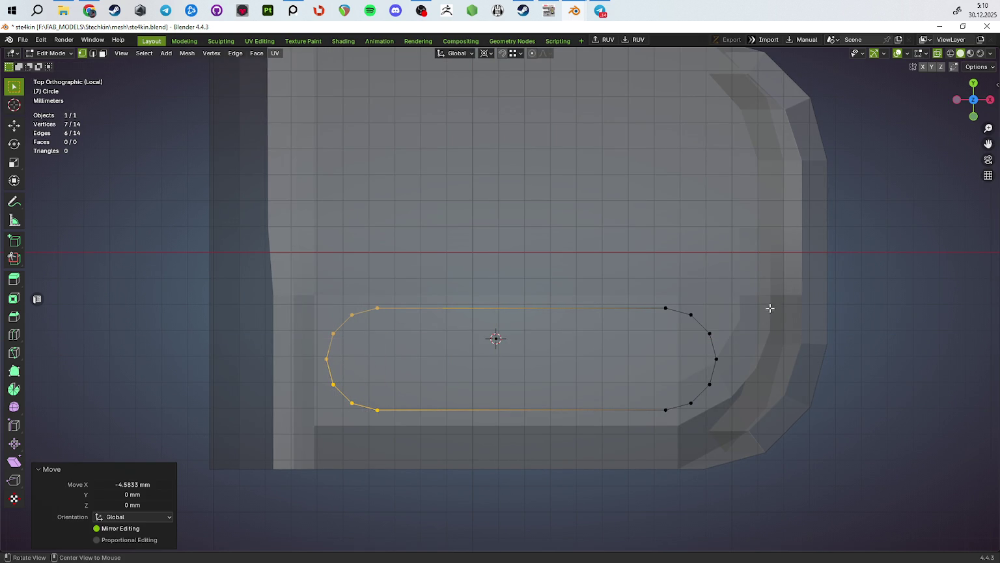
Step: Scale the outline to 0.902 along X and raise it onto the ridge top
key("a")
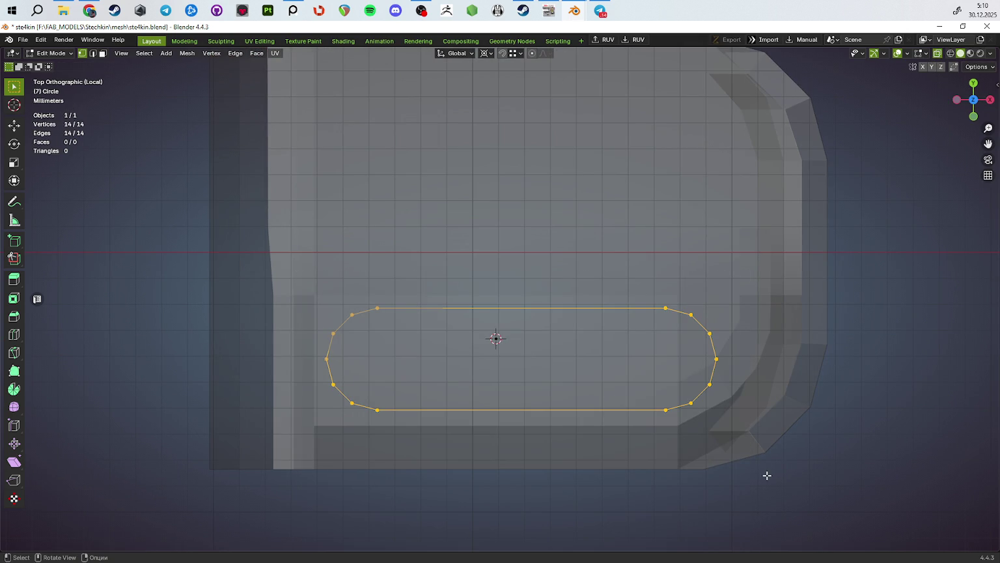
key("s")
key("x")
left_click(732, 472)
mouse_move(731, 480)
middle_mouse_down()
mouse_move(711, 420)
mouse_move(621, 392)
mouse_move(678, 355)
mouse_move(539, 369)
mouse_move(569, 410)
mouse_move(535, 382)
middle_mouse_up()
key("KP_Divide")
key("alt+z")
key("g")
key("z")
left_click(678, 356)
Step: Select the follower ridge's top strip of faces and delete them
key("Tab")
left_click(539, 368)
key("Tab")
right_click(543, 368)
left_click(542, 369)
key("Tab")
key("Tab")
key("3")
left_click(542, 394)
key("c")
mouse_move(542, 395)
left_mouse_down()
mouse_move(514, 364)
mouse_move(521, 261)
left_mouse_up()
key("Escape")
mouse_move(592, 319)
middle_mouse_down()
mouse_move(638, 343)
mouse_move(533, 349)
mouse_move(550, 337)
middle_mouse_up()
key("x")
left_click(651, 369)
Step: Select the hole's boundary loop and join the slot outline into the follower body 3.3_goz
key("2")
left_click(533, 350, "alt")
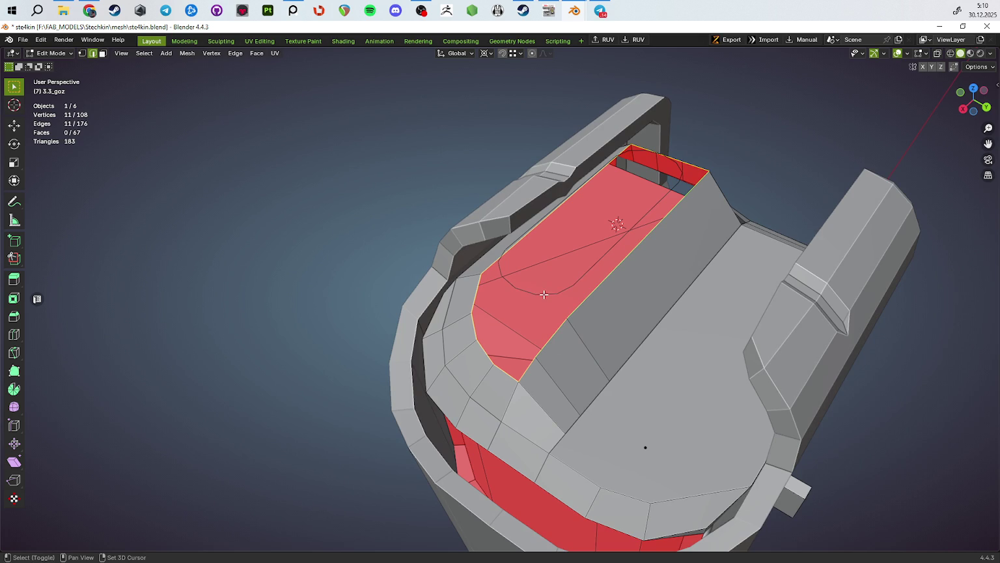
key("Tab")
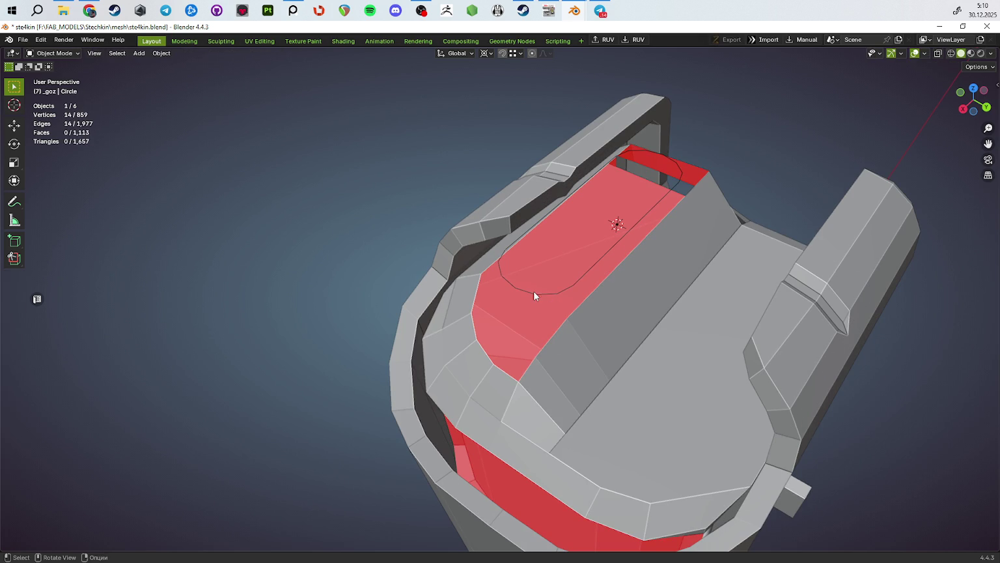
left_click(590, 339, "shift")
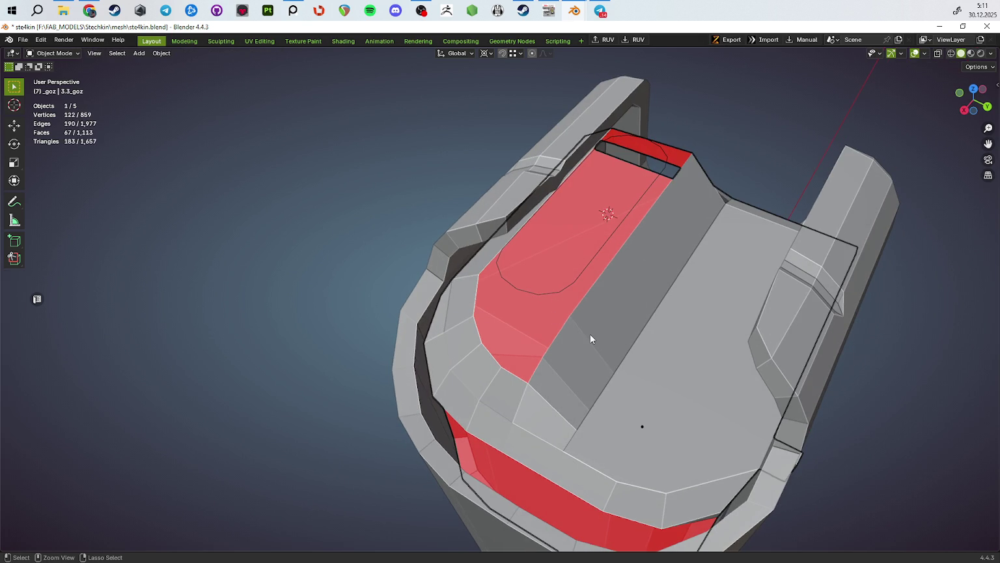
mouse_move(601, 353)
middle_mouse_down()
mouse_move(587, 340)
mouse_move(651, 345)
mouse_move(623, 361)
mouse_move(552, 347)
middle_mouse_up()
key("Tab")
Step: Try filling the ridge hole with faces, then delete the resulting single large face
key("alt+f")
key("alt+j")
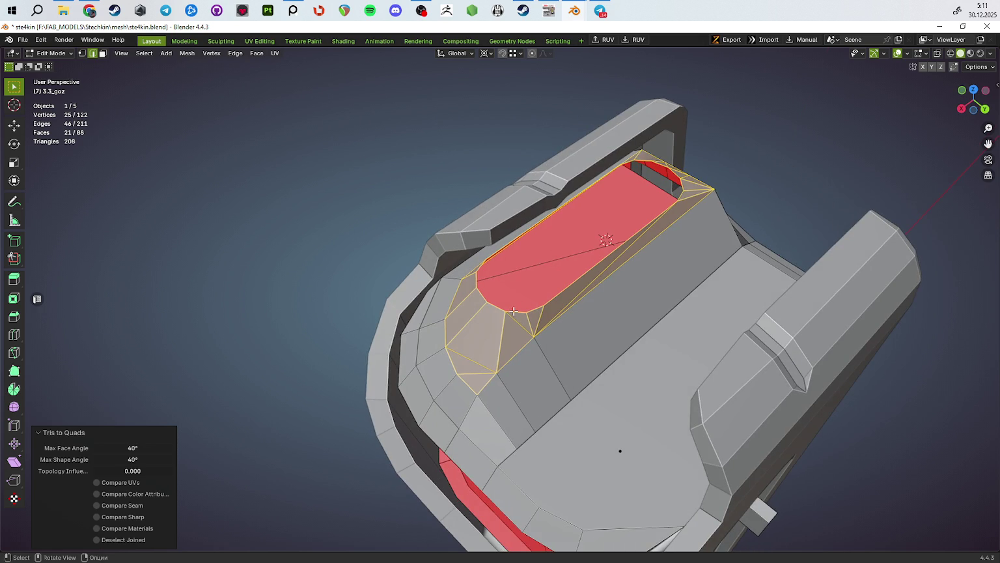
key("ctrl+z")
key("f")
middle_click_drag(618, 323, 560, 318)
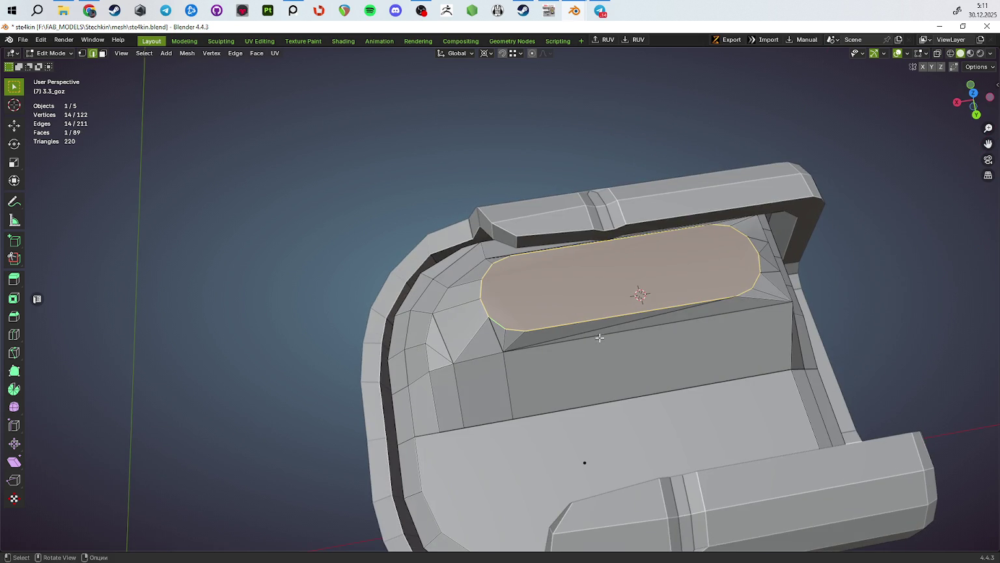
key("x")
Step: Refill the hole with a new face and connect a slot-end vertex to the ridge with an edge
key("1")
mouse_move(570, 318)
middle_mouse_down()
mouse_move(551, 303)
mouse_move(620, 237)
middle_mouse_up()
key("f")
left_click(685, 153)
middle_click_drag(685, 153, 655, 200)
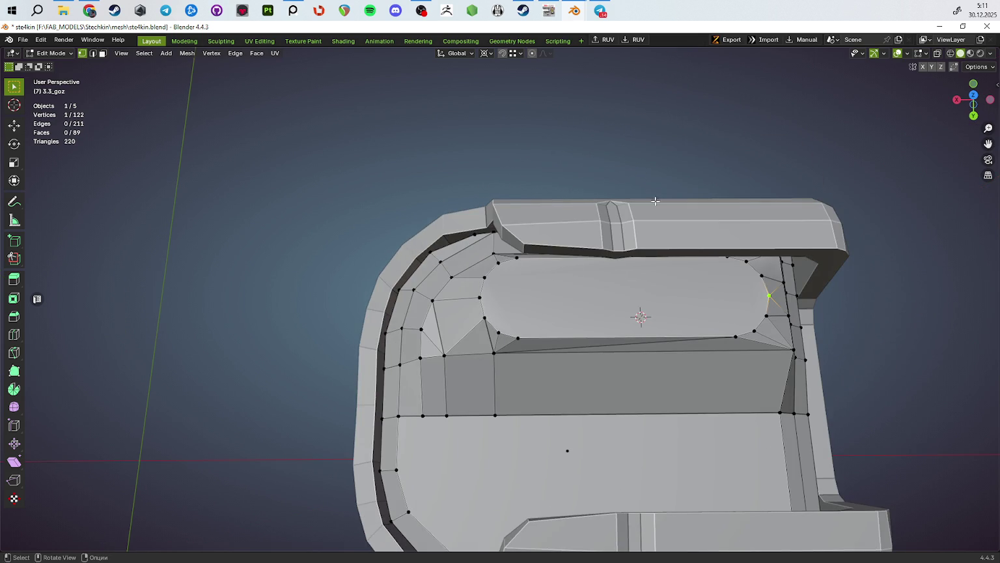
left_click(479, 298, "shift")
key("j")
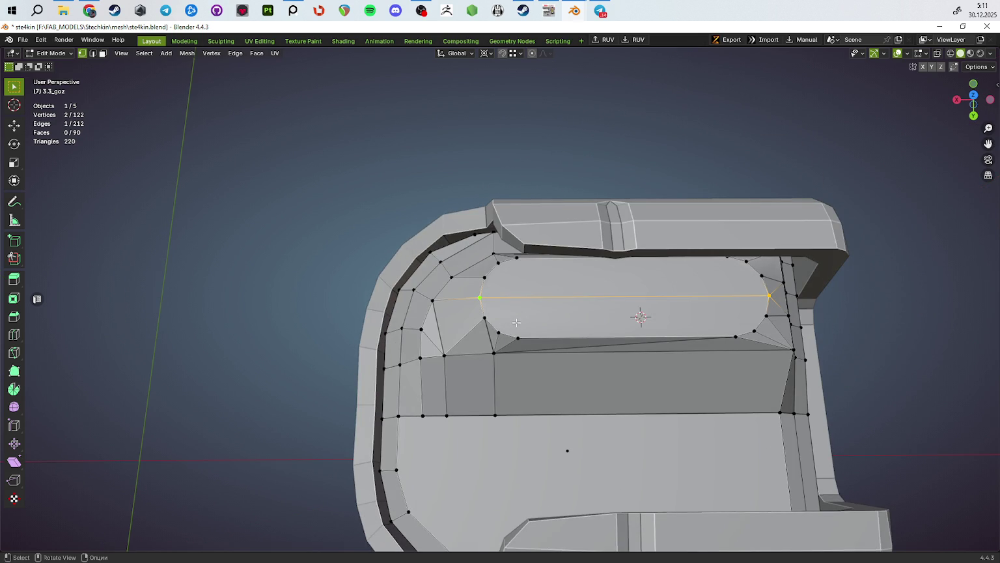
Step: Cut vertical edges across the panel's left and right sides to link the slot outline
left_click(516, 258)
left_click(518, 338, "shift")
key("j")
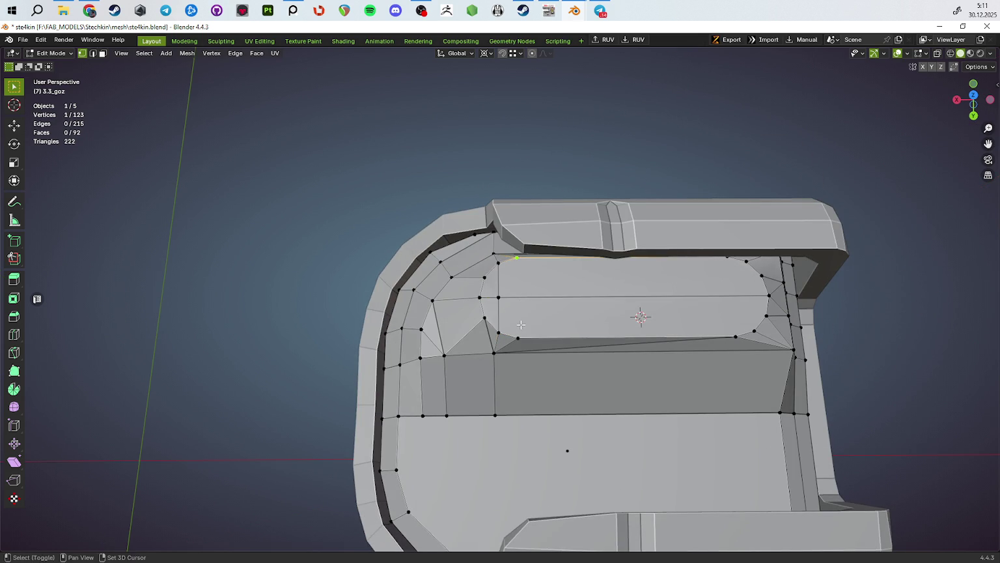
middle_click_drag(657, 327, 610, 334, "shift")
left_click(687, 343)
left_click(681, 263, "shift")
key("j")
left_click(700, 267)
middle_click_drag(708, 337, 549, 337)
Step: Dissolve the stray unwanted edges between vertices on the ridge top
key("Tab")
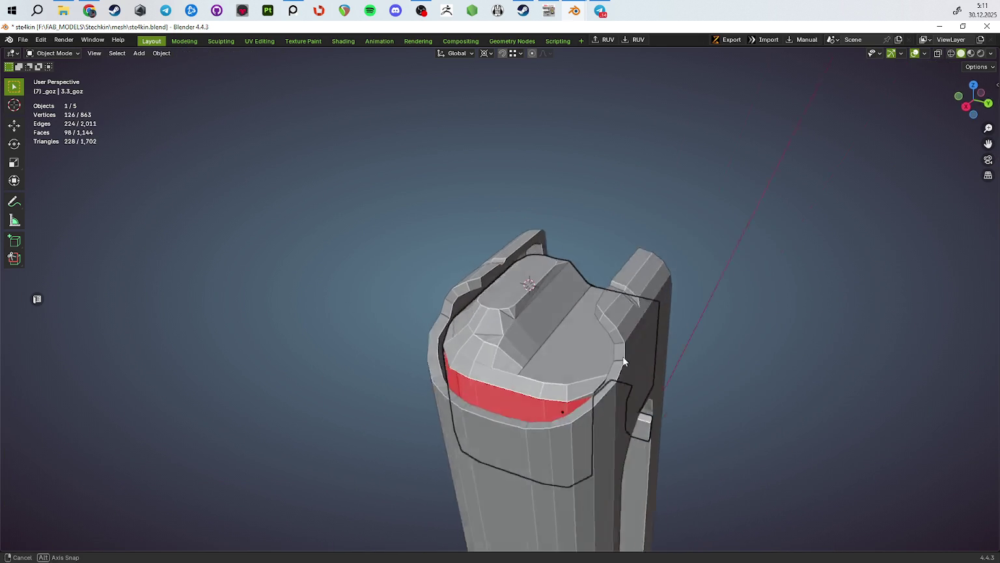
key("Tab")
scroll(517, 357, "up", 3)
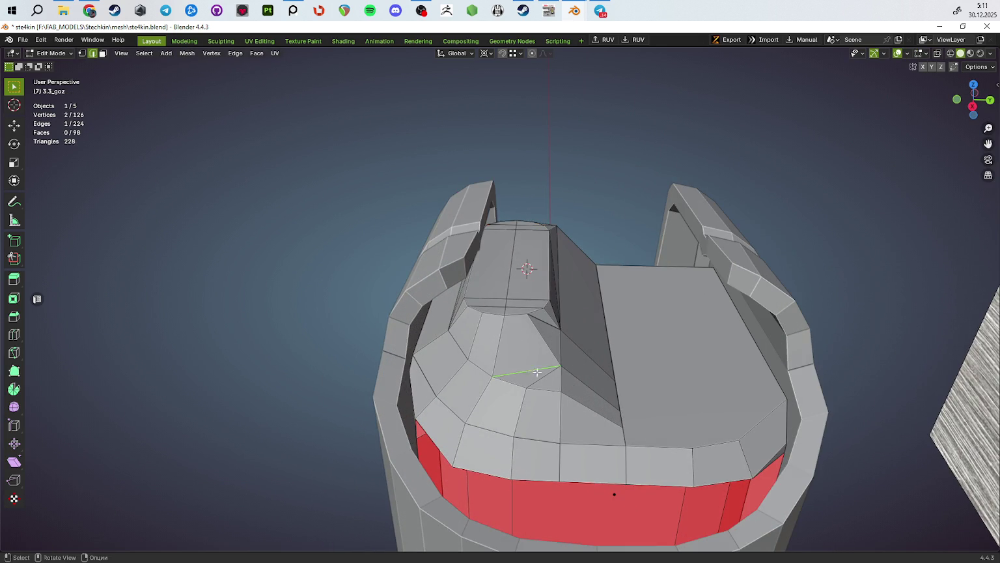
key("ctrl+x")
scroll(521, 358, "up", 2)
key("1")
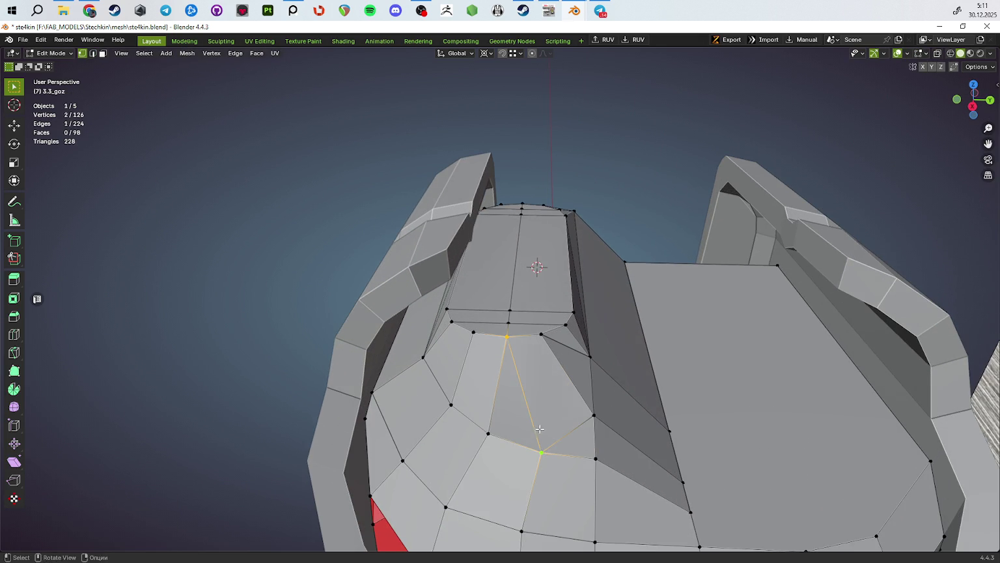
mouse_move(539, 428)
middle_mouse_down("shift")
mouse_move(524, 449)
mouse_move(503, 431)
middle_mouse_up("shift")
left_click(518, 463, "shift")
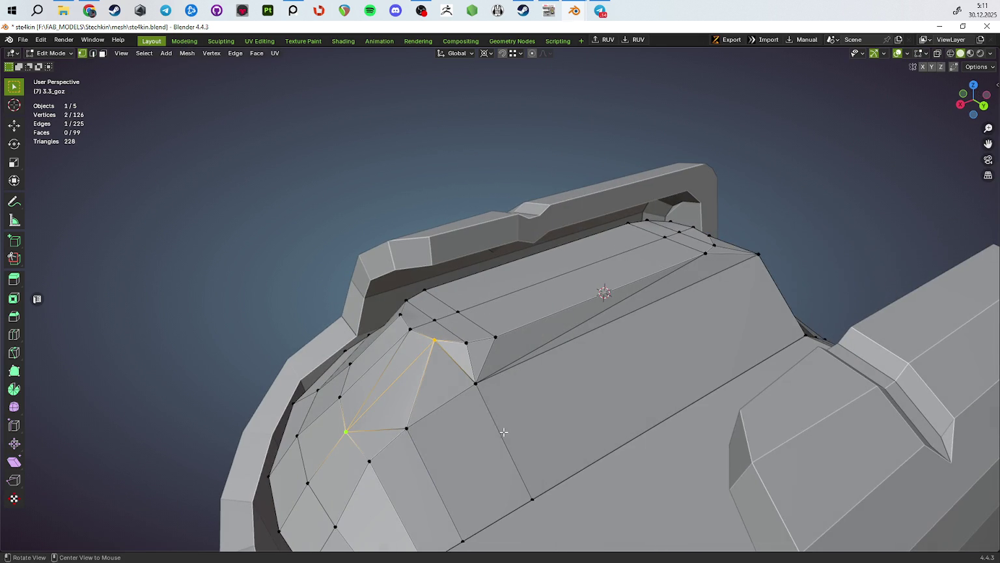
key("ctrl+x")
Step: Select the whole mesh, apply a context-menu option, and view the magazine top from above
left_click(467, 342)
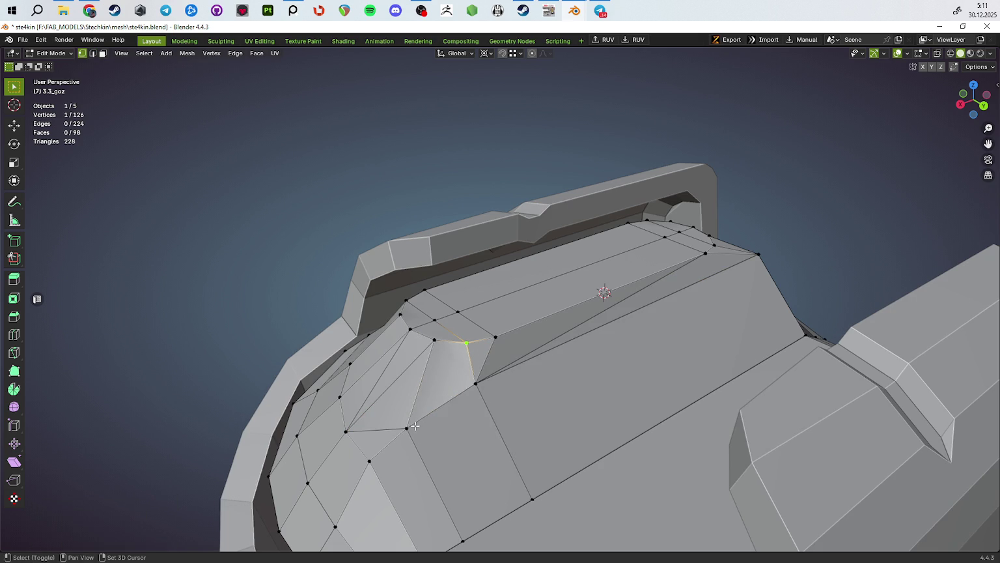
key("a")
right_click(461, 425)
left_click(461, 425)
key("Tab")
mouse_move(461, 425)
middle_mouse_down()
mouse_move(563, 421)
mouse_move(629, 386)
mouse_move(580, 365)
mouse_move(536, 414)
mouse_move(541, 455)
middle_mouse_up()
key("Tab")
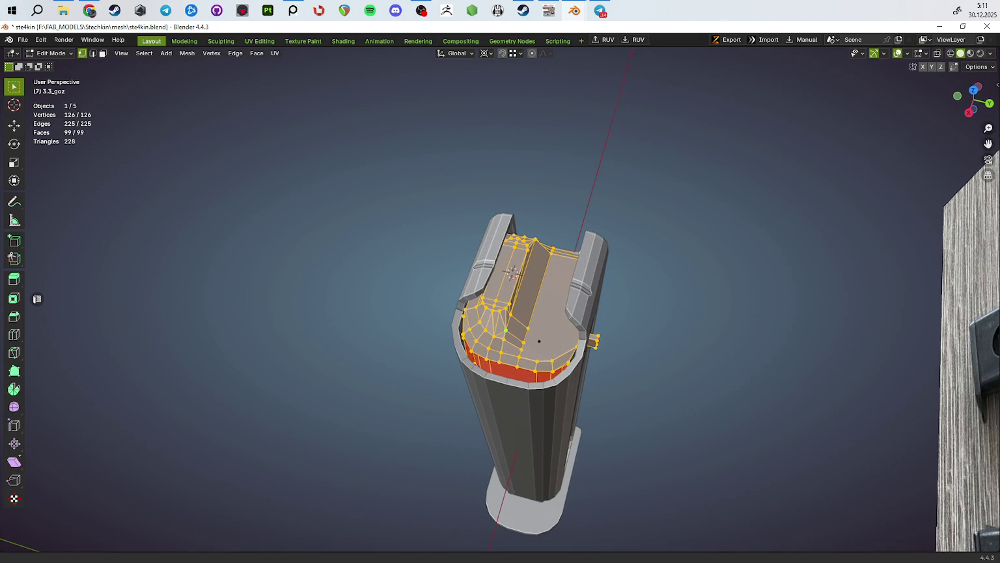
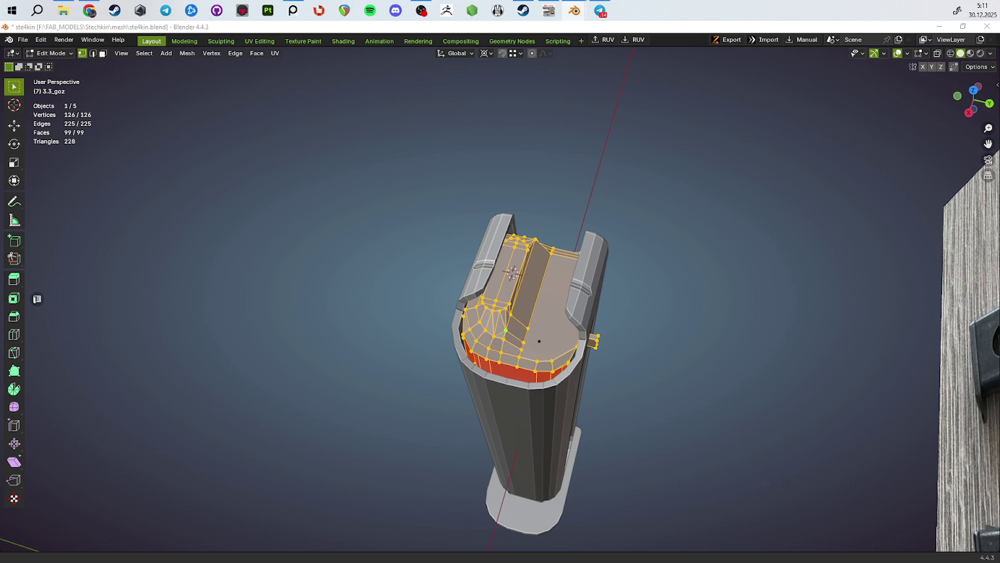
Step: In OBS Studio, hide the application audio capture source
key("alt+Tab")
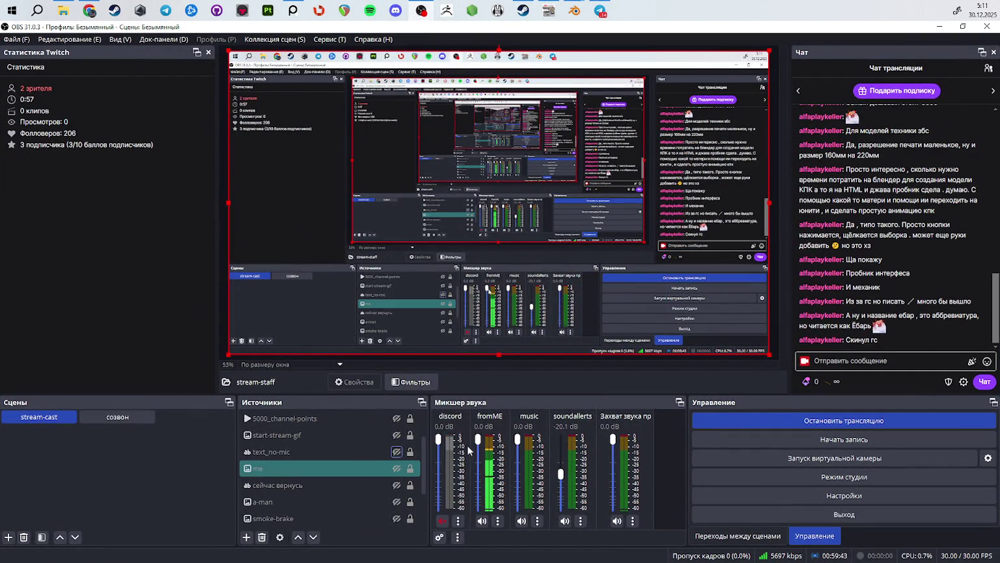
scroll(326, 469, "up", 1)
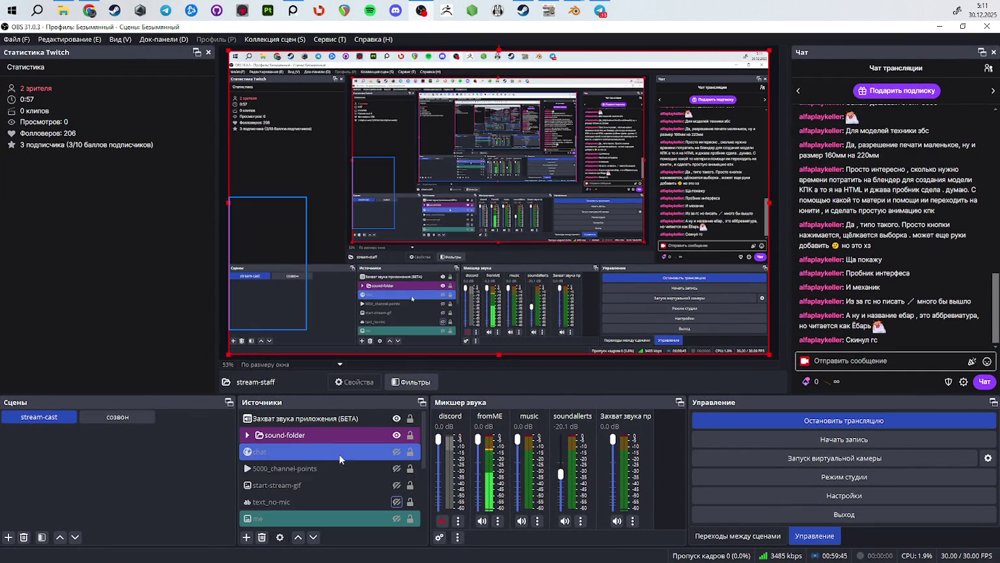
right_click(390, 468)
left_click(442, 487)
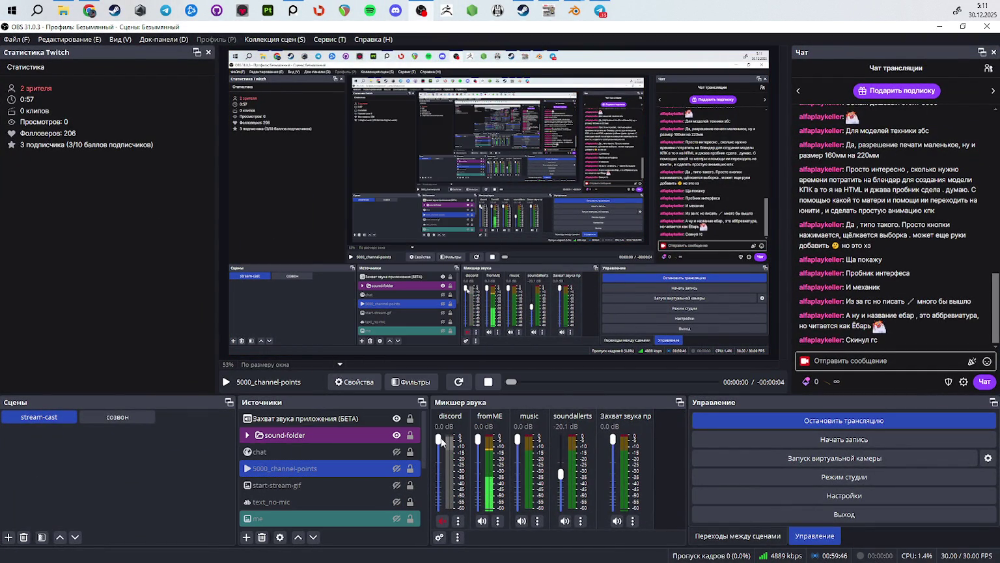
left_click(397, 418)
Step: Hide the discord source in sound-folder and bring up the music channel's audio filters
left_click(287, 434)
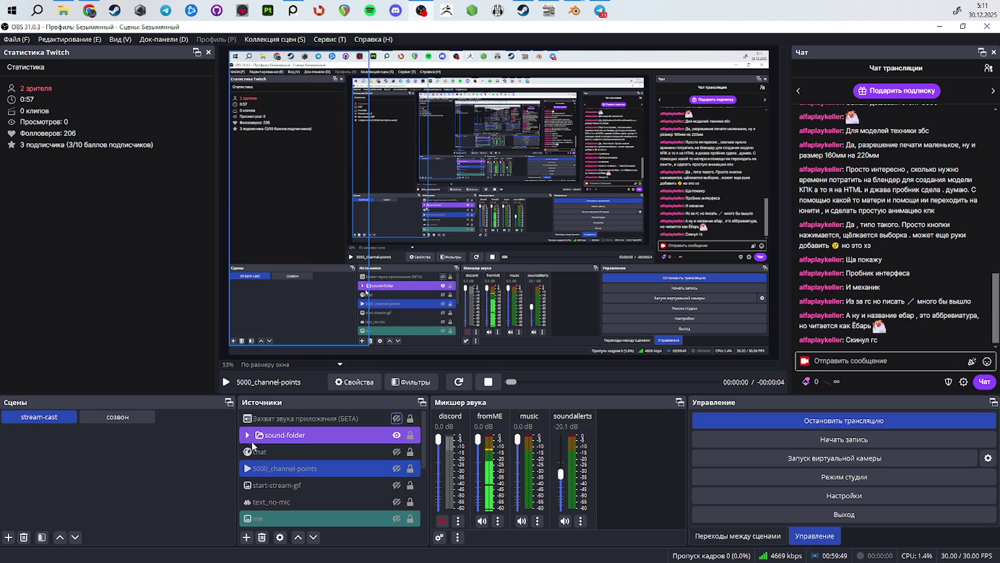
left_click(248, 434)
left_click(306, 501)
left_click(317, 481)
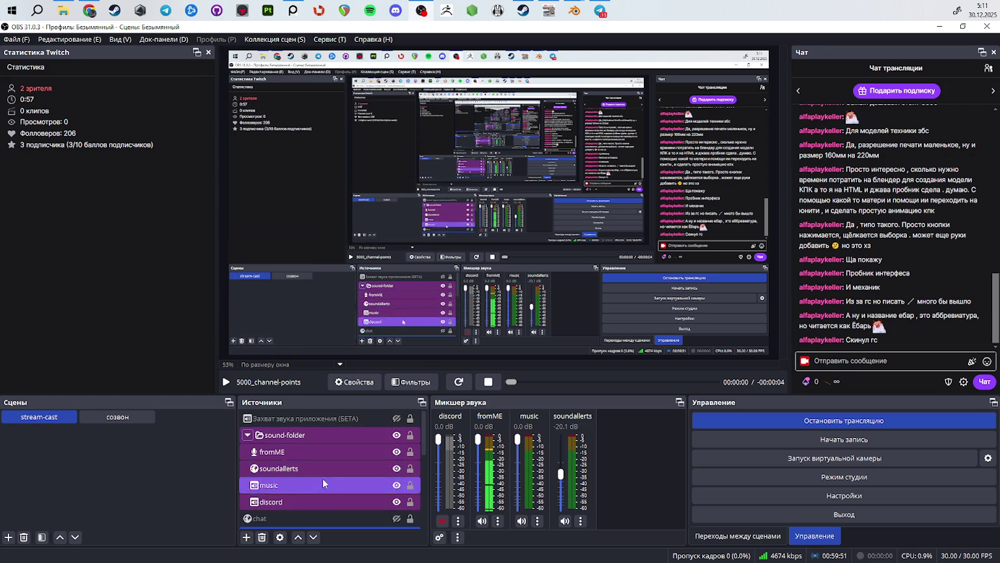
left_click(396, 502)
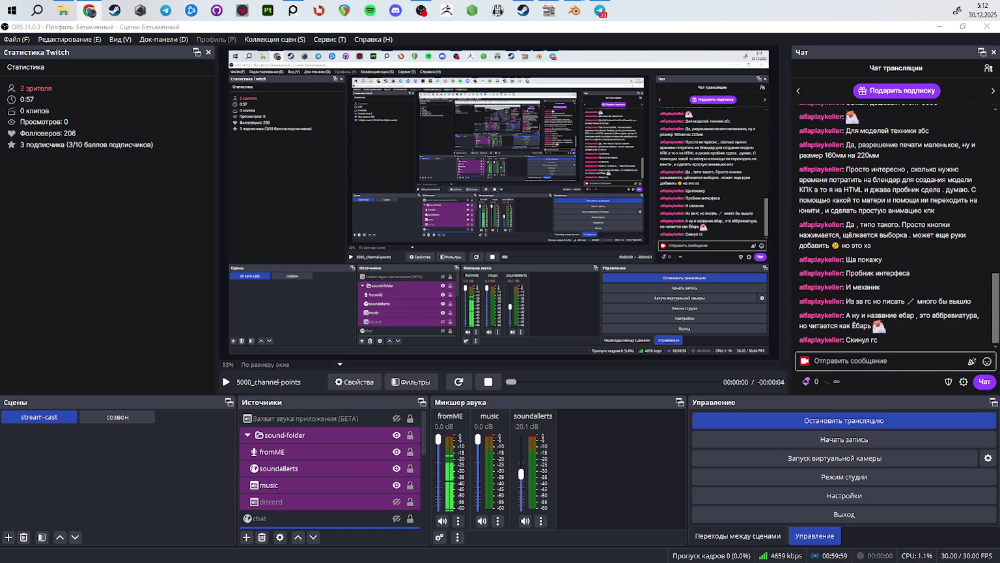
left_click(498, 520)
left_click(521, 487)
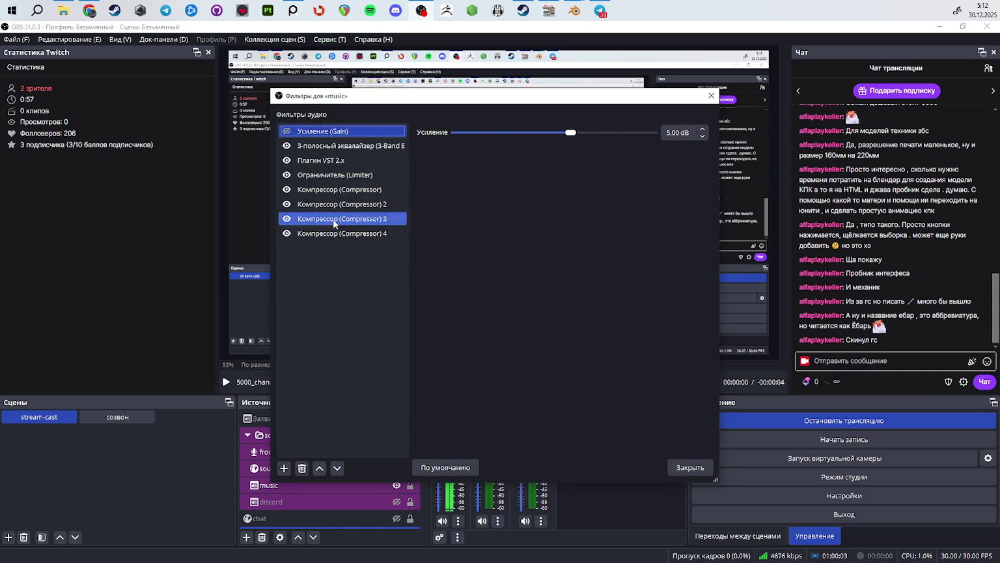
Step: Review the Limiter, VST 2.x and 3-band equalizer filters on music, then close them
left_click(333, 175)
left_click(332, 160)
left_click(332, 146)
left_click(711, 95)
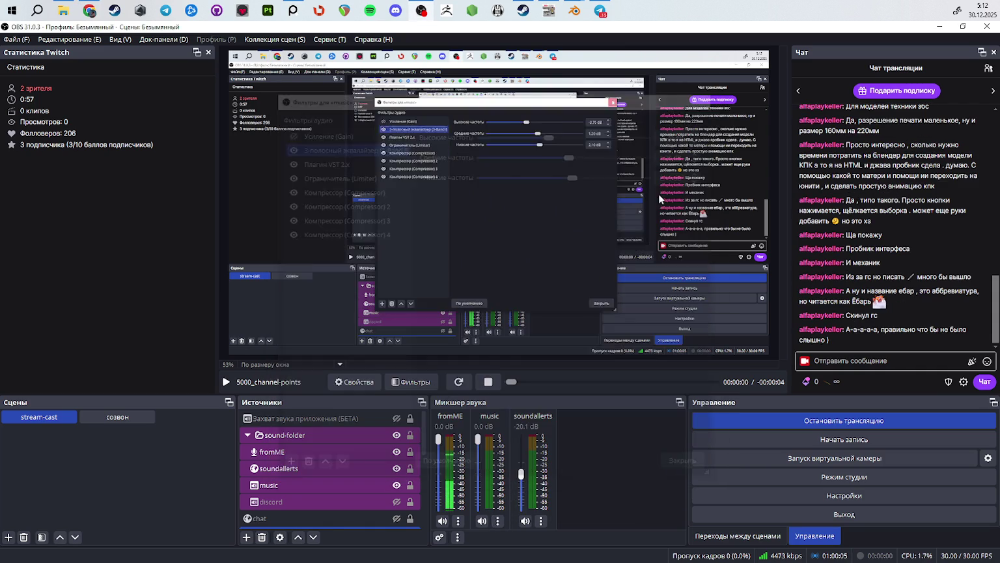
Step: Set the music source to capture the Twisted Transistor Chrome window
left_click(497, 520)
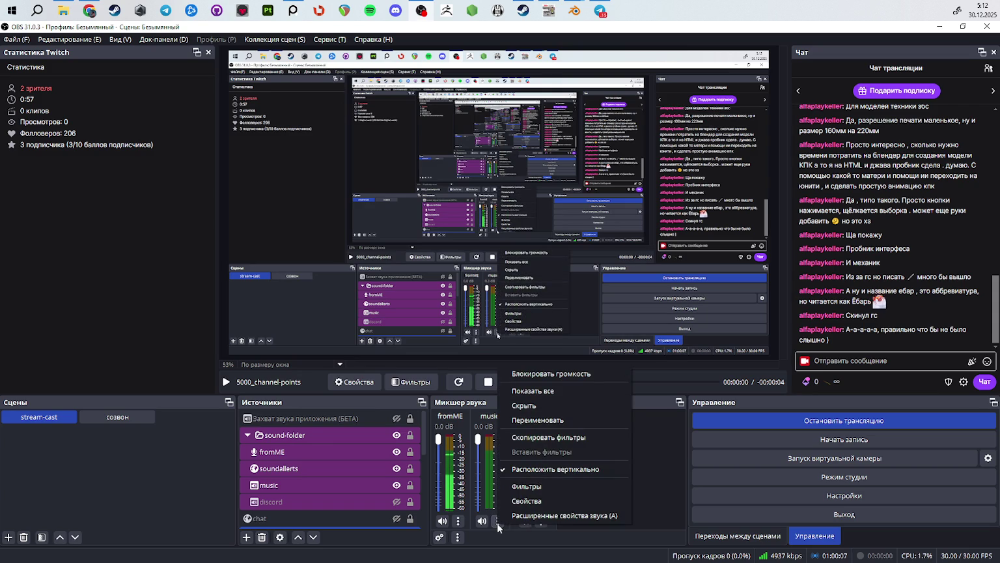
left_click(526, 500)
left_click(617, 164)
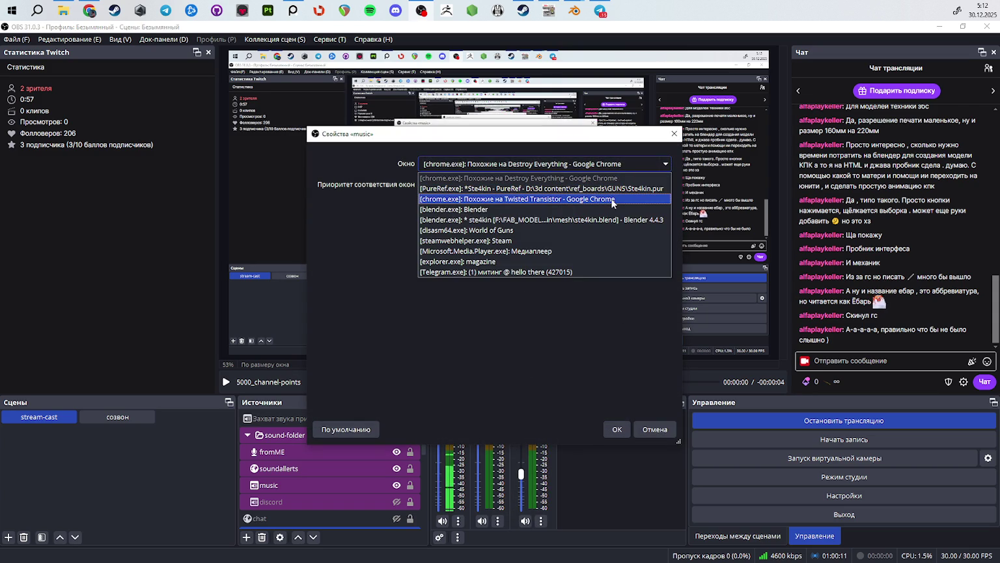
left_click(612, 200)
left_click(616, 429)
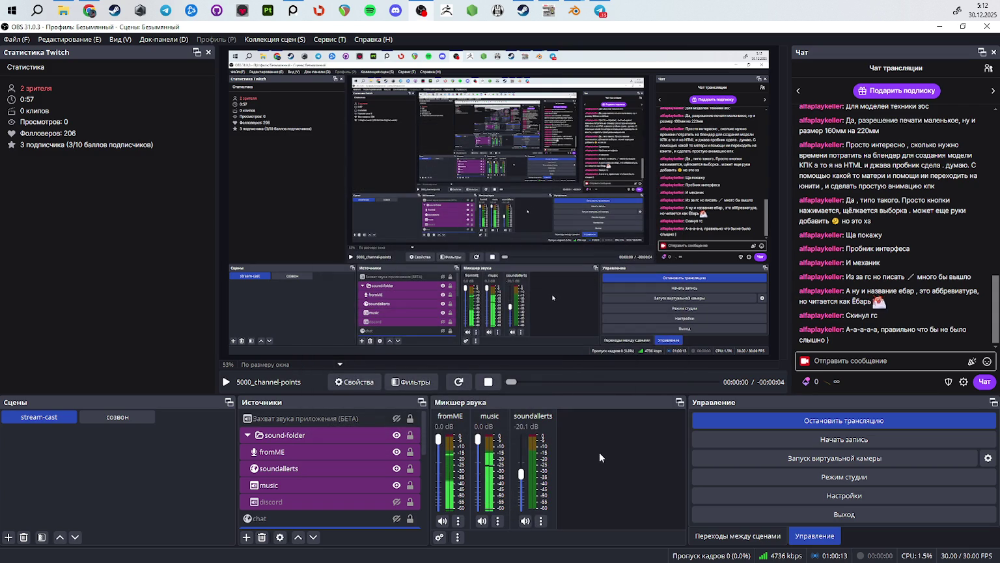
Step: Set the music Limiter filter's threshold to -20 dB
left_click(498, 521)
left_click(521, 486)
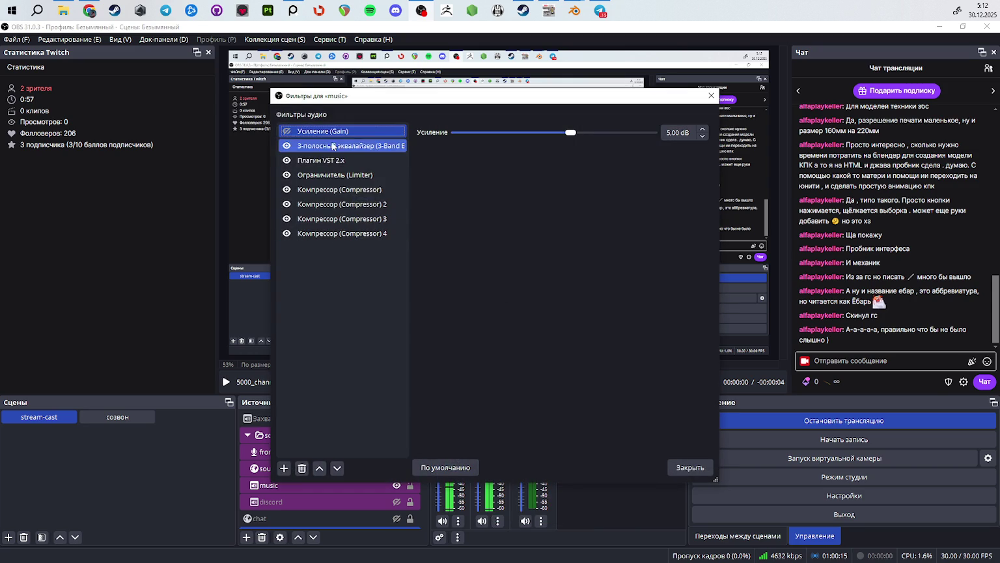
left_click(329, 174)
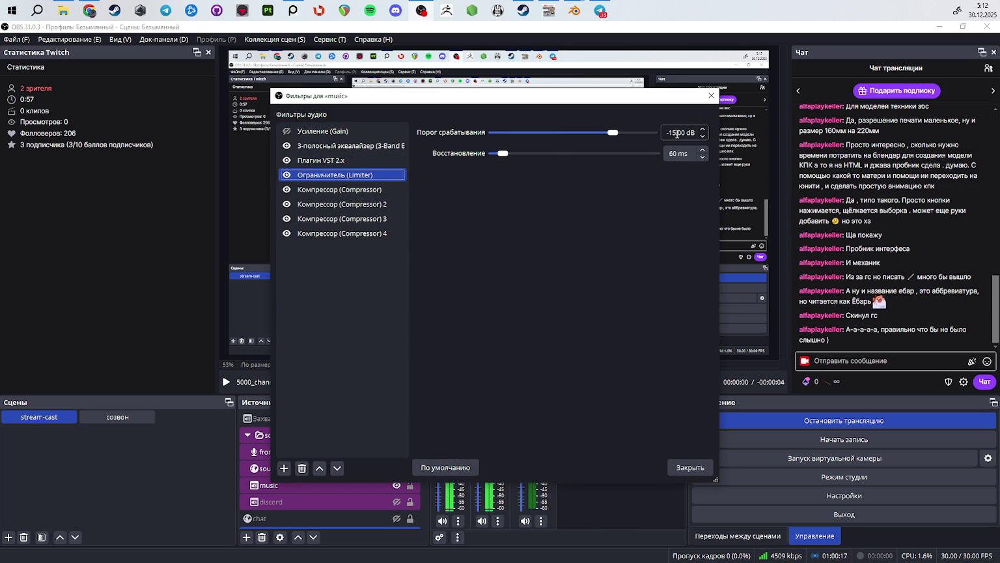
type("0")
key("BackSpace")
type("-20")
key("Return")
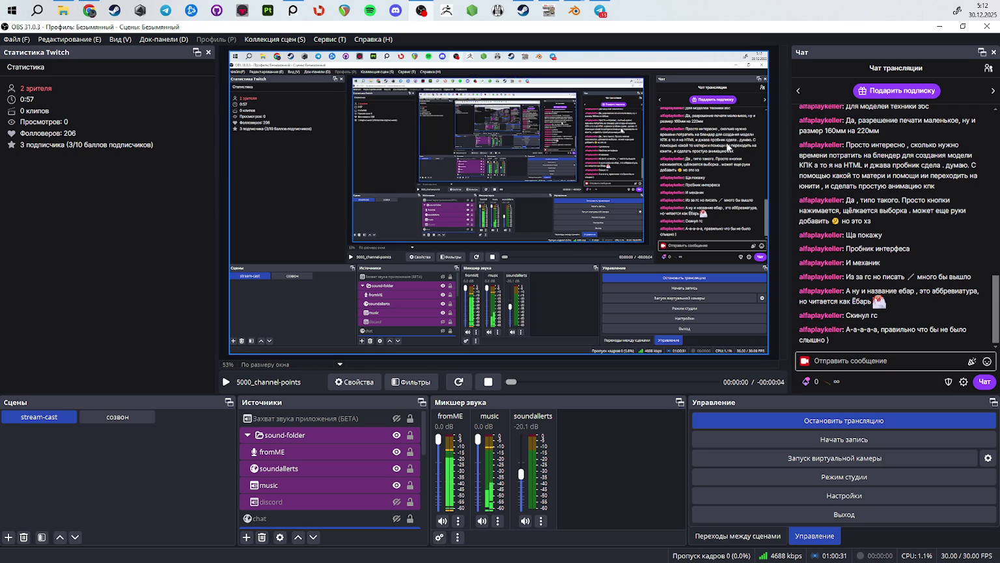
Step: Select the fromME source and sound-folder group, then return to Blender
left_click(335, 451)
left_click(313, 435)
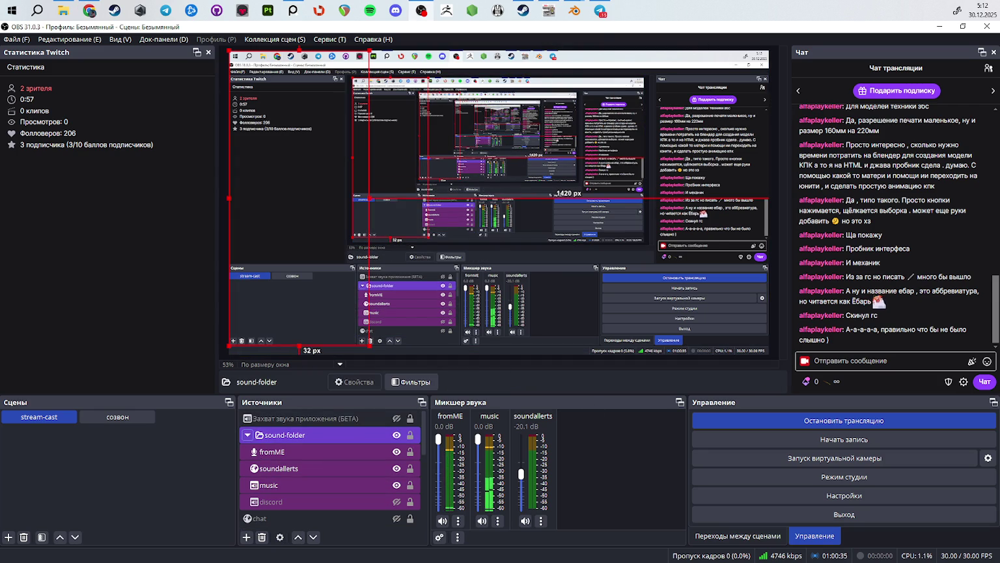
left_click(447, 10)
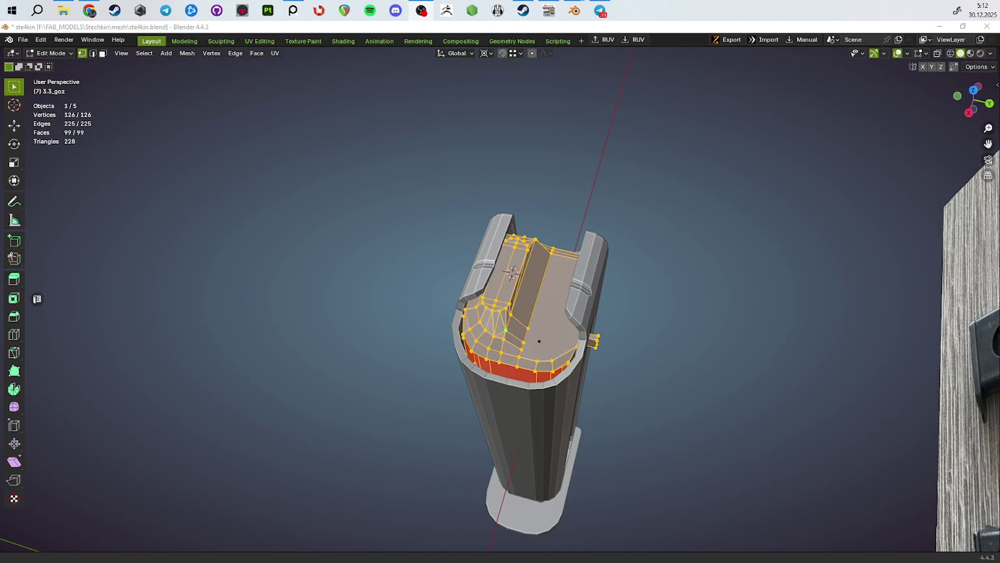
Step: Raise the edge path across the slide's top face slightly along Z
mouse_move(494, 306)
middle_mouse_down()
mouse_move(527, 308)
mouse_move(443, 308)
middle_mouse_up()
scroll(526, 308, "up", 3)
key("2")
left_click(495, 309)
left_click(658, 310, "ctrl")
mouse_move(658, 311)
middle_mouse_down()
mouse_move(600, 305)
mouse_move(771, 212)
mouse_move(721, 221)
middle_mouse_up()
key("g")
key("z")
left_click(772, 198)
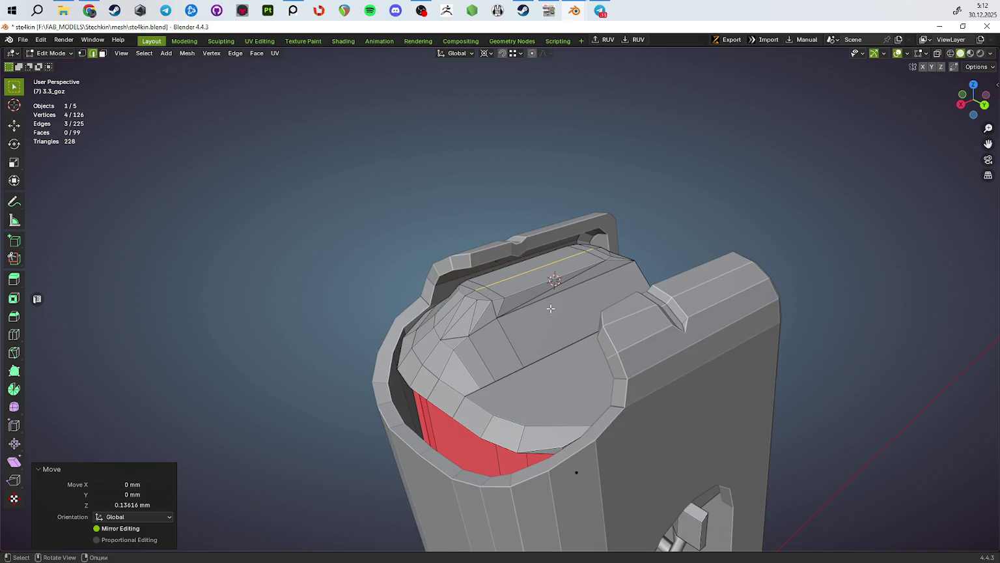
Step: Dissolve three redundant edges near the ridge with Ctrl+X
key("Tab")
mouse_move(576, 471)
middle_mouse_down()
mouse_move(574, 458)
mouse_move(721, 273)
mouse_move(608, 287)
mouse_move(552, 334)
middle_mouse_up()
key("Tab")
scroll(552, 334, "up", 1)
left_click(493, 346)
scroll(514, 342, "up", 2)
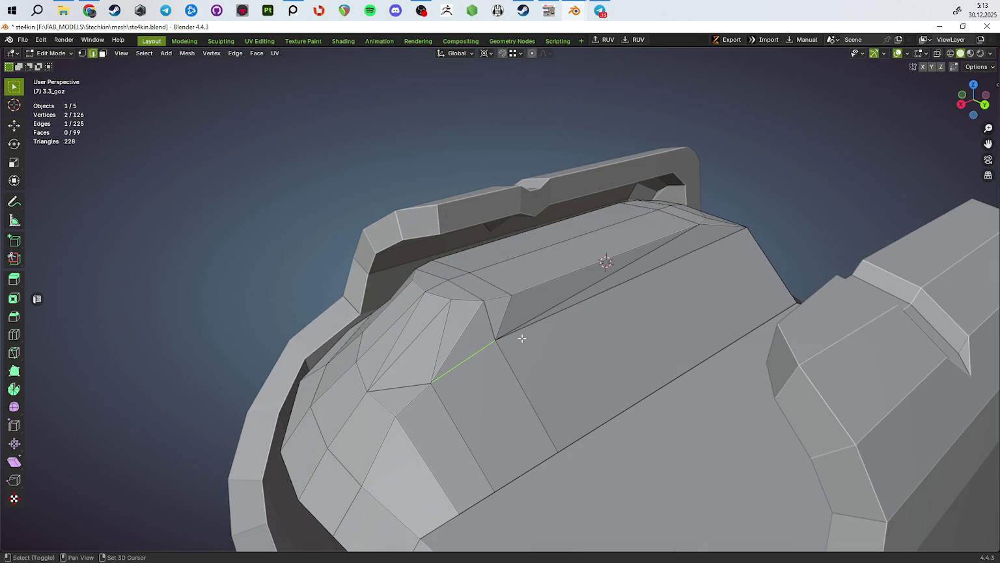
left_click(556, 300, "shift")
mouse_move(556, 301)
middle_mouse_down()
mouse_move(482, 306)
mouse_move(543, 289)
middle_mouse_up()
key("ctrl+x")
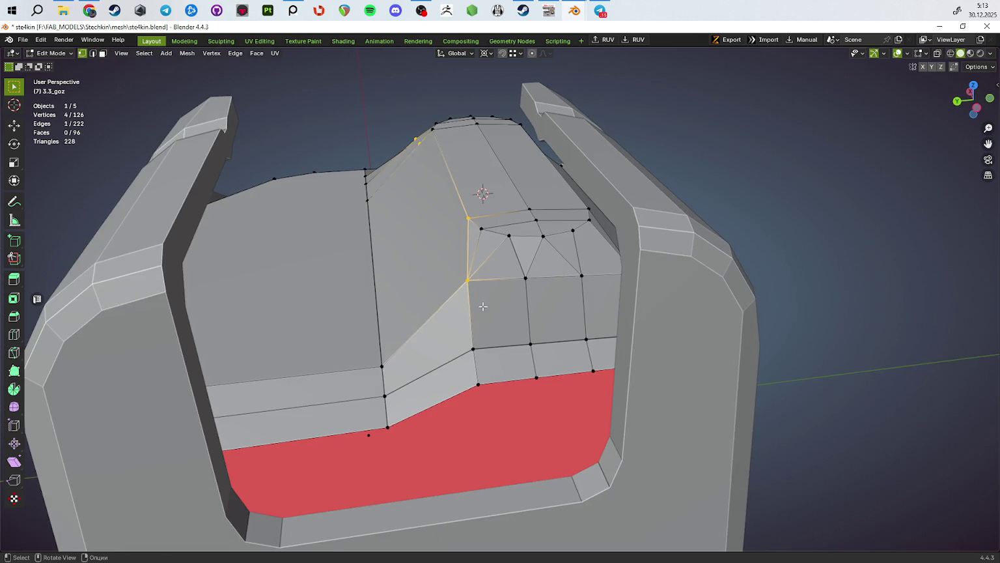
scroll(483, 306, "down", 4)
Step: Vertex-slide one cap vertex along its edge with Shift+V
key("Tab")
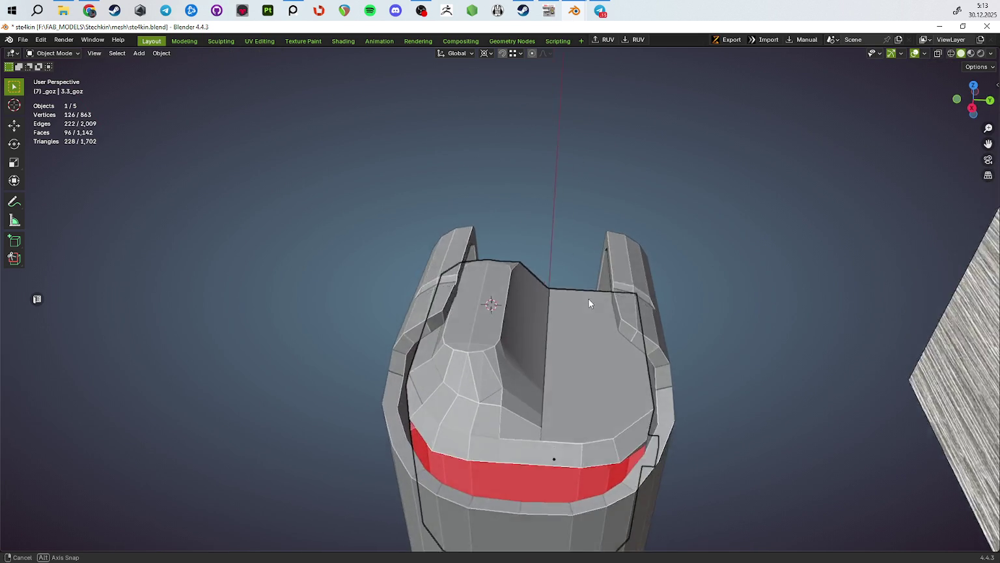
key("Tab")
left_click(418, 331)
key("shift+v")
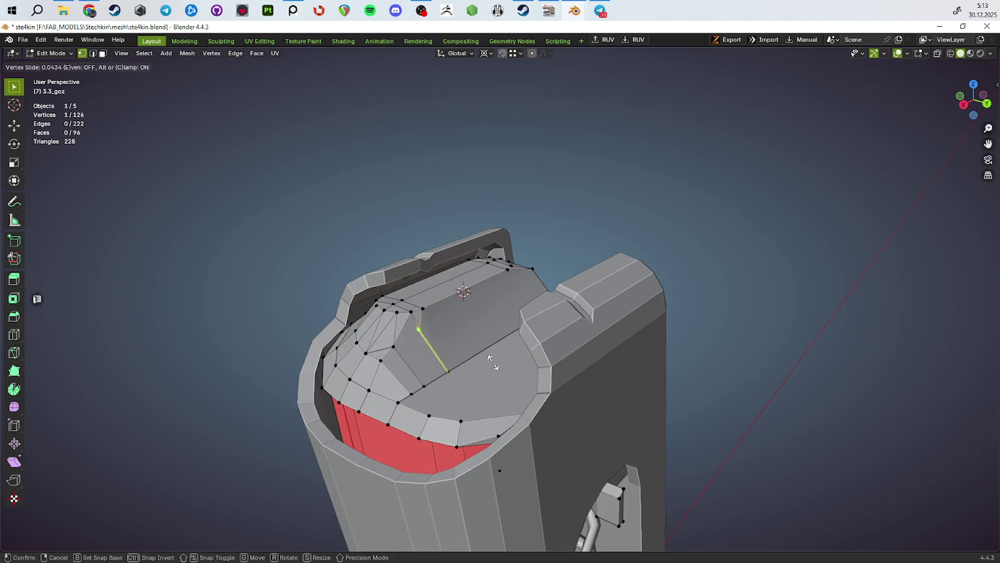
left_click(442, 368)
middle_click_drag(443, 367, 515, 324)
Step: Select the edge between two cap vertices, inspect, and exit Edit Mode
key("Tab")
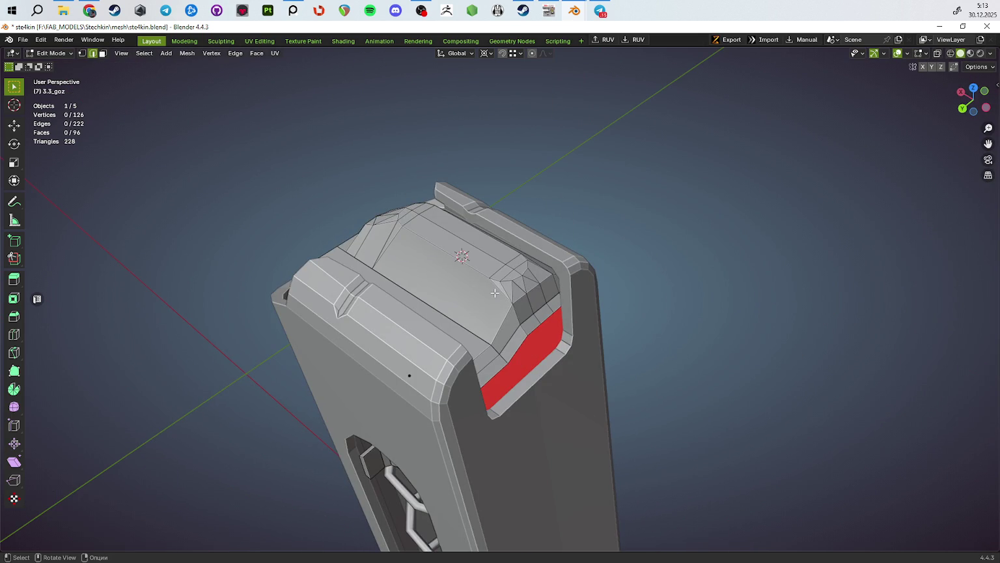
key("Tab")
left_click(491, 344, "shift")
mouse_move(484, 345)
middle_mouse_down()
mouse_move(544, 317)
mouse_move(454, 390)
mouse_move(456, 368)
mouse_move(501, 362)
middle_mouse_up()
key("Tab")
key("Tab")
key("Tab")
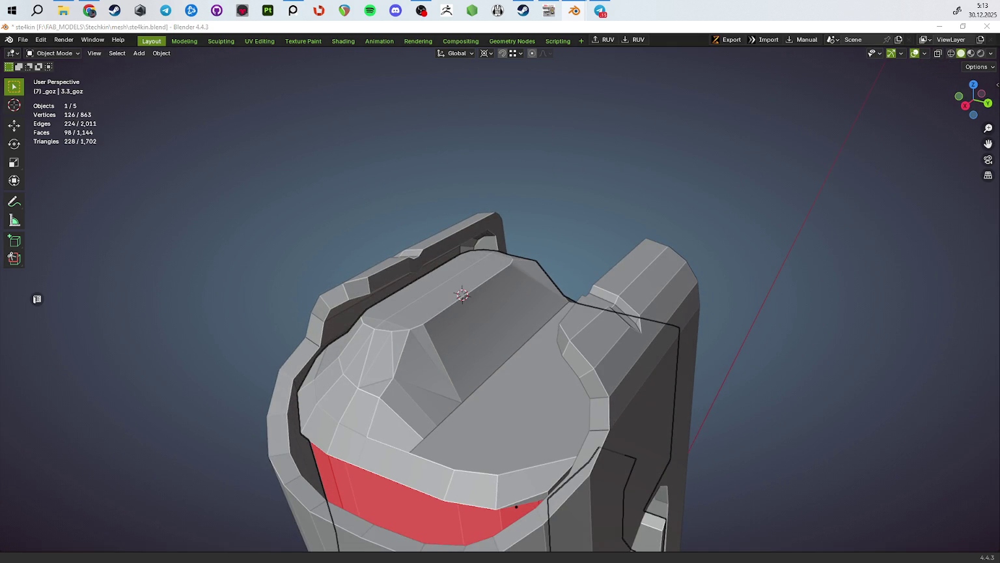
Step: Nudge a top edge of the slide upward along Z
key("ctrl+z")
key("ctrl+shift+z")
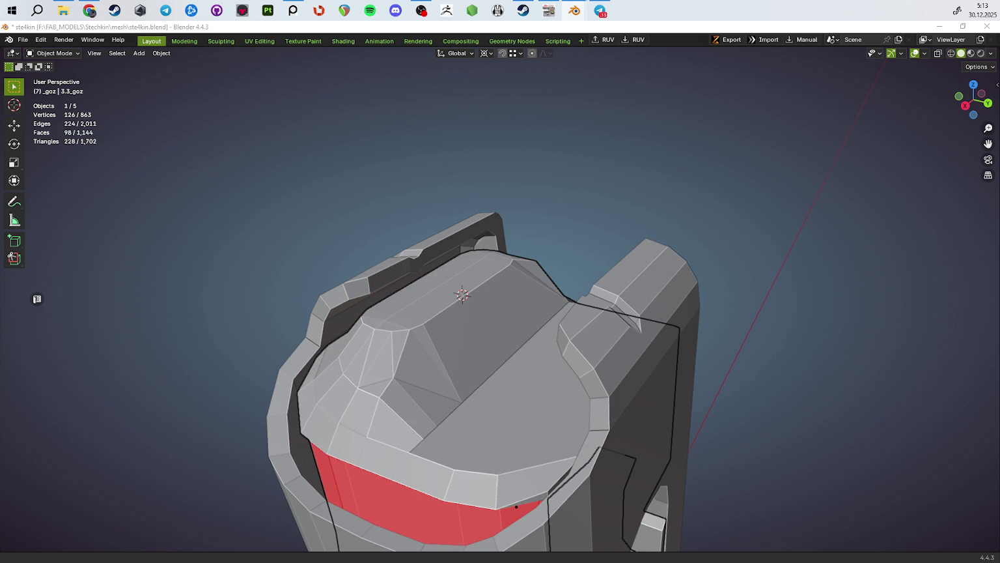
mouse_move(565, 327)
middle_mouse_down()
mouse_move(492, 306)
mouse_move(431, 330)
middle_mouse_up()
key("Tab")
scroll(431, 330, "up", 3)
key("2")
key("g")
key("z")
left_click(457, 312)
key("Tab")
scroll(521, 325, "down", 3)
mouse_move(521, 326)
middle_mouse_down()
mouse_move(589, 329)
mouse_move(630, 315)
middle_mouse_up()
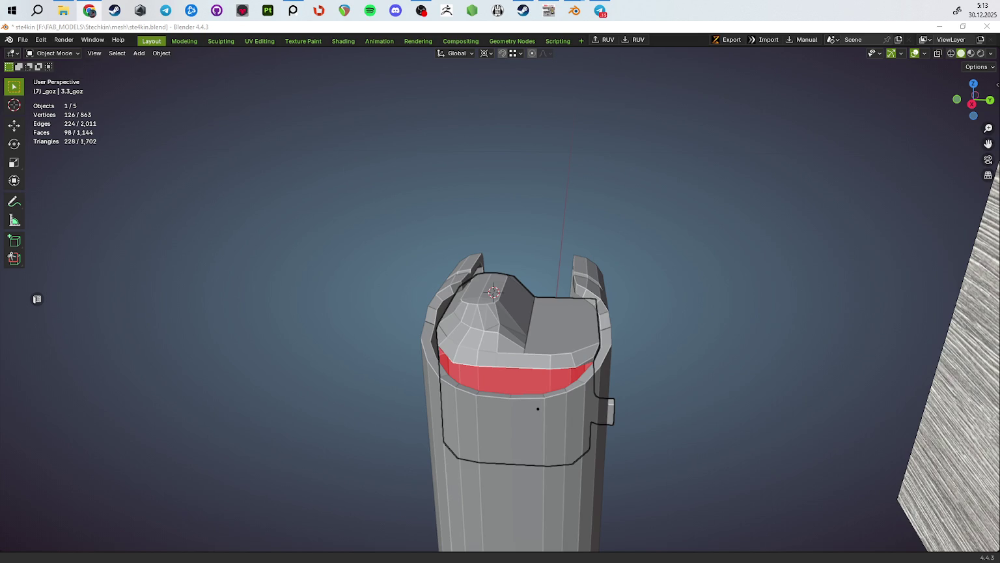
Step: Merge overlapping vertices on the slide mesh by distance
mouse_move(174, 346)
middle_mouse_down()
mouse_move(426, 362)
mouse_move(508, 384)
mouse_move(581, 301)
middle_mouse_up()
key("Tab")
scroll(521, 391, "up", 3)
scroll(554, 402, "up", 1)
key("m")
left_click(512, 398)
Step: Isolate the slide mesh in local view, toggling X-ray on and off
mouse_move(570, 223)
middle_mouse_down()
mouse_move(636, 325)
mouse_move(596, 306)
mouse_move(568, 356)
mouse_move(599, 457)
mouse_move(604, 318)
middle_mouse_up()
key("alt+z")
left_click(636, 325)
key("KP_Divide")
key("alt+z")
key("1")
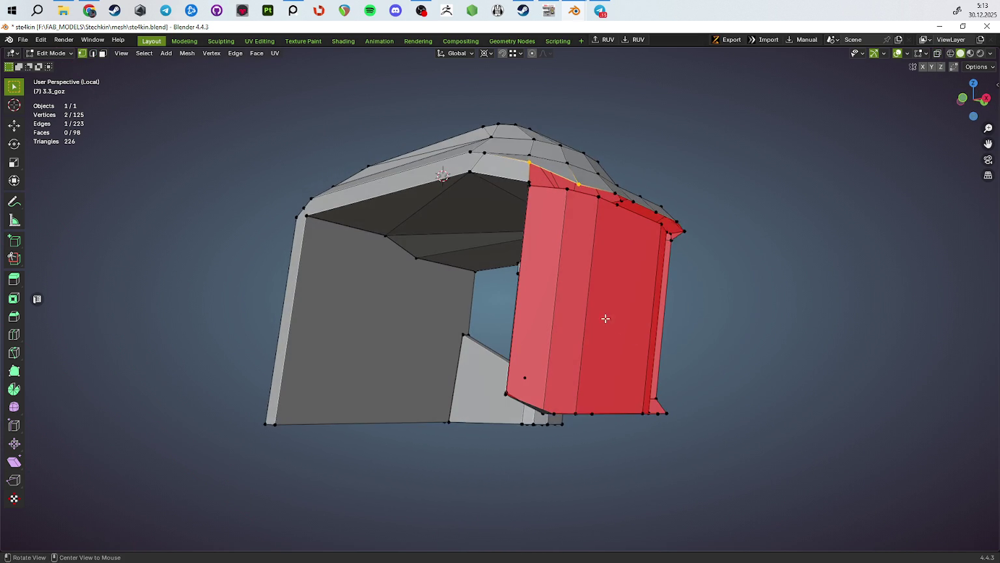
Step: Raise the selected vertex by about 0.3 mm along Z
mouse_move(559, 193)
middle_mouse_down()
mouse_move(504, 213)
mouse_move(668, 320)
middle_mouse_up()
key("g")
key("z")
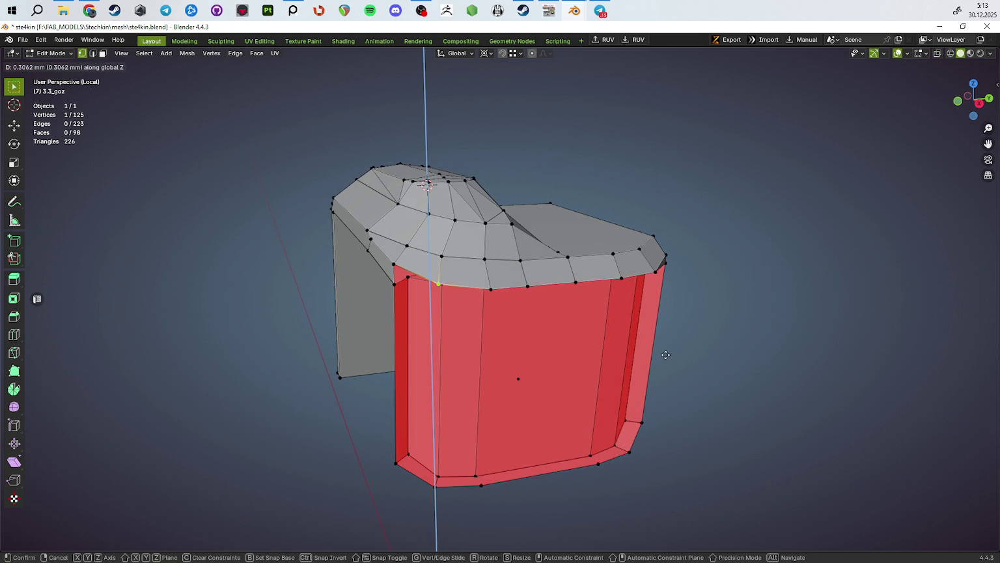
left_click(668, 357)
Step: Delete the unwanted edge and its face
middle_click_drag(650, 355, 525, 259)
key("2")
left_click(491, 235)
key("x")
left_click(731, 343)
mouse_move(732, 343)
middle_mouse_down()
mouse_move(540, 295)
mouse_move(491, 311)
middle_mouse_up()
Step: Raise the shortest-path top edge along Z
left_click(485, 271)
left_click(617, 264, "ctrl")
key("g")
key("z")
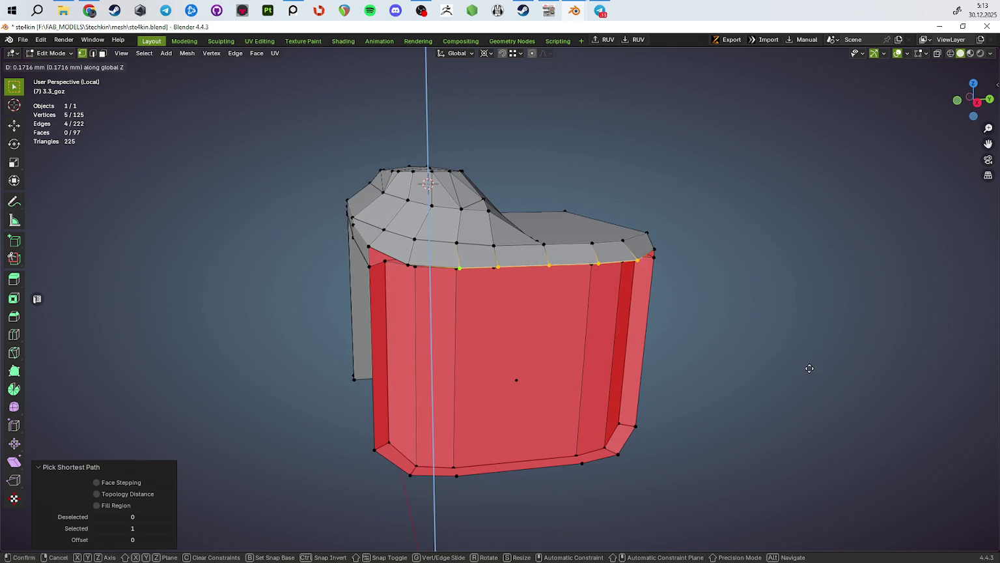
left_click(810, 369)
middle_click_drag(759, 368, 692, 368)
Step: Adjust the heights of the top vertices along Z
key("ctrl+z")
key("ctrl+z")
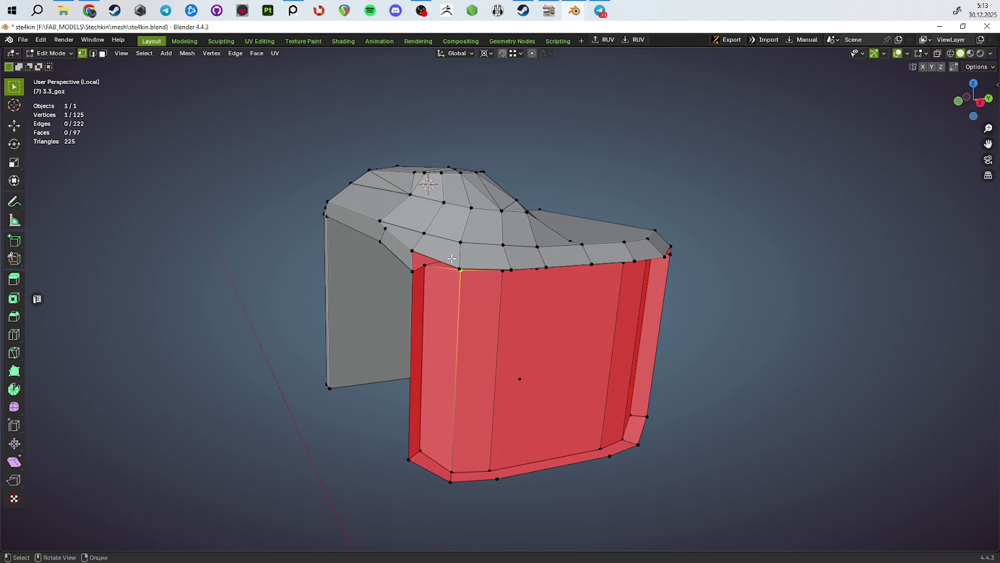
key("g")
key("z")
left_click(688, 356)
mouse_move(688, 356)
middle_mouse_down()
mouse_move(639, 344)
mouse_move(600, 310)
mouse_move(520, 293)
mouse_move(558, 255)
mouse_move(654, 310)
mouse_move(526, 304)
mouse_move(485, 241)
mouse_move(614, 264)
mouse_move(560, 248)
mouse_move(595, 213)
middle_mouse_up()
key("g")
key("z")
left_click(639, 343)
Step: Extend the edge selection along the top and reposition those edges
key("2")
left_click(502, 306, "ctrl")
key("g")
left_click(558, 255)
scroll(527, 289, "up", 3)
key("1")
key("g")
key("z")
key("Escape")
Step: Select the large top face, then the notch face, to inspect them
mouse_move(750, 280)
middle_mouse_down()
mouse_move(728, 298)
mouse_move(627, 277)
mouse_move(544, 156)
middle_mouse_up()
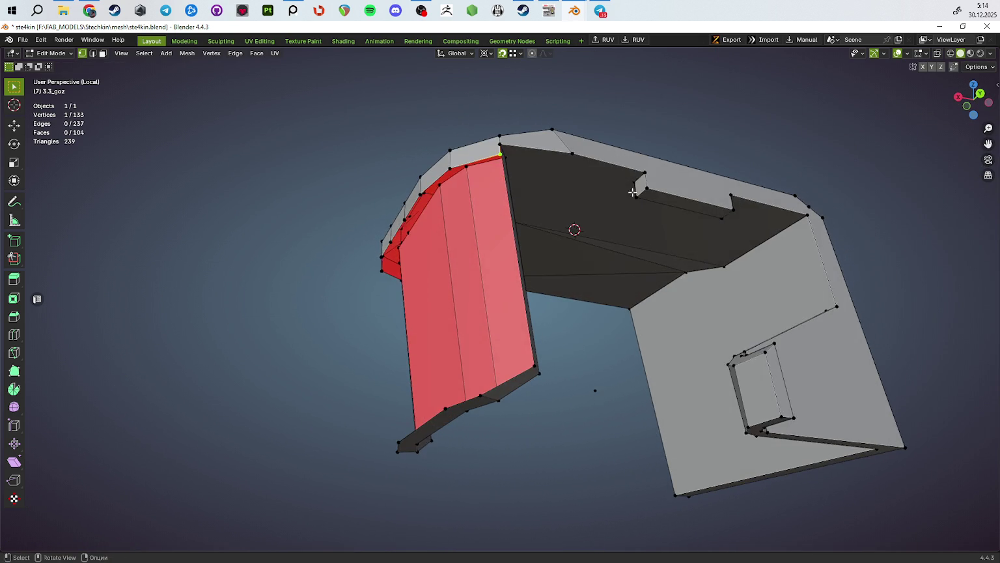
key("3")
left_click(544, 156)
left_click(658, 192)
middle_click_drag(672, 233, 532, 228)
key("1")
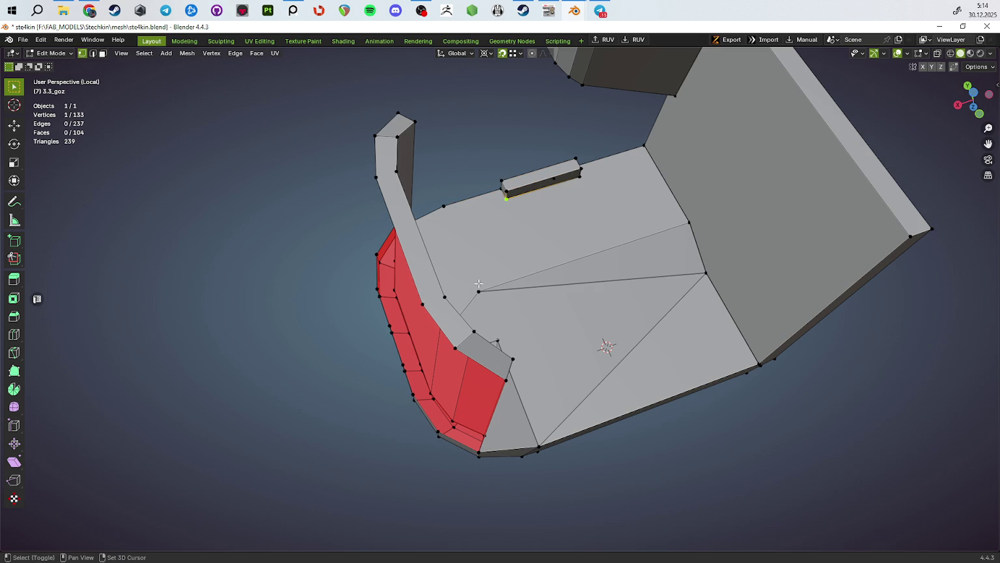
mouse_move(653, 275)
middle_mouse_down()
mouse_move(527, 188)
mouse_move(524, 300)
mouse_move(544, 362)
mouse_move(556, 326)
mouse_move(527, 273)
middle_mouse_up()
Step: Triangulate the large n-gon face with Ctrl+T and convert tris to quads with Alt+J
key("3")
left_click(527, 188)
key("ctrl+t")
key("alt+j")
key("ctrl+z")
key("1")
mouse_move(517, 234)
middle_mouse_down()
mouse_move(380, 242)
mouse_move(578, 189)
mouse_move(591, 196)
mouse_move(390, 236)
mouse_move(480, 276)
mouse_move(519, 240)
mouse_move(501, 252)
middle_mouse_up()
left_click(614, 179)
Step: Join the two selected vertices with an edge, add a vertex on it, and slide that vertex into place
key("j")
key("k")
left_click(472, 136)
key("Return")
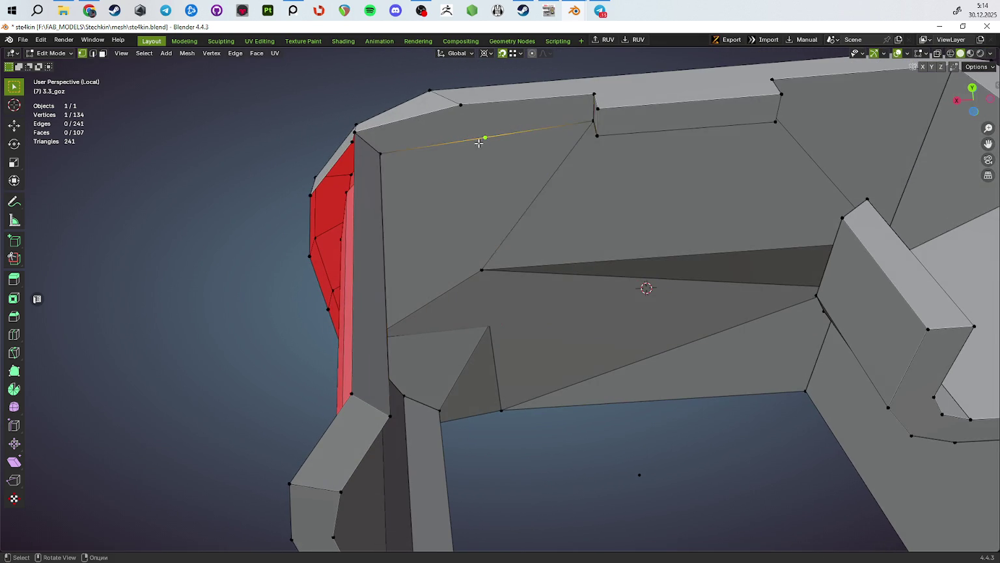
middle_click_drag(476, 140, 519, 218)
left_click(488, 142)
key("shift+v")
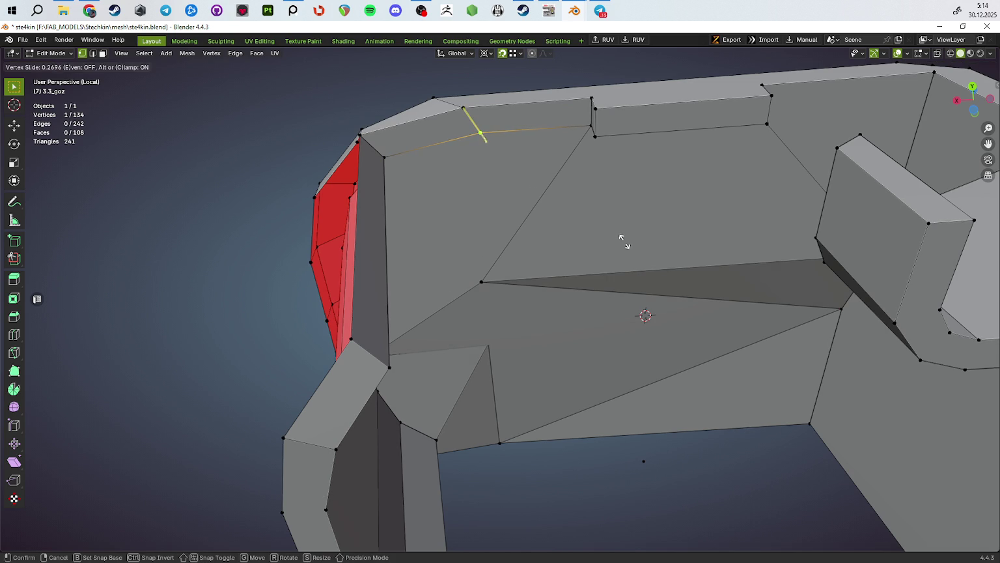
left_click(624, 241)
Step: Select all the faces of the slide's inner top strip
key("3")
middle_click_drag(624, 241, 458, 134)
left_click(449, 127)
middle_click_drag(540, 119, 609, 129)
left_click(609, 128, "shift")
left_click(703, 142, "shift")
left_click(616, 134, "shift")
middle_click_drag(726, 163, 631, 186)
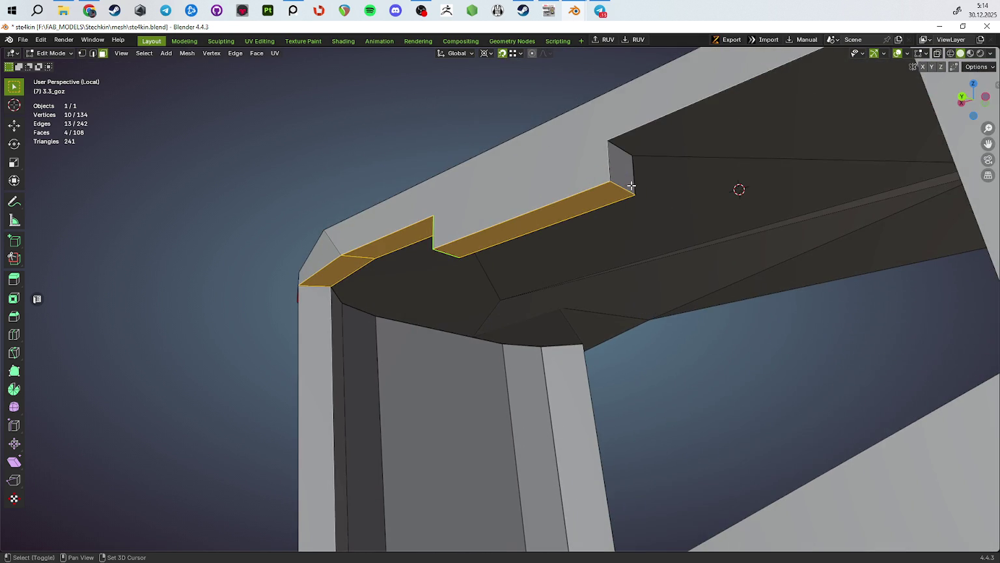
left_click(663, 219, "shift")
middle_click_drag(663, 219, 646, 219)
left_click(645, 219, "shift")
left_click(536, 286, "shift")
mouse_move(536, 286)
middle_mouse_down()
mouse_move(595, 219)
mouse_move(560, 311)
middle_mouse_up()
left_click(511, 352, "shift")
left_click(504, 357, "shift")
left_click(536, 376, "shift")
mouse_move(535, 376)
middle_mouse_down()
mouse_move(643, 232)
mouse_move(529, 290)
mouse_move(604, 363)
middle_mouse_up()
left_click(643, 232, "shift")
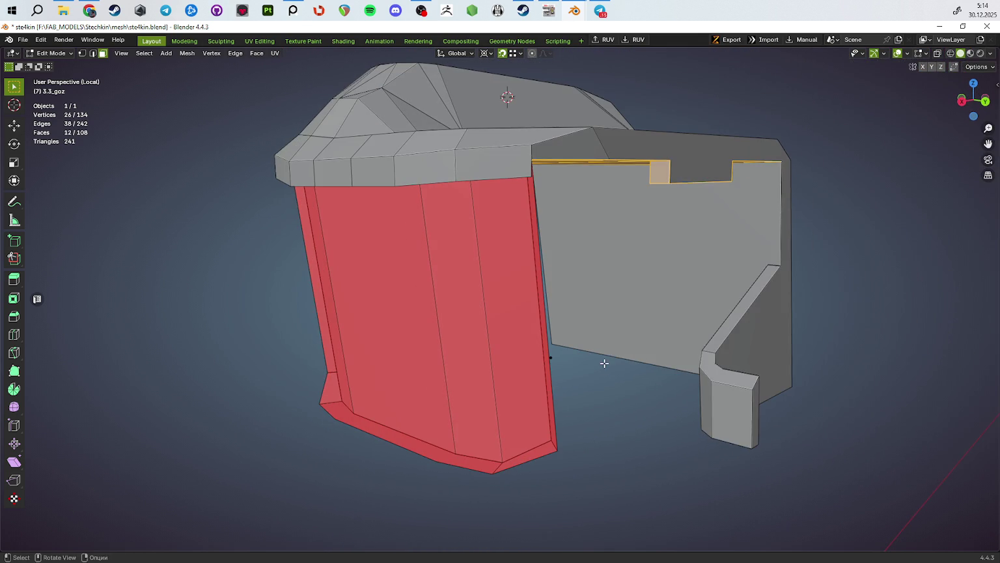
Step: Lower the selected strip faces about 0.5 mm along Z
key("g")
key("z")
left_click(614, 456)
mouse_move(614, 456)
middle_mouse_down()
mouse_move(639, 373)
mouse_move(669, 383)
middle_mouse_up()
scroll(685, 373, "down", 2)
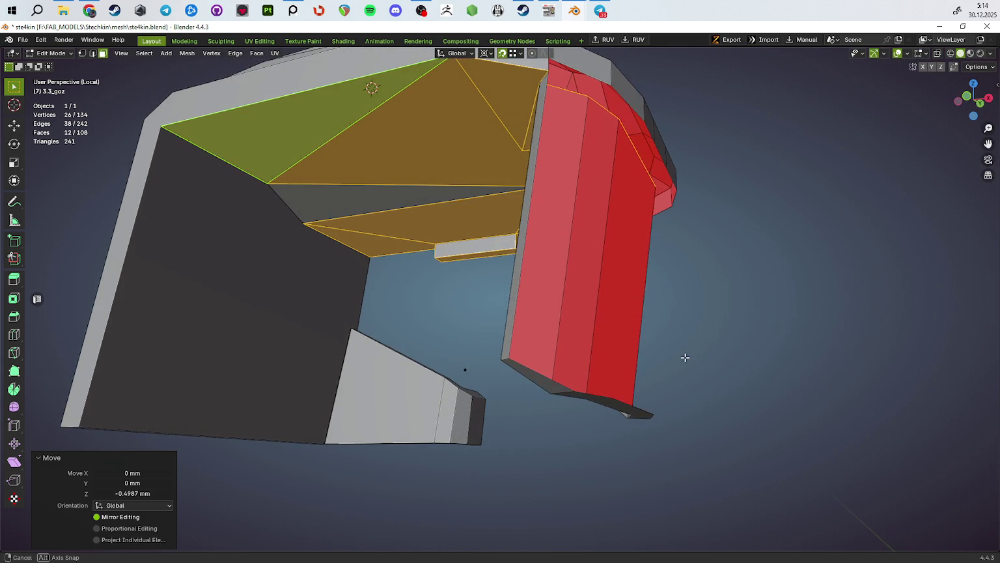
scroll(689, 385, "down", 3)
mouse_move(718, 373)
middle_mouse_down()
mouse_move(724, 349)
mouse_move(502, 380)
middle_mouse_up()
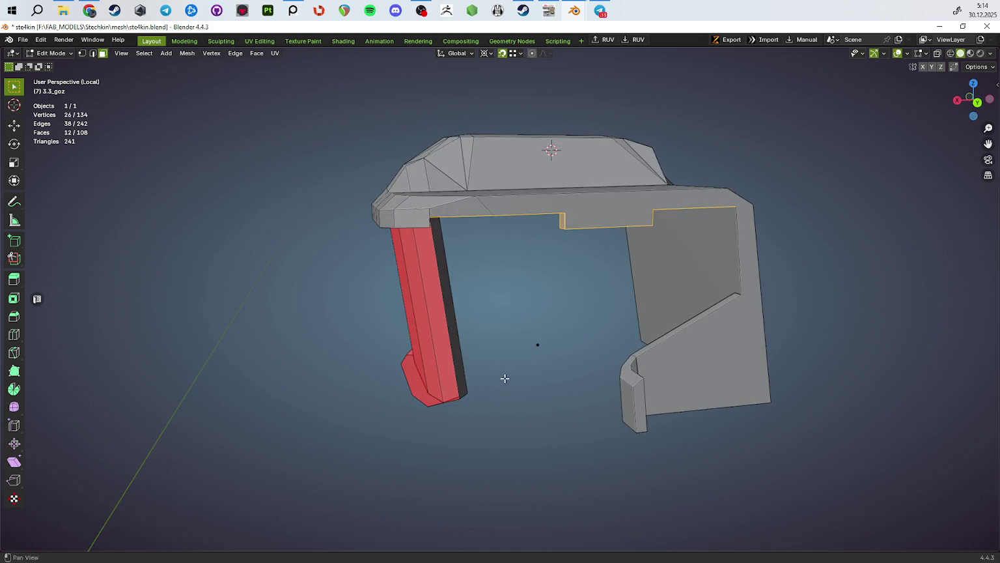
scroll(491, 285, "up", 5)
Step: Dissolve the two edges on top of the strip
key("2")
mouse_move(491, 284)
middle_mouse_down()
mouse_move(447, 212)
mouse_move(487, 152)
mouse_move(435, 149)
middle_mouse_up()
left_click(437, 130)
left_click(463, 115, "shift")
key("ctrl+x")
Step: Slide the corner vertex and merge it with the neighbouring vertex using At Last
key("1")
mouse_move(488, 202)
middle_mouse_down()
mouse_move(576, 214)
mouse_move(535, 230)
mouse_move(527, 255)
middle_mouse_up()
left_click(576, 213)
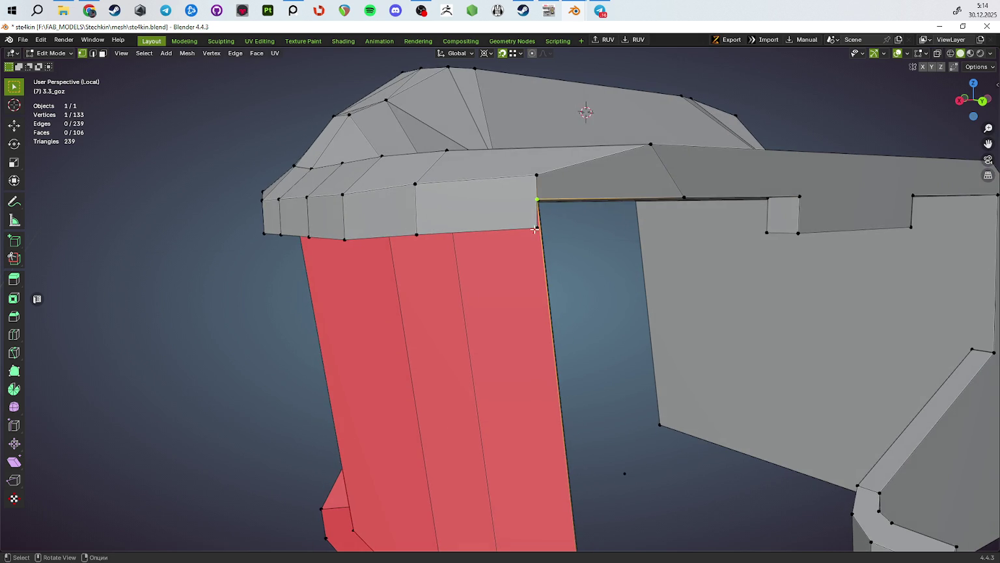
left_click(535, 229)
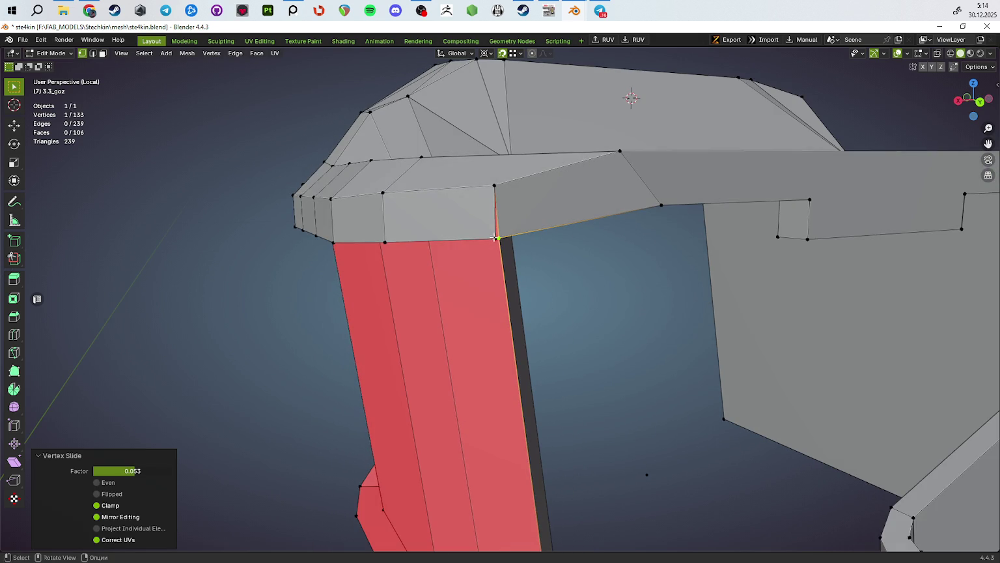
left_click(500, 238)
key("m")
left_click(590, 324)
mouse_move(589, 324)
middle_mouse_down()
mouse_move(625, 325)
mouse_move(519, 317)
mouse_move(547, 390)
middle_mouse_up()
Step: Weld the duplicate vertex with Merge By Distance over the whole mesh, undoing a mistaken merge first
key("a")
key("m")
left_click(547, 390)
key("ctrl+z")
key("m")
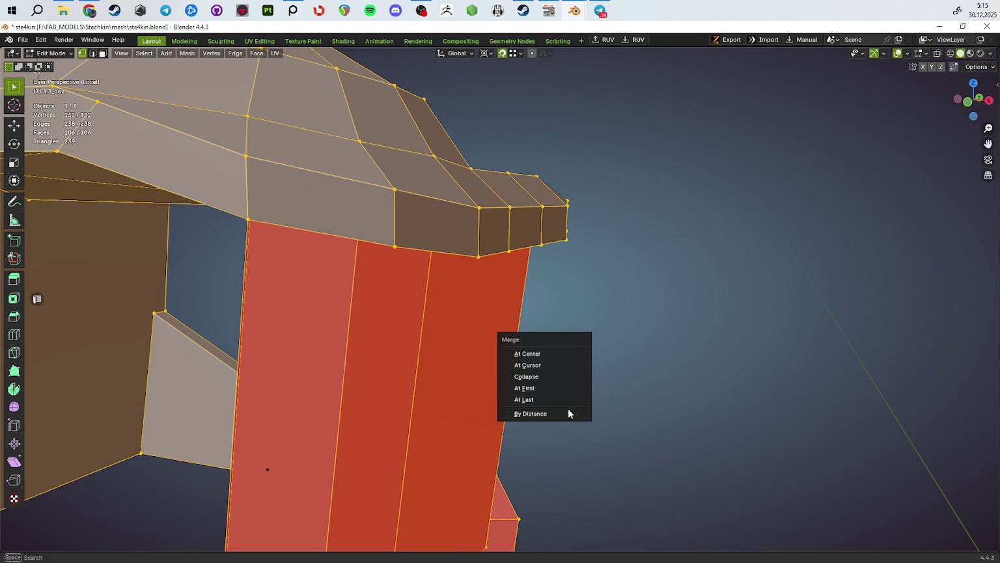
left_click(569, 414)
scroll(610, 374, "down", 5)
Step: Fill a new face from the selected edge on the top
key("2")
middle_click_drag(424, 330, 513, 349)
left_click(567, 389)
mouse_move(566, 389)
middle_mouse_down()
mouse_move(529, 373)
mouse_move(543, 353)
mouse_move(527, 394)
mouse_move(495, 364)
mouse_move(470, 304)
middle_mouse_up()
key("f")
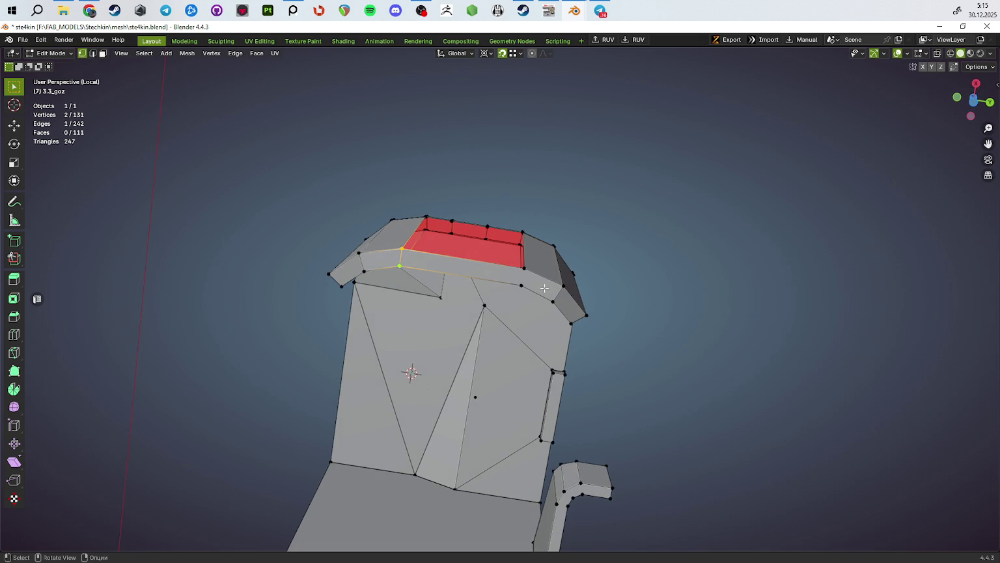
Step: Add a loop cut across the channel ceiling and slide its edges into position
middle_click_drag(499, 312, 497, 317)
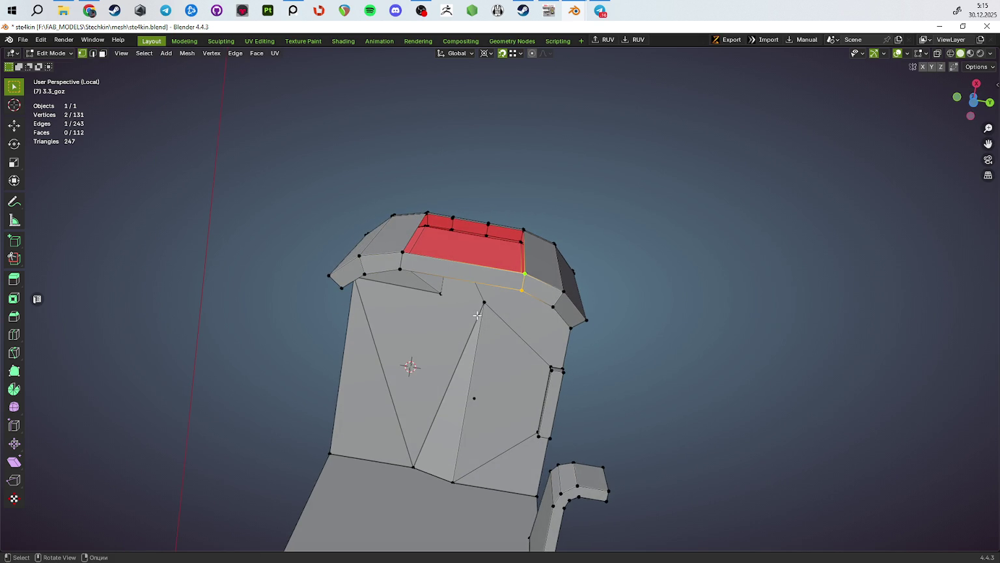
left_click(469, 258)
mouse_move(469, 257)
middle_mouse_down()
mouse_move(519, 303)
mouse_move(463, 302)
middle_mouse_up()
key("2")
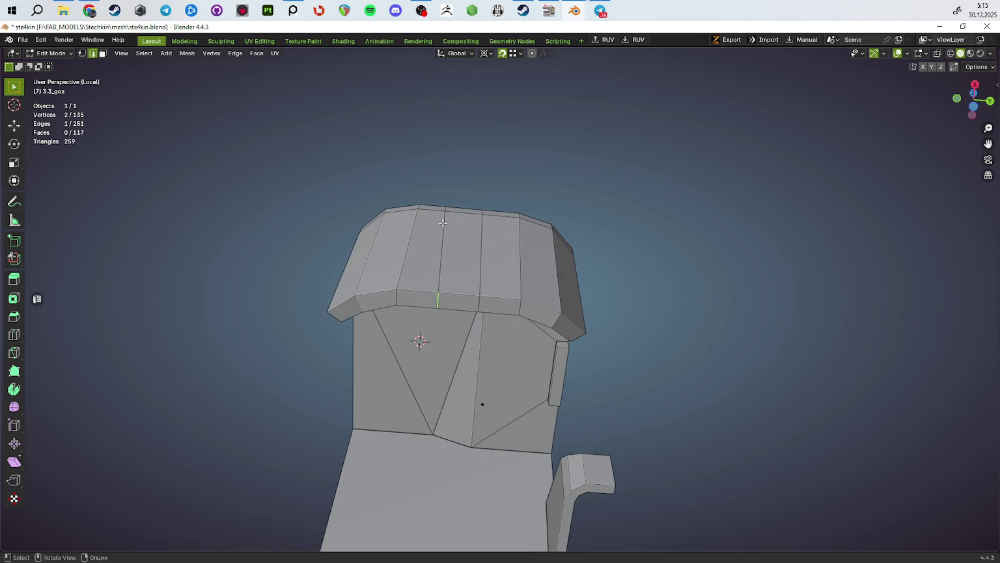
left_click(444, 209)
left_click(480, 302)
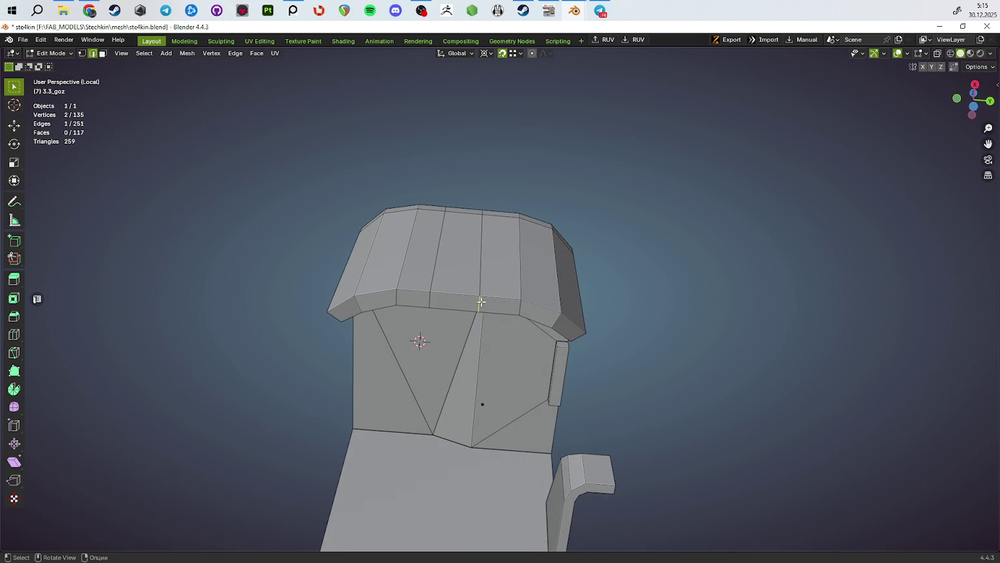
left_click(481, 210)
mouse_move(482, 210)
middle_mouse_down()
mouse_move(554, 260)
mouse_move(566, 281)
mouse_move(650, 304)
middle_mouse_up()
scroll(554, 259, "down", 3)
scroll(566, 280, "up", 5)
Step: Delete the three channel floor faces and dissolve the two leftover edges
key("3")
left_click(631, 256, "shift")
middle_click_drag(630, 256, 547, 271)
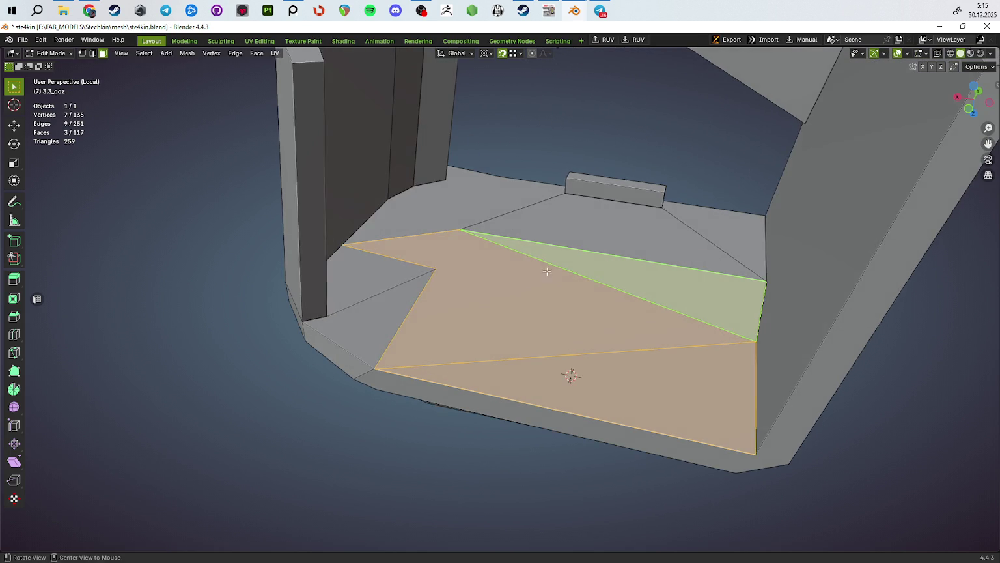
key("x")
left_click(563, 358)
mouse_move(563, 358)
middle_mouse_down()
mouse_move(492, 376)
mouse_move(429, 202)
middle_mouse_up()
key("2")
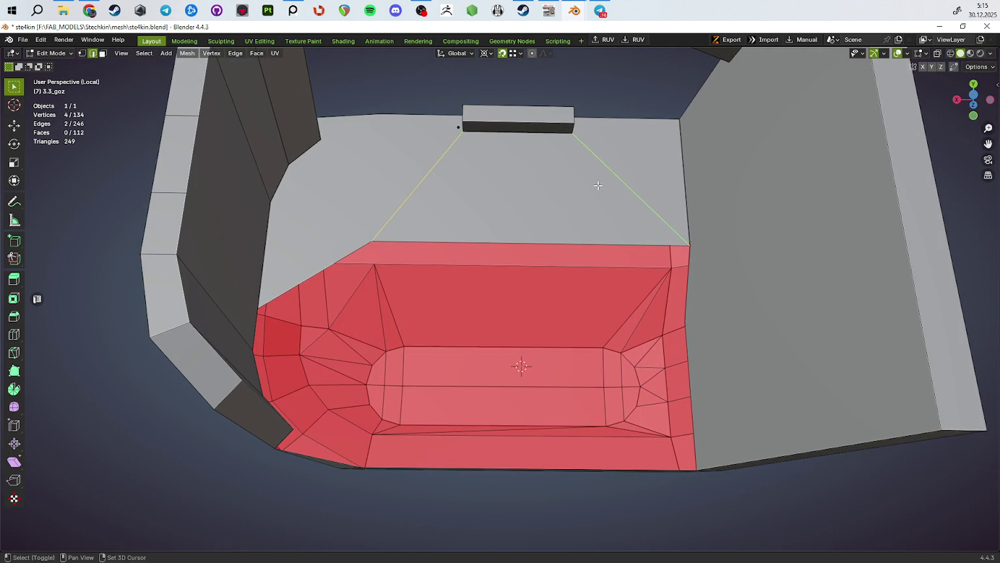
key("ctrl+x")
Step: Fill a face between the selected vertices in X-ray view and extrude it into a box
mouse_move(598, 184)
middle_mouse_down()
mouse_move(594, 334)
mouse_move(532, 353)
middle_mouse_up()
key("1")
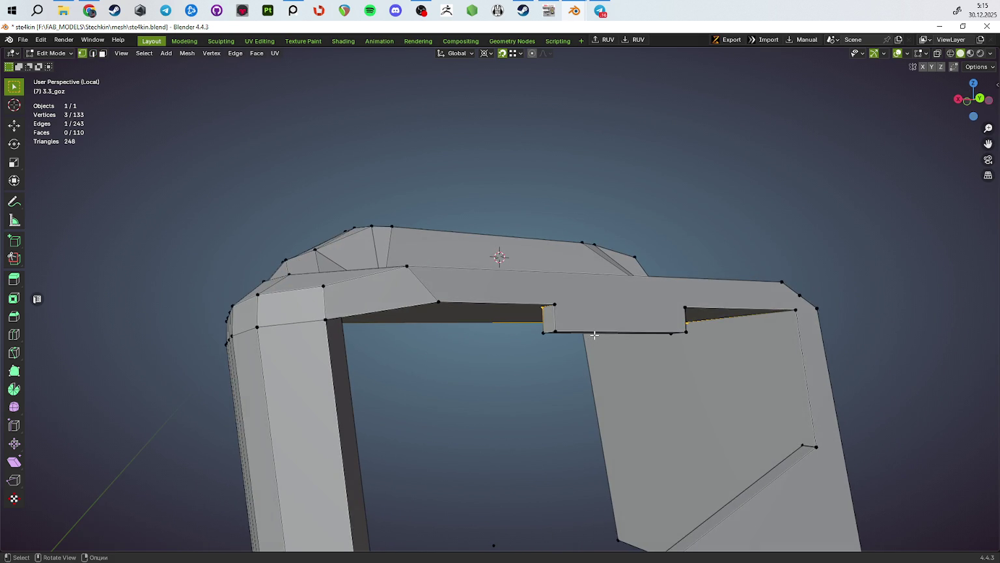
key("alt+a")
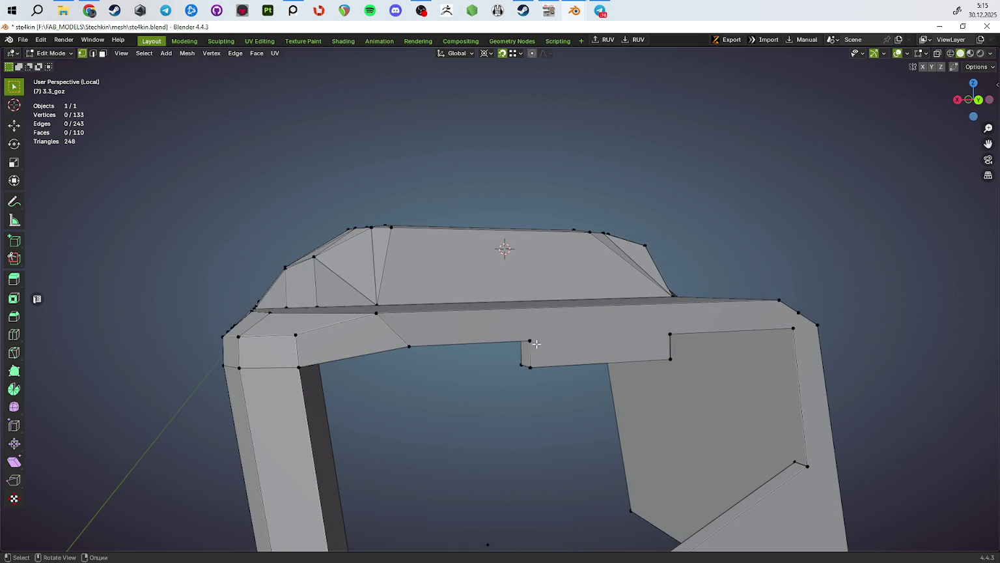
key("alt+z")
key("f")
mouse_move(650, 334)
middle_mouse_down()
mouse_move(612, 358)
mouse_move(795, 277)
mouse_move(663, 305)
middle_mouse_up()
key("3")
key("e")
Step: Separate the extruded block into its own object and hide it
key("alt+z")
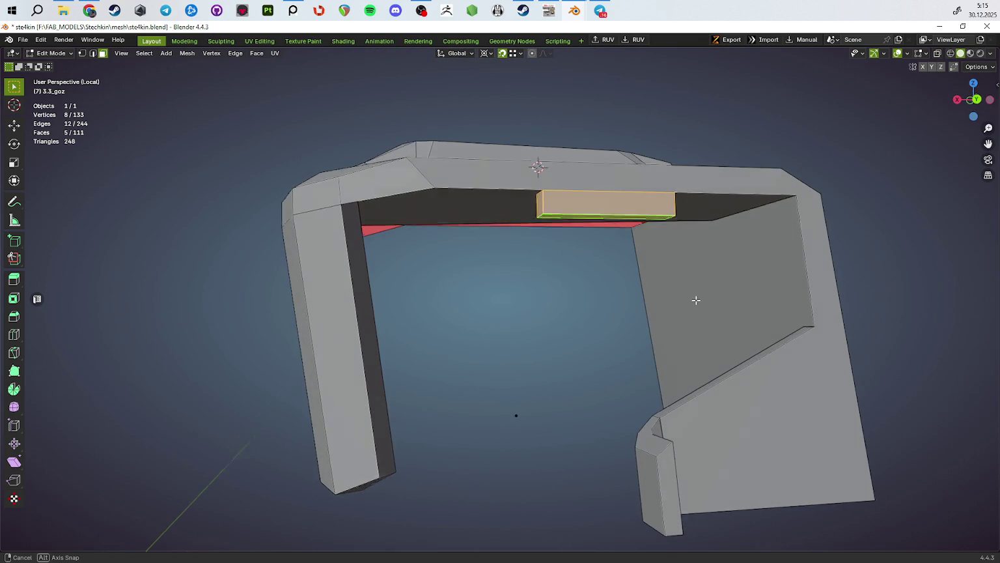
left_click(662, 305)
key("Tab")
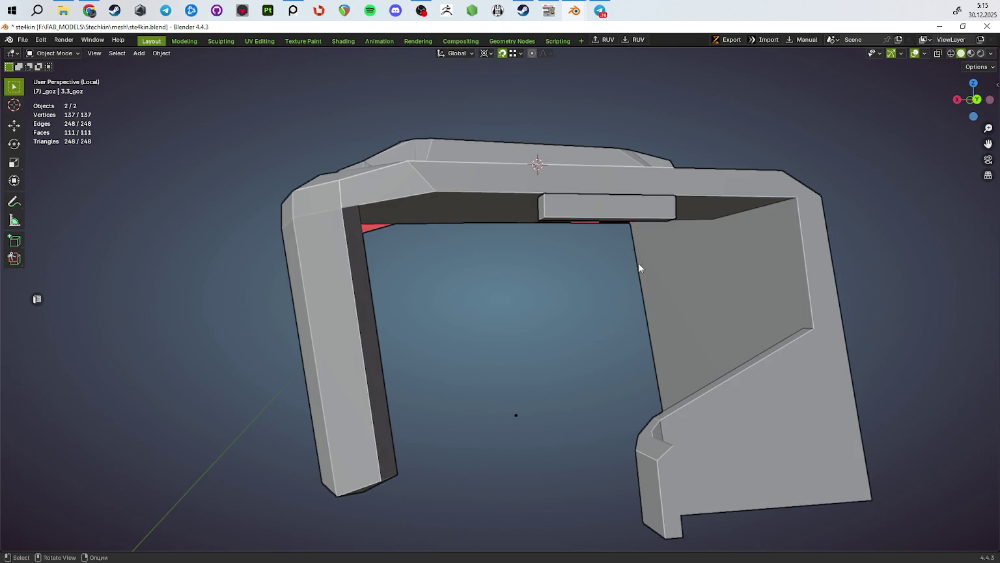
key("Tab")
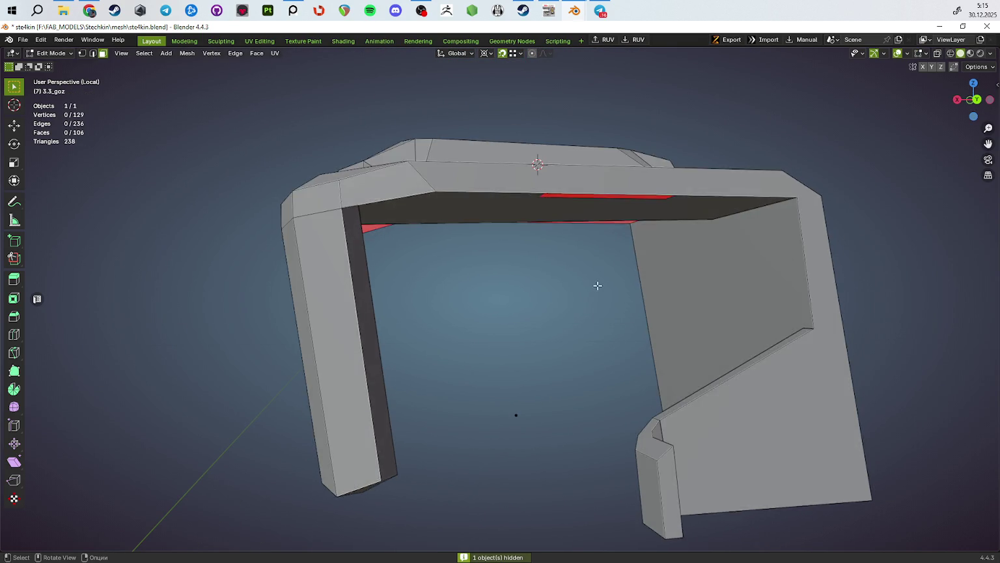
Step: Merge the corner vertices at the last selected one and delete the grey top face
middle_click_drag(611, 221, 547, 156)
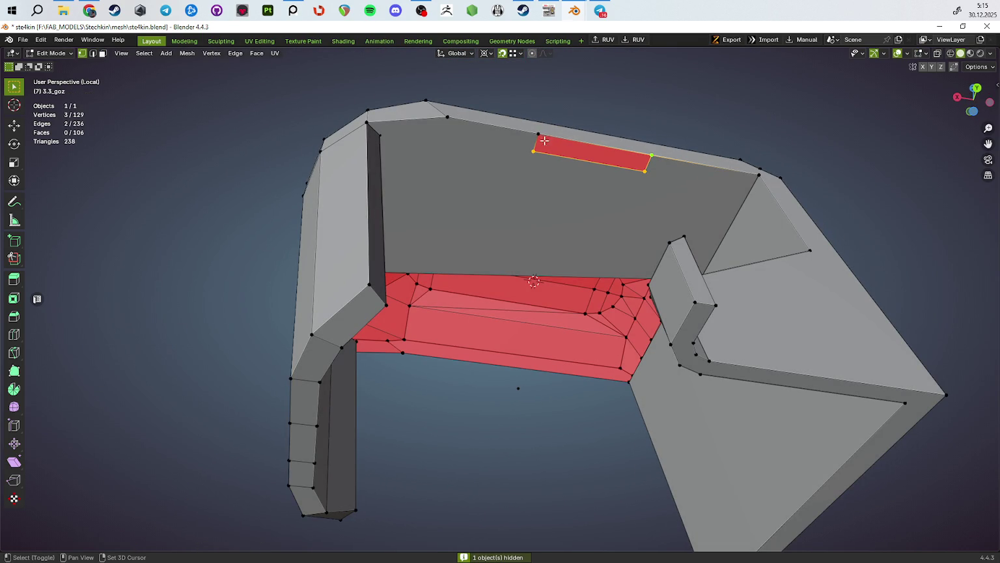
left_click(538, 320)
mouse_move(538, 319)
middle_mouse_down()
mouse_move(472, 262)
mouse_move(665, 416)
mouse_move(717, 388)
mouse_move(574, 404)
mouse_move(708, 315)
mouse_move(734, 366)
mouse_move(774, 322)
middle_mouse_up()
key("3")
left_click(624, 386)
key("x")
left_click(624, 386)
Step: Join the two loose vertices with an edge and fill the gap with a new face
scroll(774, 323, "up", 4)
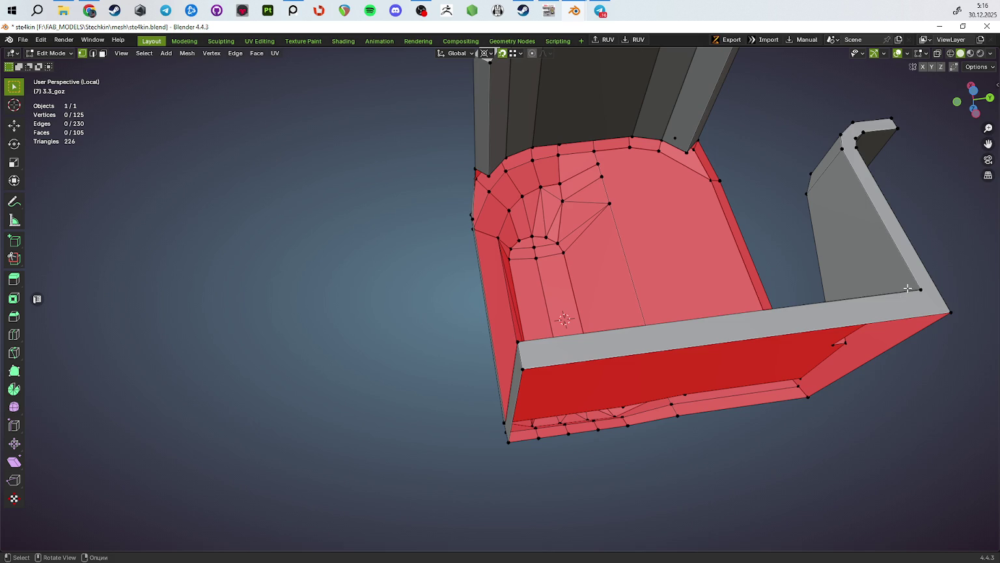
key("f")
middle_click_drag(941, 334, 658, 295)
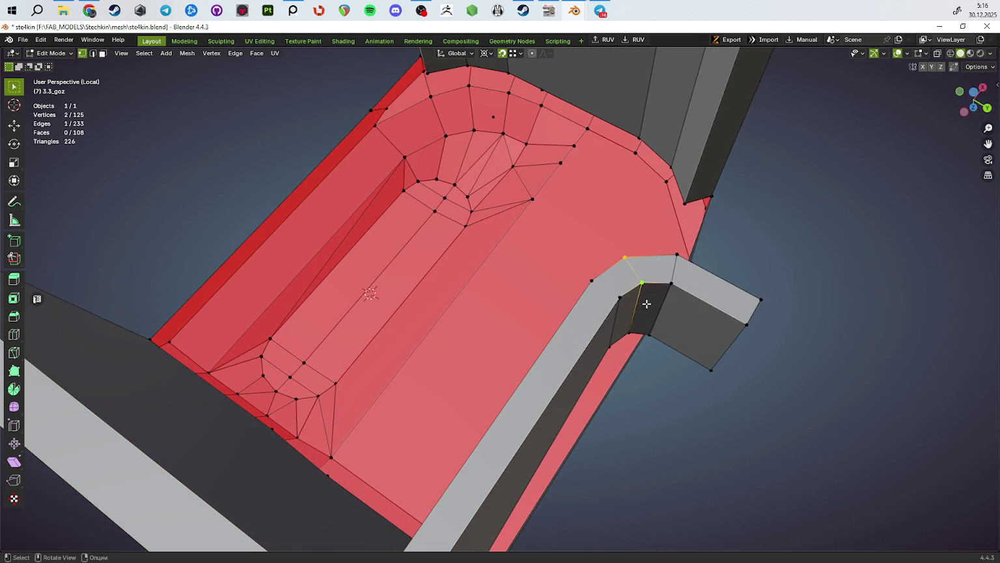
key("f")
scroll(594, 281, "down", 5)
Step: Extrude the selected bottom rim edges of the red faces into a new strip
mouse_move(594, 281)
middle_mouse_down()
mouse_move(560, 253)
mouse_move(451, 273)
mouse_move(406, 298)
middle_mouse_up()
scroll(451, 272, "up", 4)
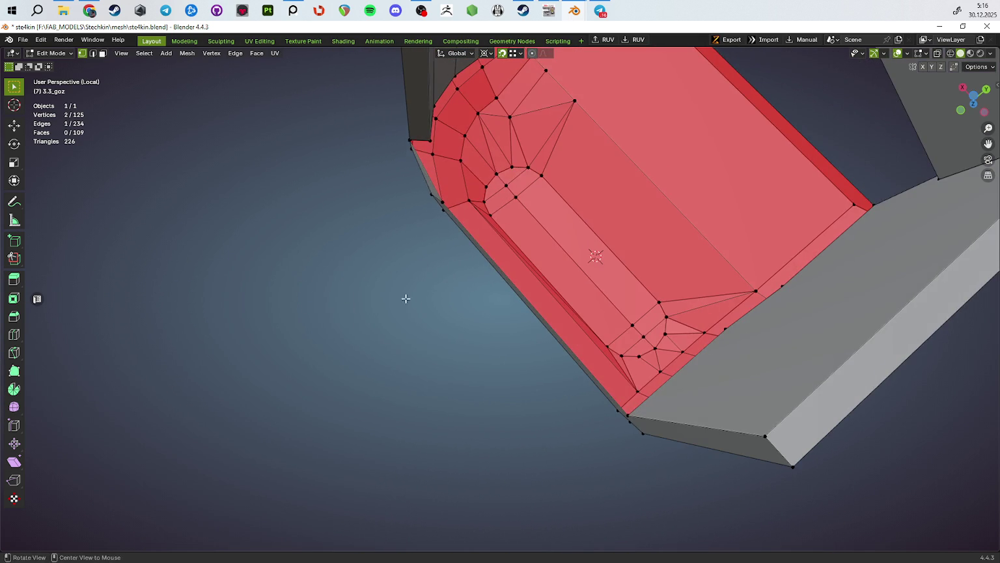
mouse_move(425, 172)
middle_mouse_down()
mouse_move(417, 193)
mouse_move(510, 199)
middle_mouse_up()
mouse_move(536, 165)
middle_mouse_down()
mouse_move(456, 225)
mouse_move(463, 232)
mouse_move(361, 203)
middle_mouse_up()
left_click(459, 228, "shift")
key("e")
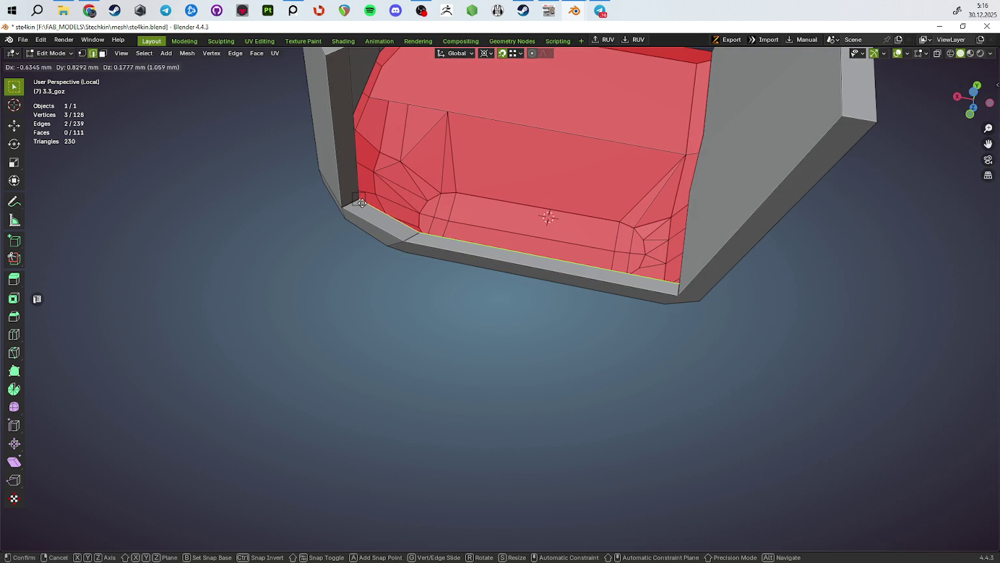
left_click(361, 203)
Step: Move the strip's edge along Y to line it up with the rim
left_click(389, 217, "shift")
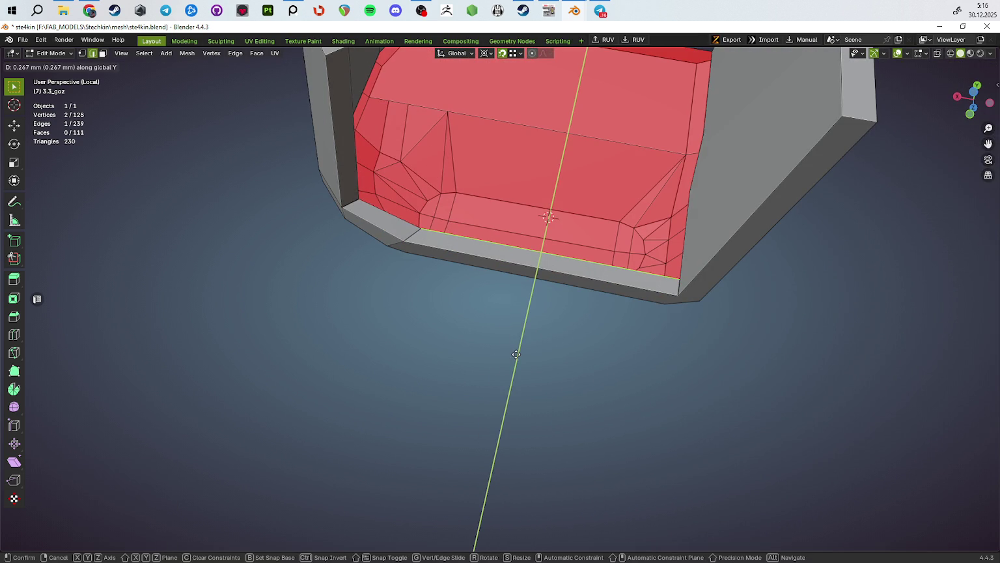
left_click(515, 353)
scroll(552, 312, "up", 2)
scroll(506, 257, "up", 2)
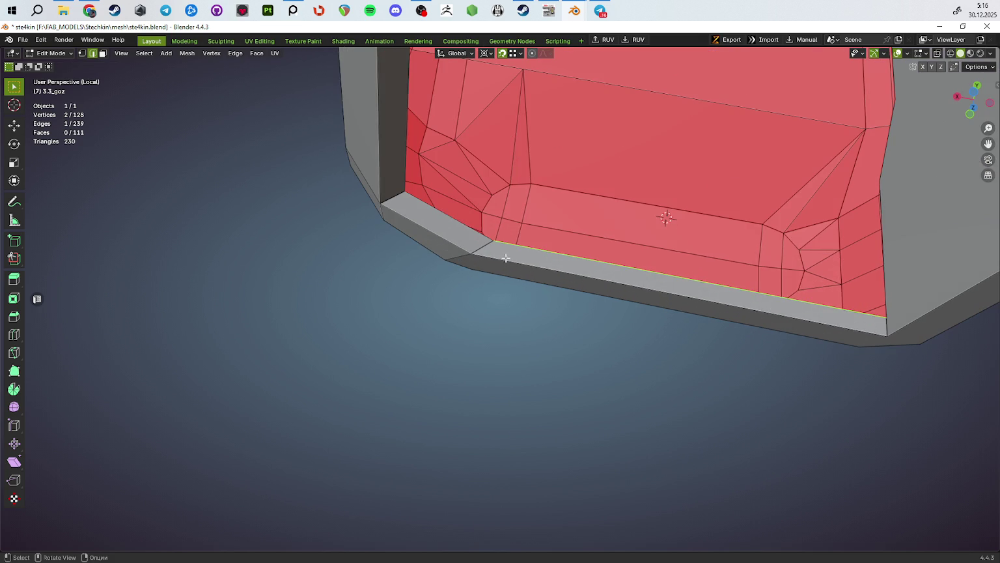
left_click(551, 367)
middle_click_drag(572, 371, 531, 368)
key("2")
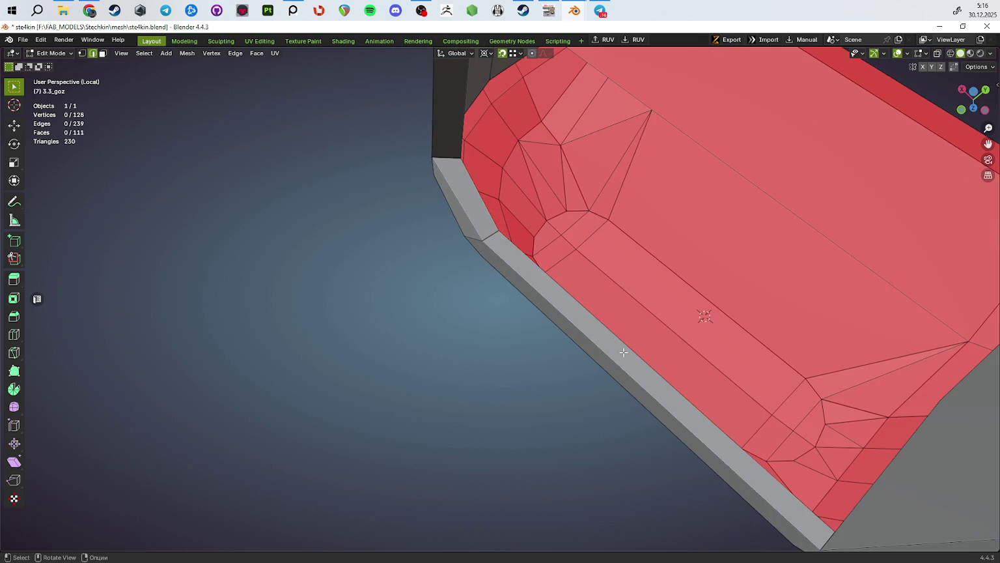
left_click(575, 400)
mouse_move(573, 401)
middle_mouse_down()
mouse_move(613, 375)
mouse_move(536, 298)
mouse_move(553, 302)
middle_mouse_up()
Step: Subdivide the strip's edge in X-ray view to add a new vertex
key("alt+z")
left_click(530, 271)
right_click(530, 271)
key("1")
left_click(525, 272)
key("alt+z")
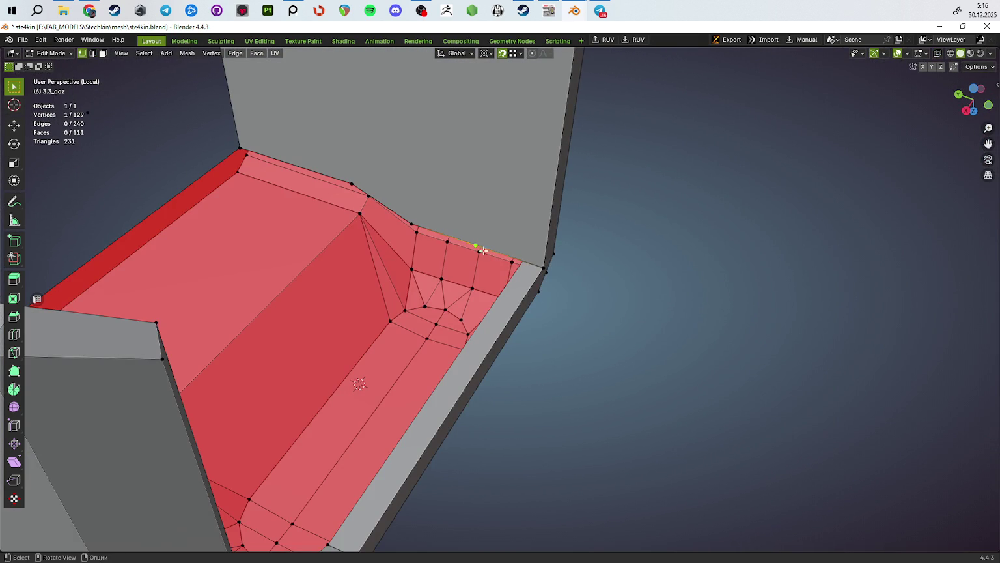
key("alt+z")
Step: Move the new vertex onto the top edge and merge the pair At Last
key("g")
key("y")
key("x")
left_click(480, 246)
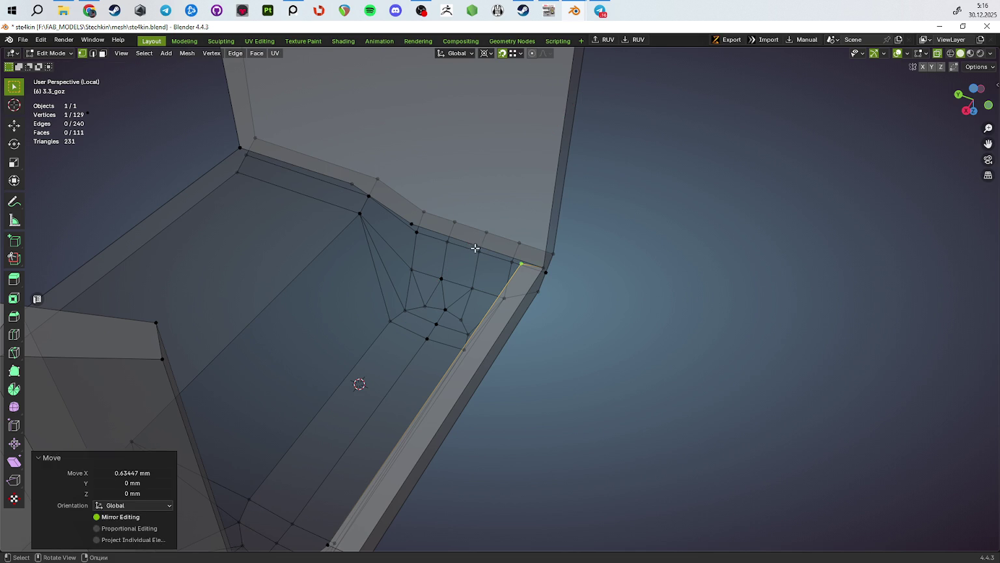
left_click(519, 262)
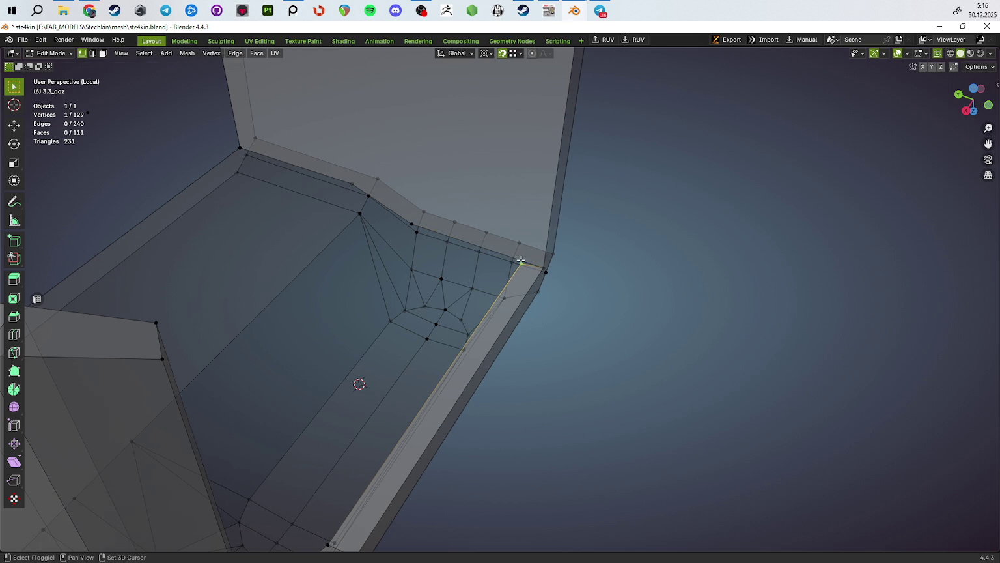
key("m")
left_click(683, 334)
mouse_move(676, 342)
middle_mouse_down()
mouse_move(599, 331)
mouse_move(654, 313)
mouse_move(549, 342)
middle_mouse_up()
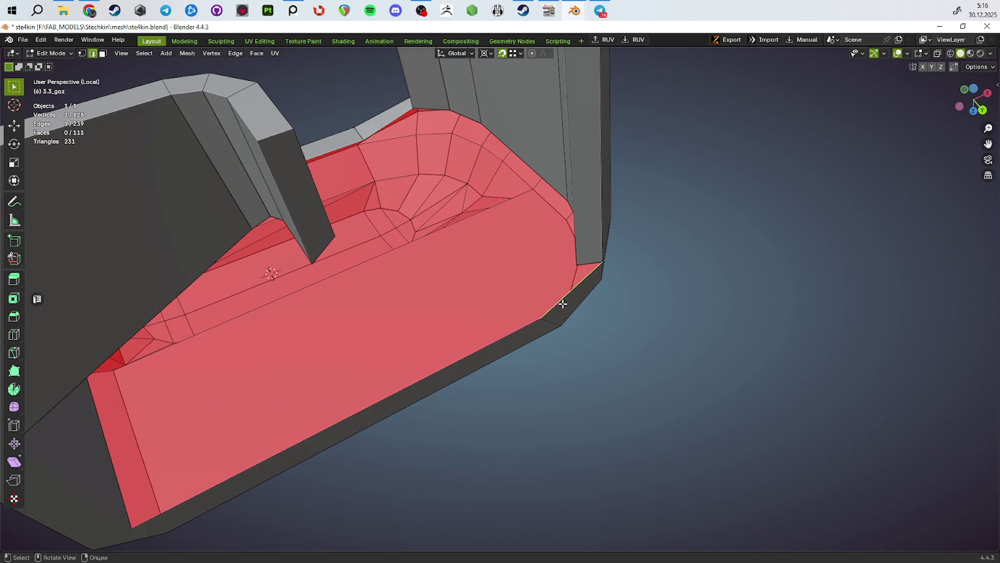
Step: Extrude the rim edges into another strip and slide its corner vertex into place
key("e")
left_click(576, 265)
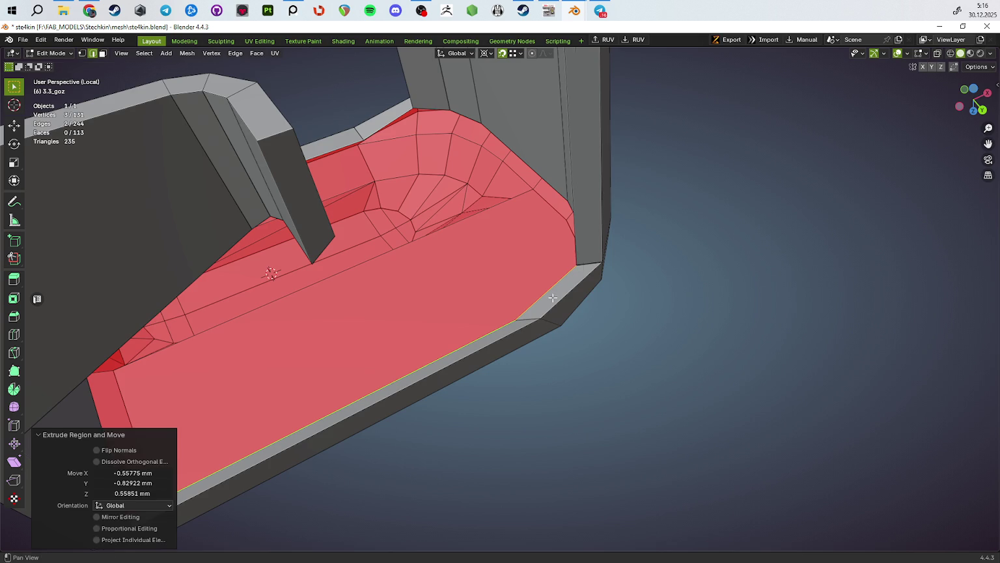
key("1")
middle_click_drag(576, 265, 573, 317)
left_click(571, 315)
key("g")
key("y")
left_click(572, 314)
left_click(573, 310)
Step: Move the strip's bottom edge along Y
mouse_move(573, 311)
middle_mouse_down()
mouse_move(613, 379)
mouse_move(417, 381)
mouse_move(550, 358)
middle_mouse_up()
key("2")
left_click(417, 381)
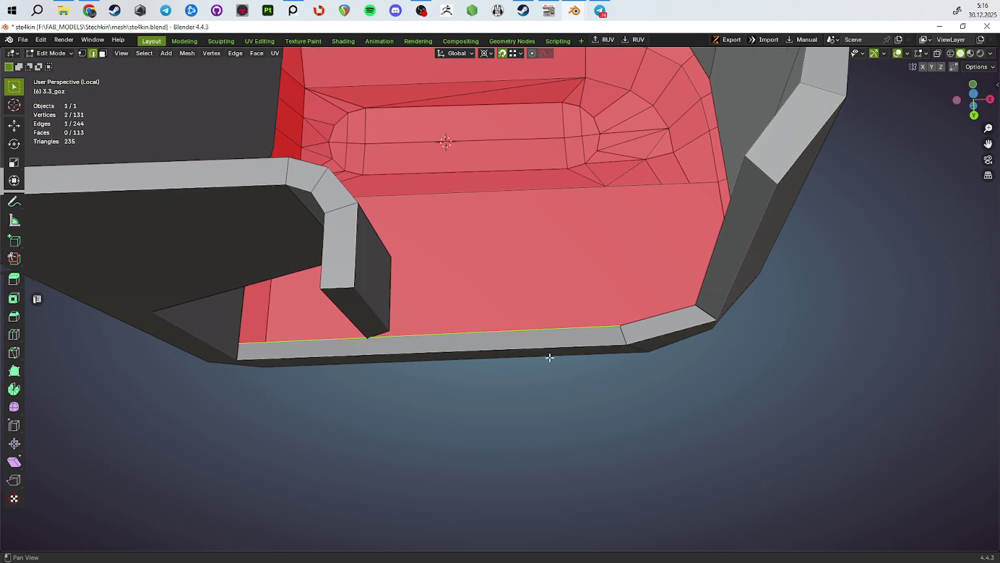
left_click(551, 418)
key("1")
mouse_move(550, 417)
middle_mouse_down()
mouse_move(535, 247)
mouse_move(495, 229)
middle_mouse_up()
Step: Split the strip's top edge with a new vertex and move it along X
key("alt+z")
key("alt+z")
key("2")
left_click(521, 221)
key("alt+z")
key("1")
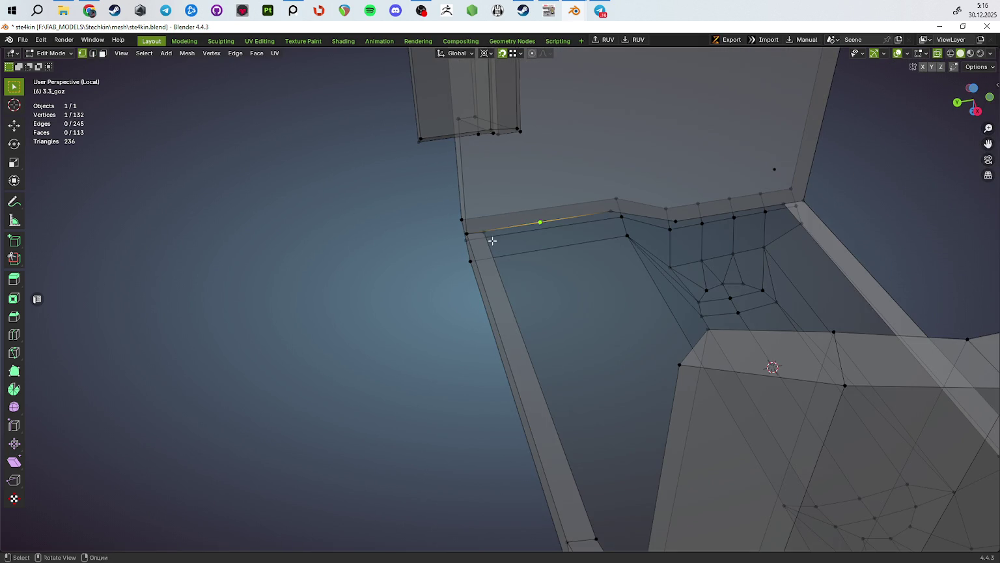
key("g")
key("x")
left_click(486, 233)
mouse_move(487, 232)
middle_mouse_down()
mouse_move(514, 257)
mouse_move(484, 233)
middle_mouse_up()
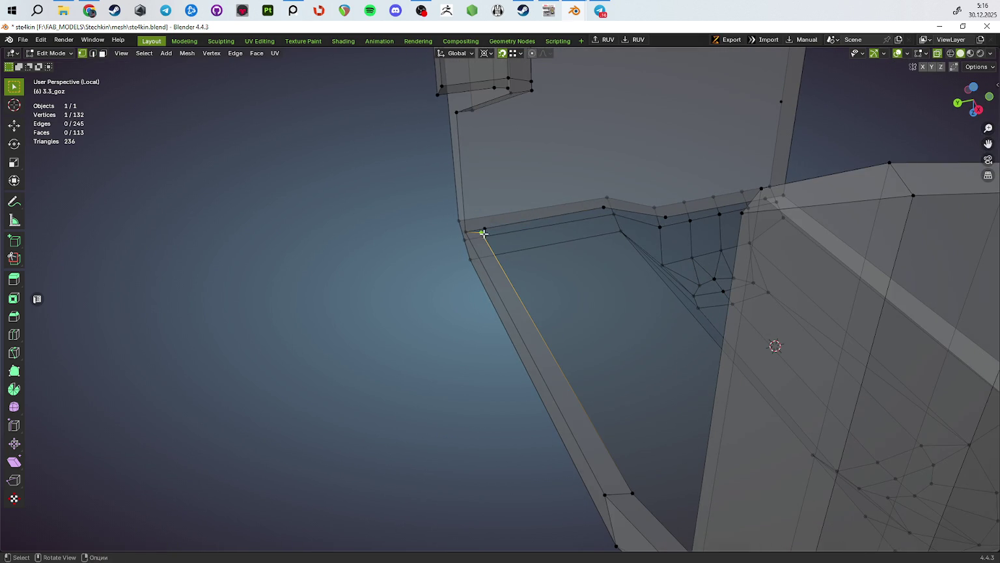
Step: Merge the stray corner vertices At First/At Last, then return to Object Mode
key("m")
left_click(570, 332)
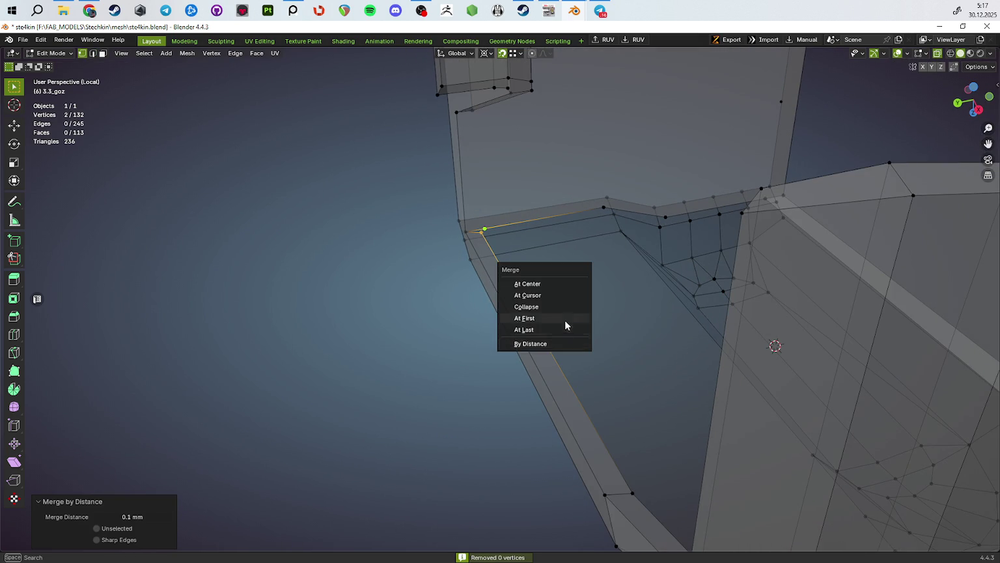
left_click(564, 320)
left_click(560, 344)
scroll(574, 334, "down", 5)
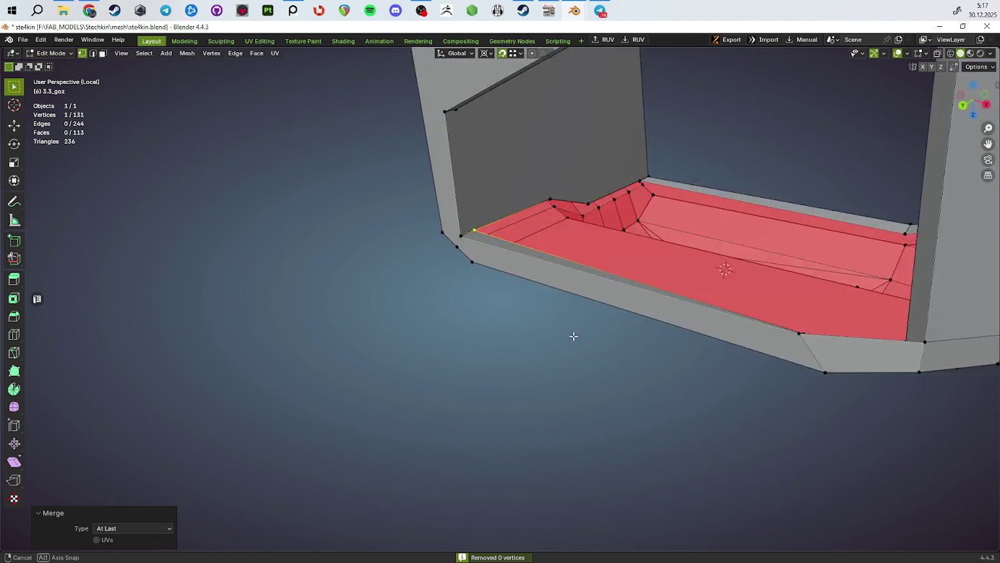
key("Tab")
middle_click_drag(599, 330, 689, 347)
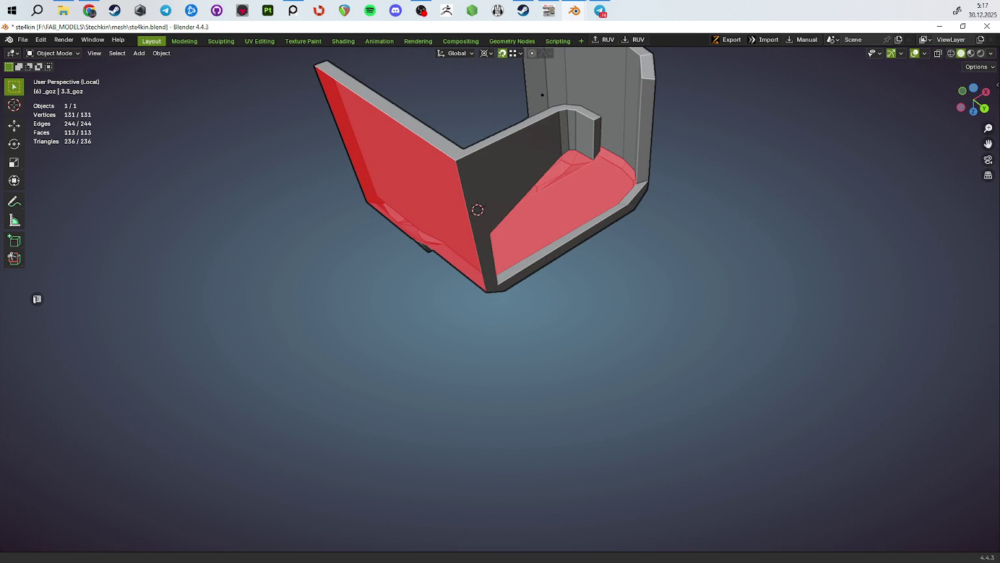
Step: Back in Edit Mode, merge a vertex pair At Last and connect two vertices with an edge
mouse_move(547, 172)
middle_mouse_down()
mouse_move(565, 212)
mouse_move(423, 94)
mouse_move(446, 161)
mouse_move(430, 222)
mouse_move(352, 297)
mouse_move(326, 219)
mouse_move(424, 250)
mouse_move(428, 271)
mouse_move(520, 203)
mouse_move(536, 140)
middle_mouse_up()
key("Tab")
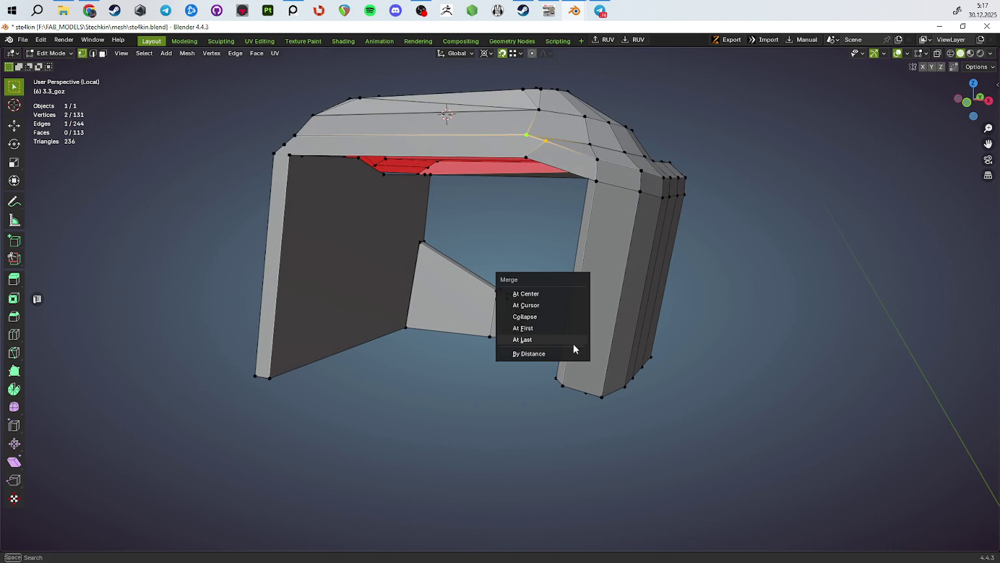
left_click(573, 344)
mouse_move(573, 344)
middle_mouse_down()
mouse_move(580, 349)
mouse_move(551, 315)
mouse_move(509, 329)
middle_mouse_up()
scroll(397, 184, "up", 3)
key("f")
Step: Subdivide an edge across the curved end of the slide channel
mouse_move(415, 198)
middle_mouse_down()
mouse_move(466, 215)
mouse_move(431, 172)
mouse_move(480, 263)
mouse_move(562, 279)
mouse_move(634, 266)
mouse_move(629, 329)
mouse_move(544, 296)
middle_mouse_up()
key("2")
right_click(545, 296)
left_click(547, 300)
key("1")
scroll(573, 260, "up", 3)
Step: Join two vertices with J and slide the new vertex along the top edge
middle_click_drag(573, 260, 590, 188)
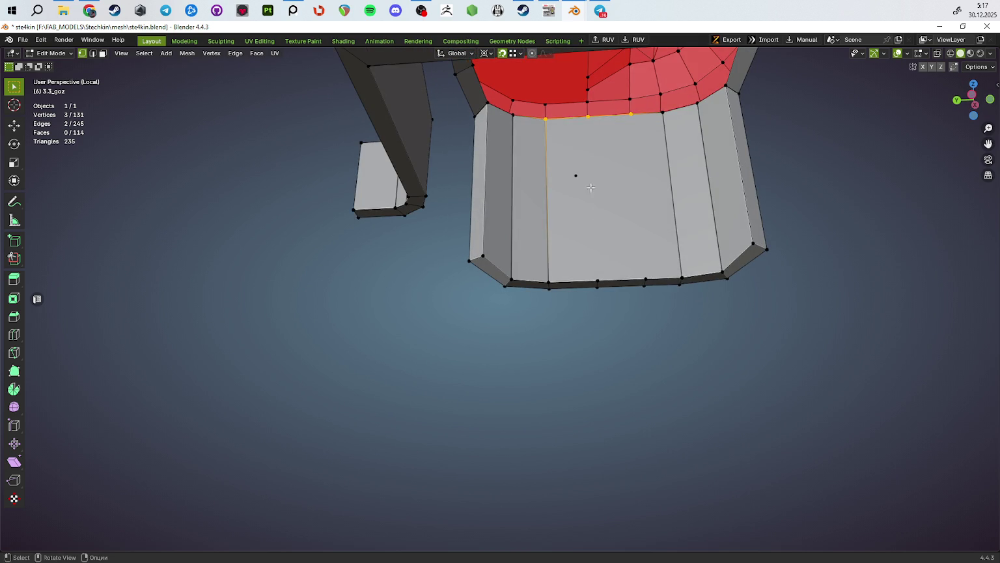
left_click(648, 275, "shift")
key("j")
middle_click_drag(648, 275, 628, 150)
left_click(591, 154)
key("g")
key("g")
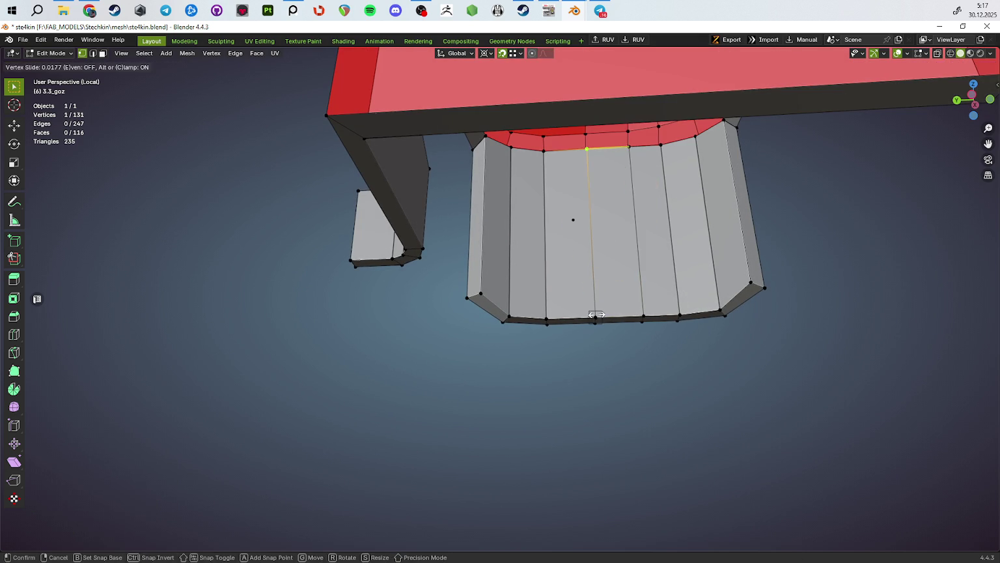
left_click(573, 222)
mouse_move(573, 221)
middle_mouse_down()
mouse_move(581, 222)
mouse_move(436, 200)
middle_mouse_up()
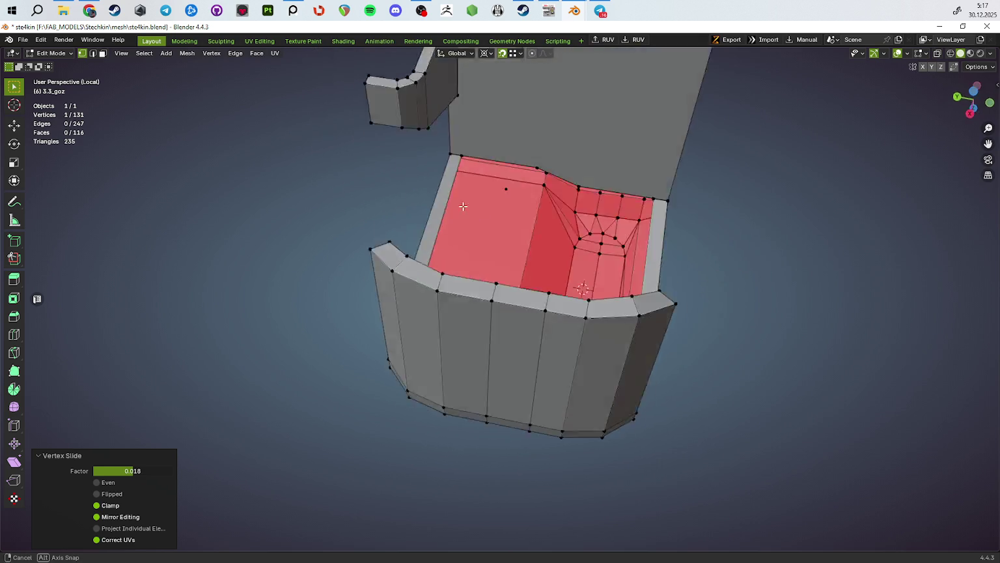
Step: Select the whole mesh and Merge by Distance to remove duplicate vertices
key("2")
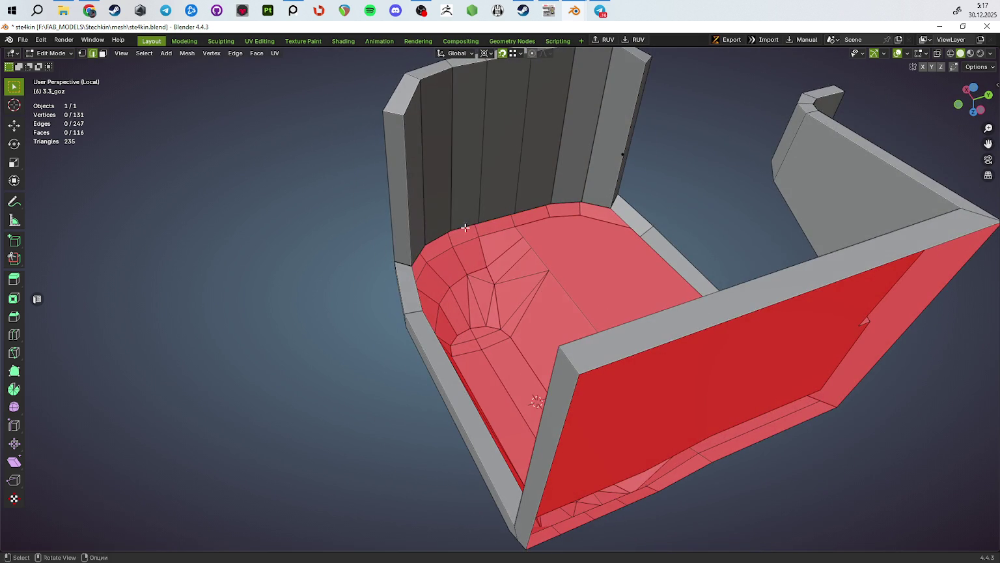
mouse_move(463, 263)
middle_mouse_down()
mouse_move(528, 390)
mouse_move(590, 412)
middle_mouse_up()
key("a")
key("m")
left_click(507, 411)
mouse_move(635, 301)
middle_mouse_down()
mouse_move(658, 225)
mouse_move(607, 261)
mouse_move(514, 269)
mouse_move(540, 338)
mouse_move(420, 240)
mouse_move(573, 326)
mouse_move(587, 230)
mouse_move(563, 317)
mouse_move(531, 352)
middle_mouse_up()
Step: Select channel edges near the corner by the top rim for an edge slide
key("2")
left_click(419, 221)
key("alt+z")
key("alt+z")
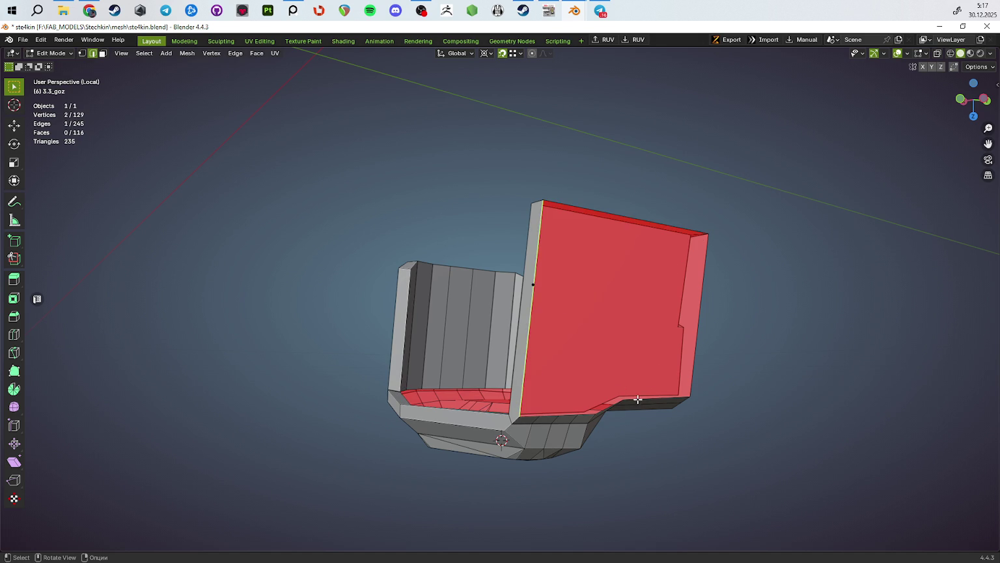
mouse_move(657, 411)
middle_mouse_down()
mouse_move(656, 369)
mouse_move(618, 306)
mouse_move(491, 352)
middle_mouse_up()
scroll(491, 351, "up", 3)
left_click(485, 308)
Step: Slide the channel's end edges onto their neighbours and merge the overlapping vertices by distance
mouse_move(486, 309)
middle_mouse_down()
mouse_move(551, 335)
mouse_move(537, 269)
middle_mouse_up()
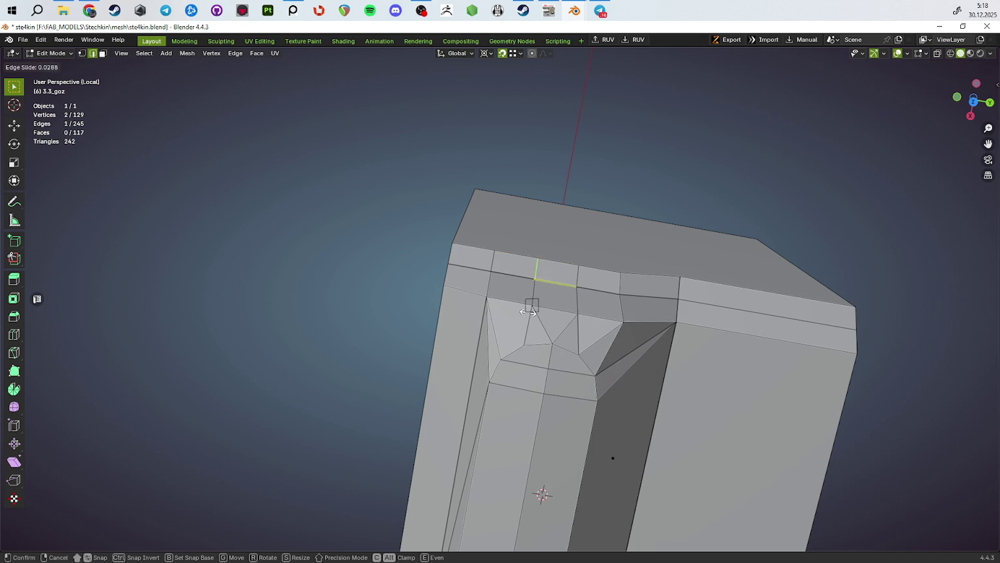
left_click(485, 303)
key("1")
left_click(558, 299)
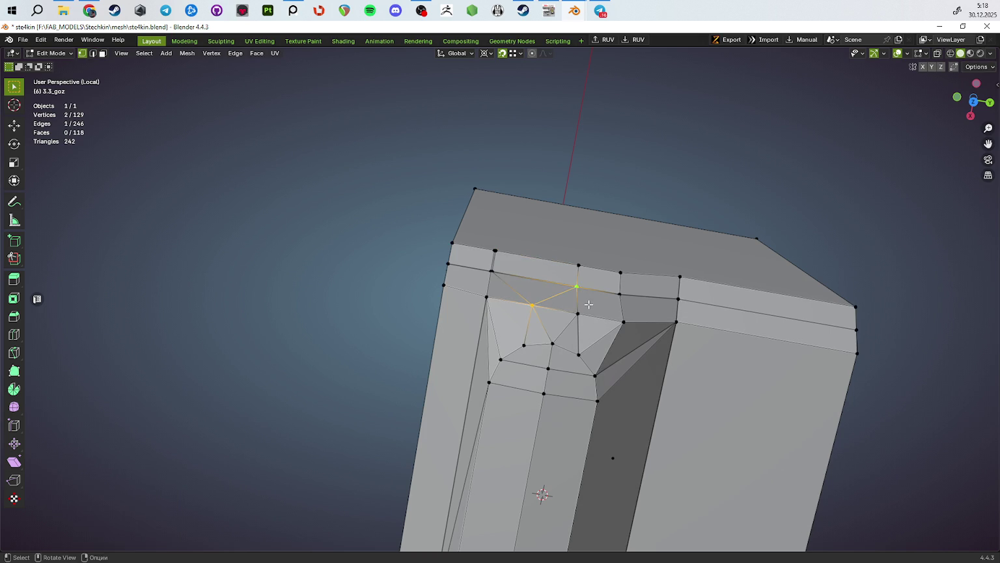
middle_click_drag(588, 304, 591, 344)
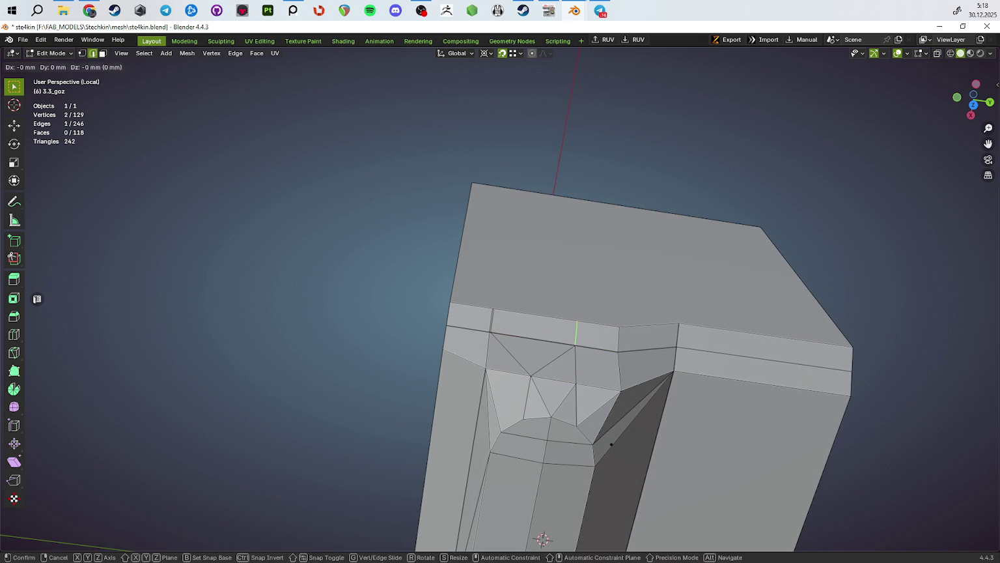
left_click(723, 382)
left_click(669, 440)
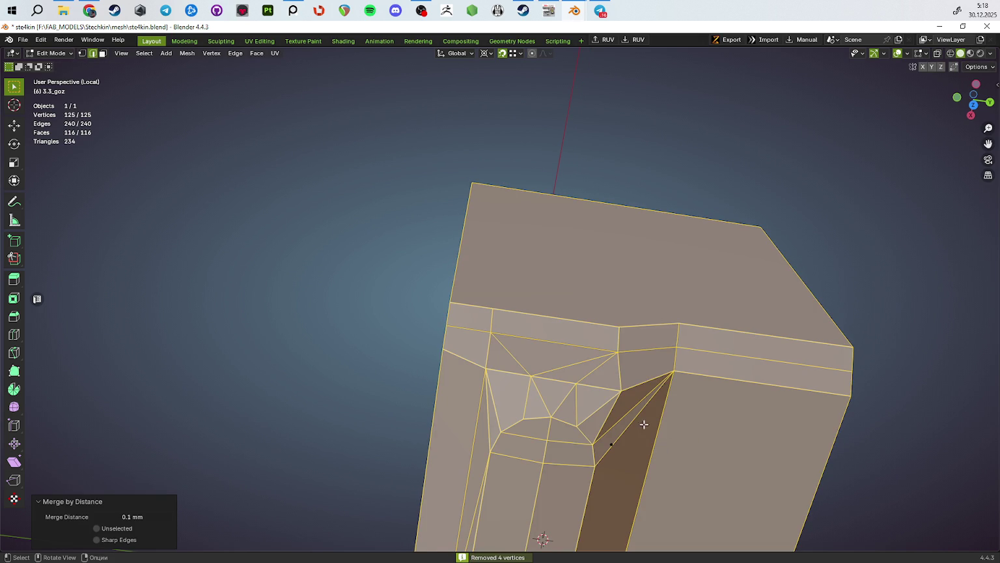
Step: Dissolve the leftover edge and join the two corner vertices with a new edge using J
left_click(576, 384)
key("ctrl+x")
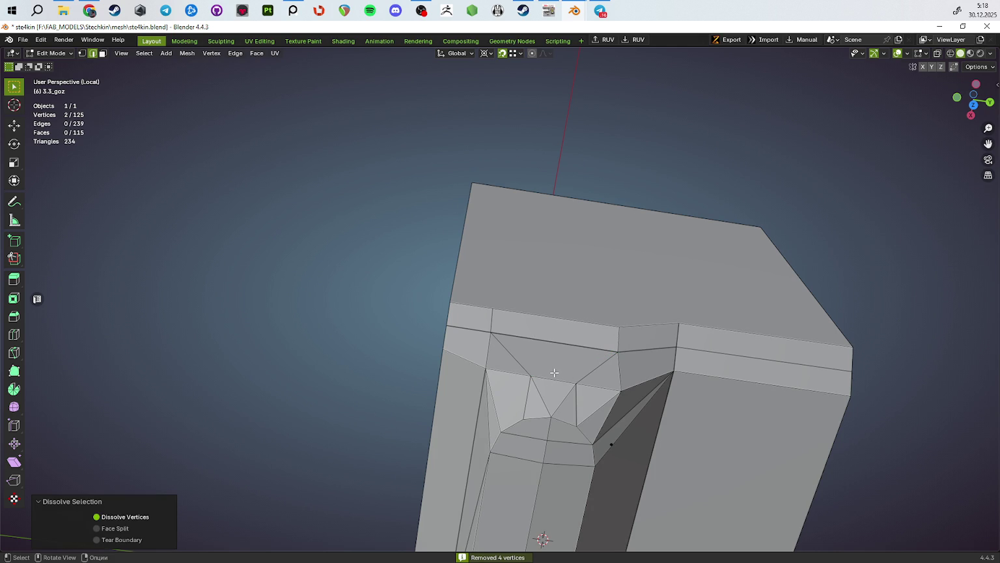
mouse_move(554, 372)
middle_mouse_down()
mouse_move(548, 357)
mouse_move(565, 386)
mouse_move(550, 314)
middle_mouse_up()
key("1")
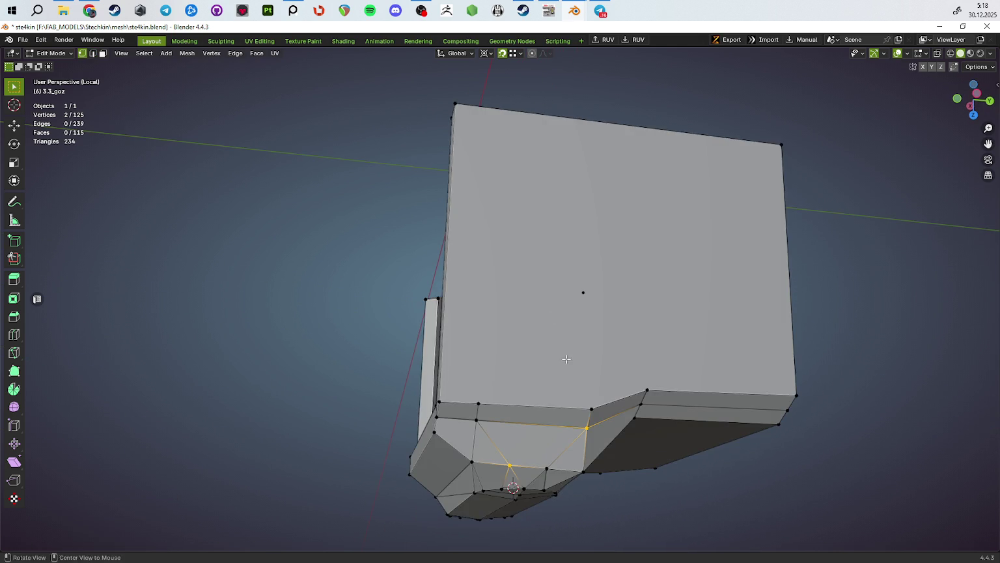
mouse_move(566, 359)
middle_mouse_down()
mouse_move(535, 368)
mouse_move(540, 378)
mouse_move(541, 353)
mouse_move(512, 267)
mouse_move(571, 319)
mouse_move(558, 298)
mouse_move(581, 280)
mouse_move(608, 306)
mouse_move(644, 303)
mouse_move(642, 278)
mouse_move(520, 187)
mouse_move(452, 332)
middle_mouse_up()
key("j")
Step: Select the bottom edge loop and test-fill it, undoing the unwanted face
key("Tab")
key("alt+shift")
key("Tab")
key("Tab")
key("Tab")
key("2")
left_click(451, 332, "alt")
left_click(452, 322, "alt+shift")
key("f")
key("alt+f")
mouse_move(475, 410)
middle_mouse_down()
mouse_move(566, 424)
mouse_move(461, 395)
middle_mouse_up()
key("ctrl+z")
Step: In see-through view, fill only the outer bottom loop, then undo that fill
key("alt+z")
left_click(527, 408)
left_click(422, 386, "alt")
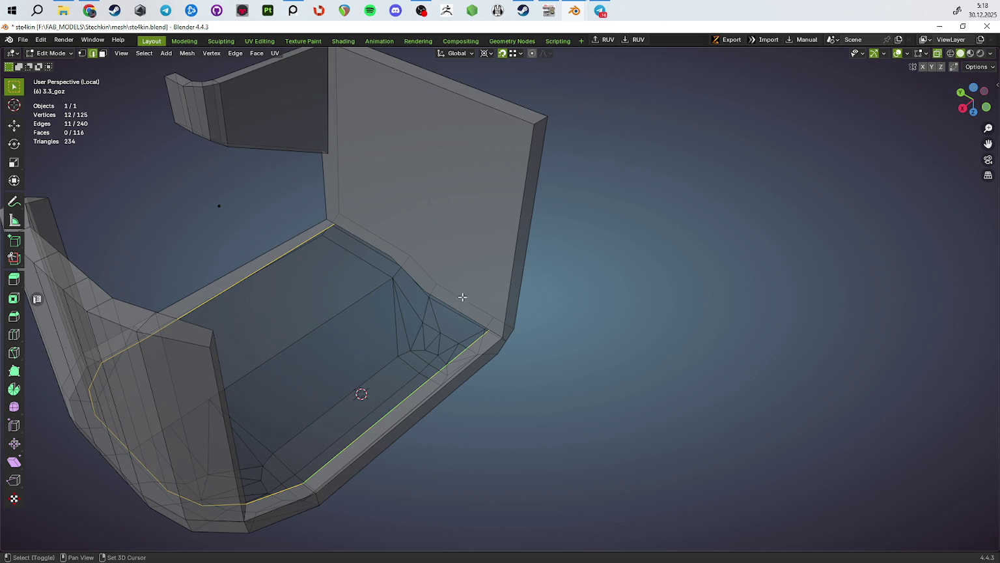
left_click(386, 268, "shift")
key("f")
key("alt+z")
mouse_move(386, 267)
middle_mouse_down()
mouse_move(544, 330)
mouse_move(467, 295)
mouse_move(442, 336)
mouse_move(431, 397)
mouse_move(355, 333)
mouse_move(496, 313)
mouse_move(460, 334)
middle_mouse_up()
key("ctrl+z")
Step: Cap the open edge loop at the channel bottom with a face and triangulate it
key("1")
key("2")
left_click(529, 306, "alt")
mouse_move(529, 306)
middle_mouse_down()
mouse_move(663, 317)
mouse_move(666, 392)
middle_mouse_up()
key("f")
mouse_move(706, 320)
middle_mouse_down()
mouse_move(684, 344)
mouse_move(542, 291)
mouse_move(618, 369)
mouse_move(596, 371)
mouse_move(594, 357)
mouse_move(582, 388)
mouse_move(597, 426)
mouse_move(607, 410)
mouse_move(370, 244)
middle_mouse_up()
key("ctrl+t")
Step: Dissolve the four left and three right fan edges inside the slide wall
left_click(371, 244)
left_click(405, 236, "shift")
left_click(449, 228, "shift")
left_click(498, 233, "shift")
key("ctrl+x")
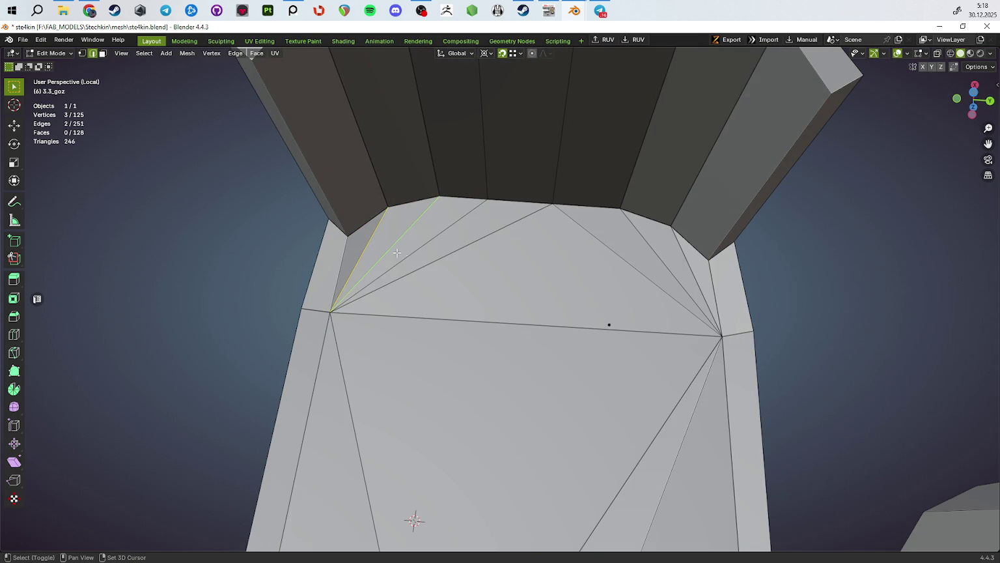
left_click(616, 261)
left_click(670, 255, "shift")
left_click(700, 254, "shift")
key("ctrl+x")
Step: Subdivide the horizontal cap edge and connect its midpoint to the two top vertices
middle_click_drag(541, 318, 556, 313)
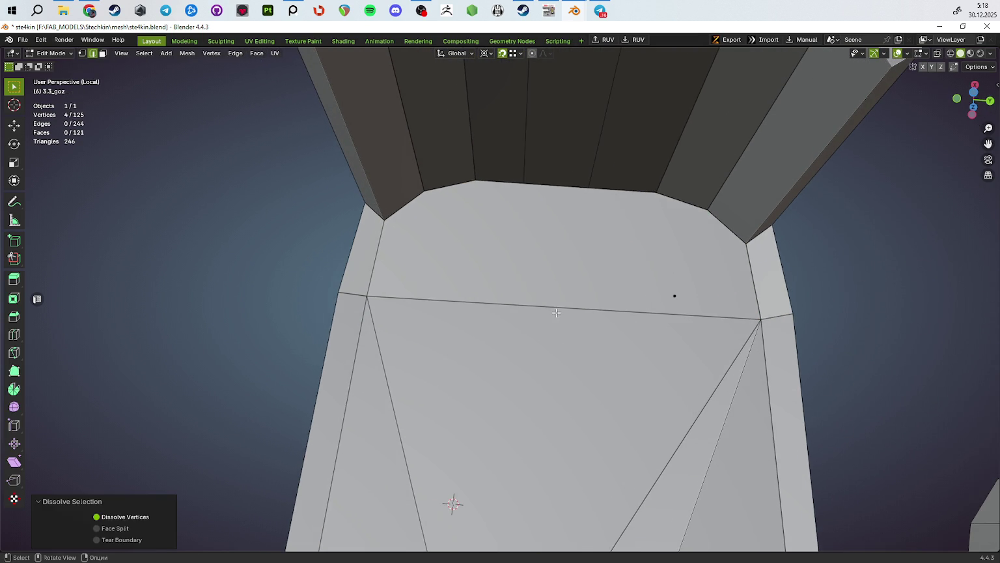
left_click(556, 313)
right_click(576, 330)
left_click(586, 338)
key("1")
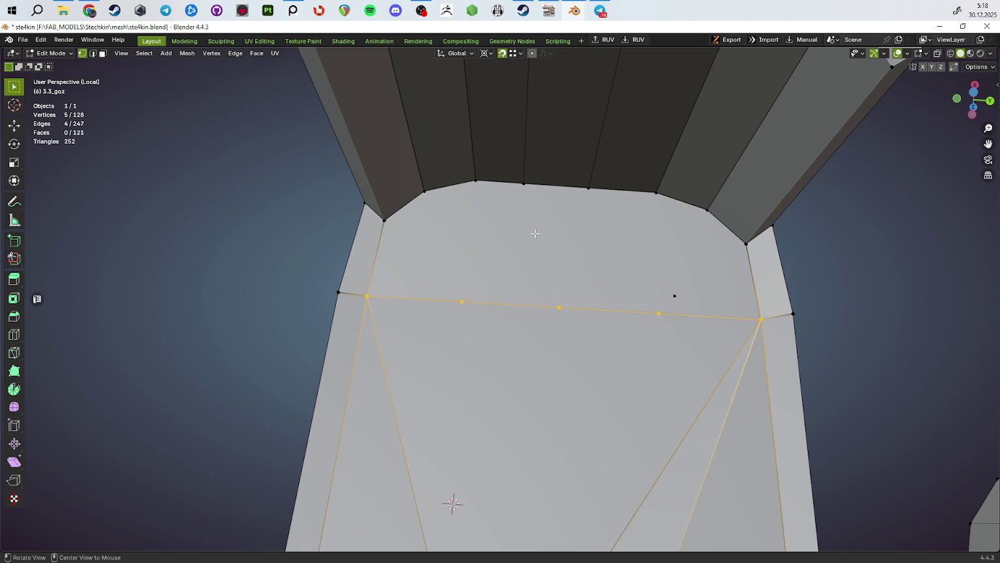
left_click(524, 183)
left_click(559, 307, "shift")
key("j")
left_click(558, 306)
left_click(589, 188, "shift")
key("j")
Step: Vertex-slide a vertex along the horizontal edge
middle_click_drag(521, 306, 488, 315)
key("alt+a")
key("1")
left_click(498, 305)
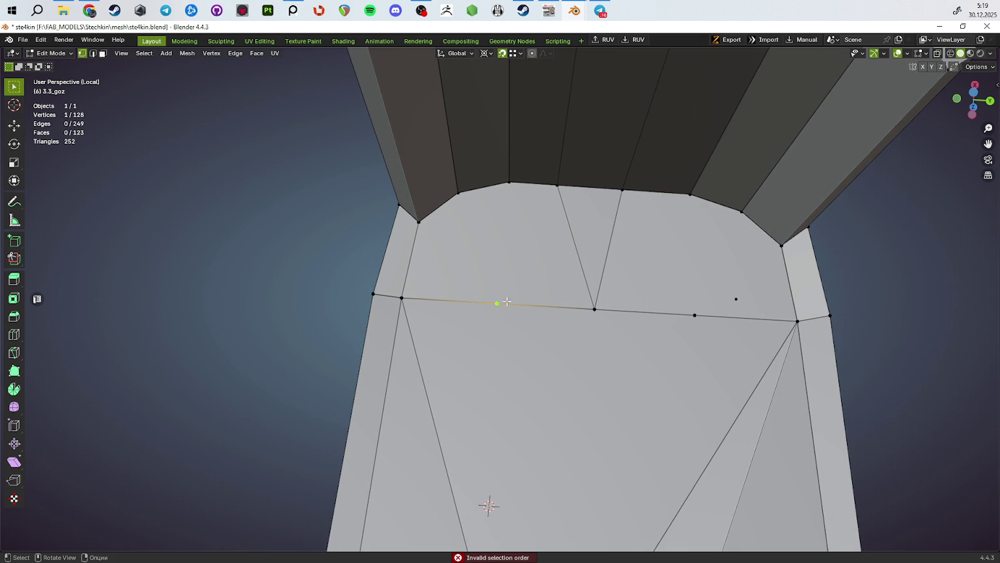
key("shift+v")
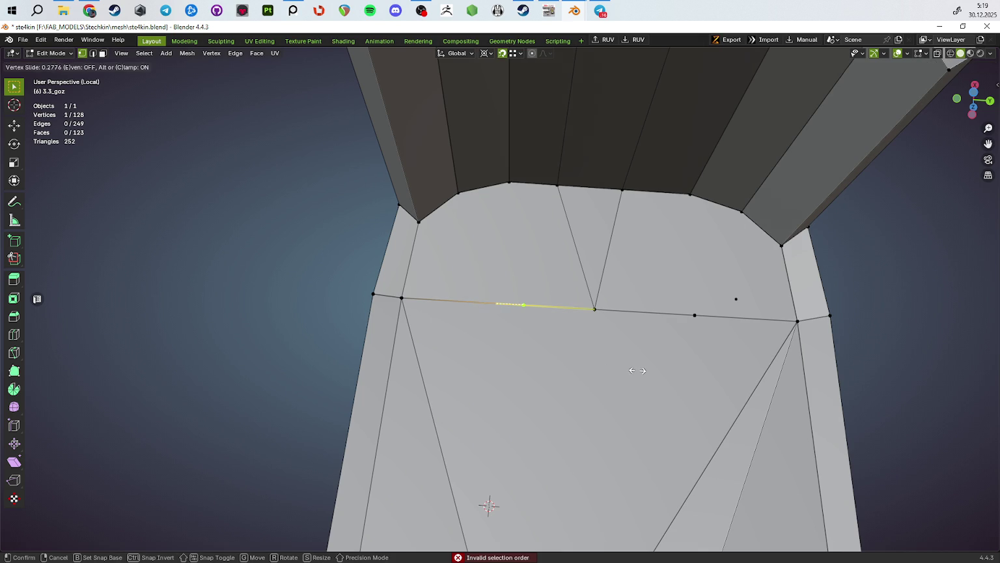
key("Escape")
key("x")
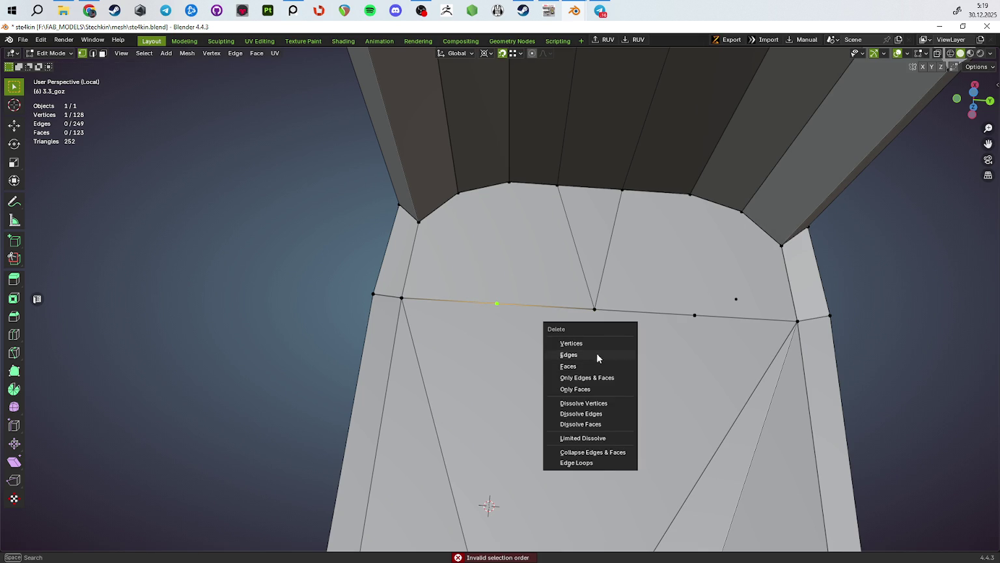
key("Escape")
key("shift+v")
key("Return")
Step: Merge overlapping vertices by distance across the whole slide mesh
key("g")
key("Escape")
key("a")
key("m")
left_click(648, 385)
Step: Subdivide the left and right parts of the long horizontal edge
key("2")
right_click(576, 334)
left_click(575, 334)
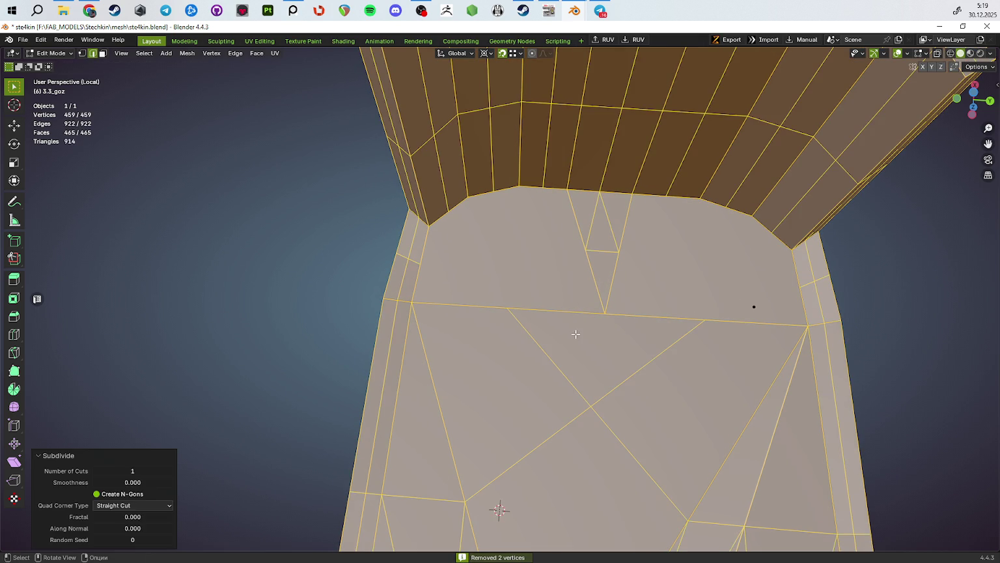
key("ctrl+z")
left_click(530, 314)
right_click(540, 316)
left_click(540, 316)
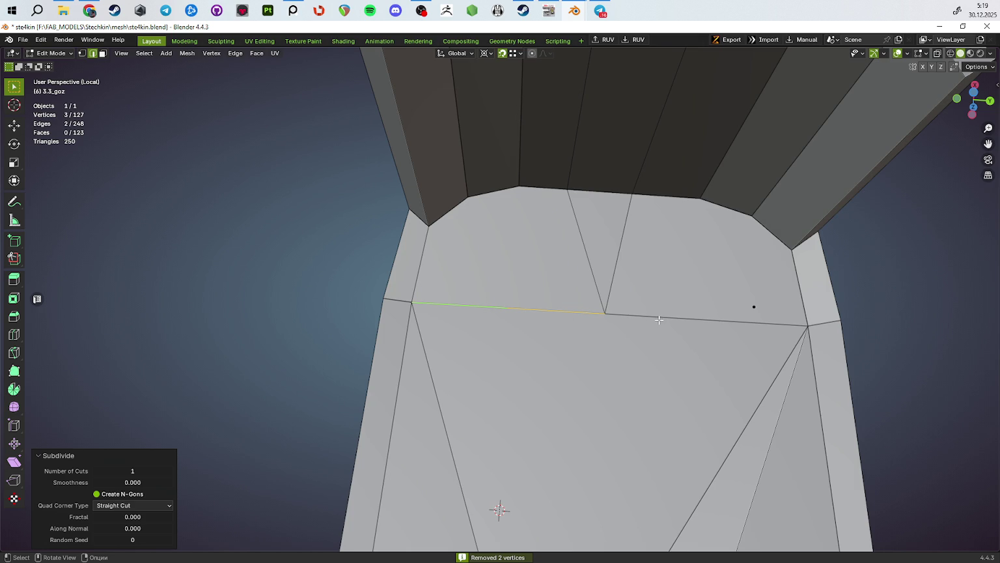
key("1")
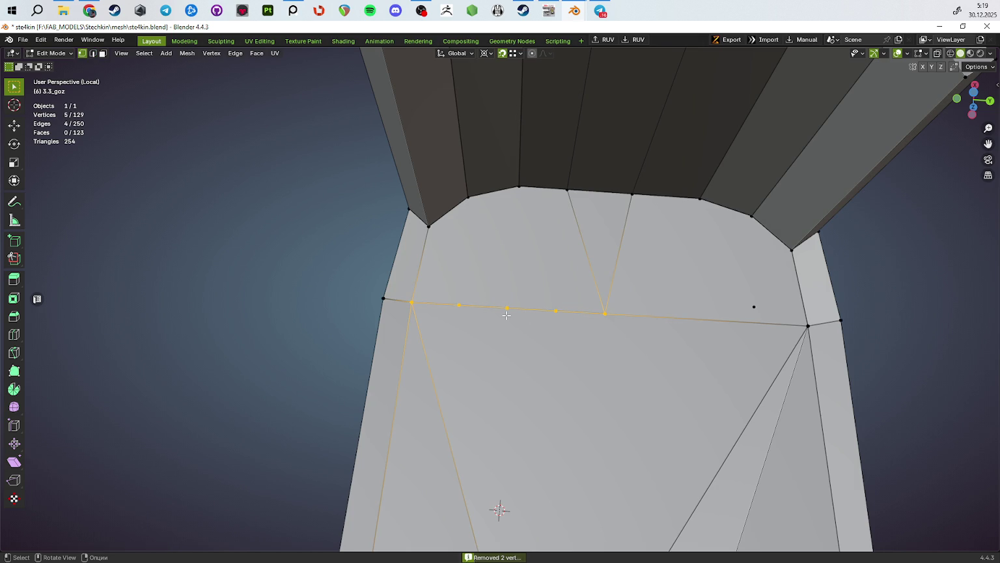
key("2")
left_click(677, 319)
right_click(708, 321)
left_click(708, 321)
key("1")
Step: Move the two extra edge vertices onto their neighbours and merge by distance
left_click(708, 321)
key("g")
key("g")
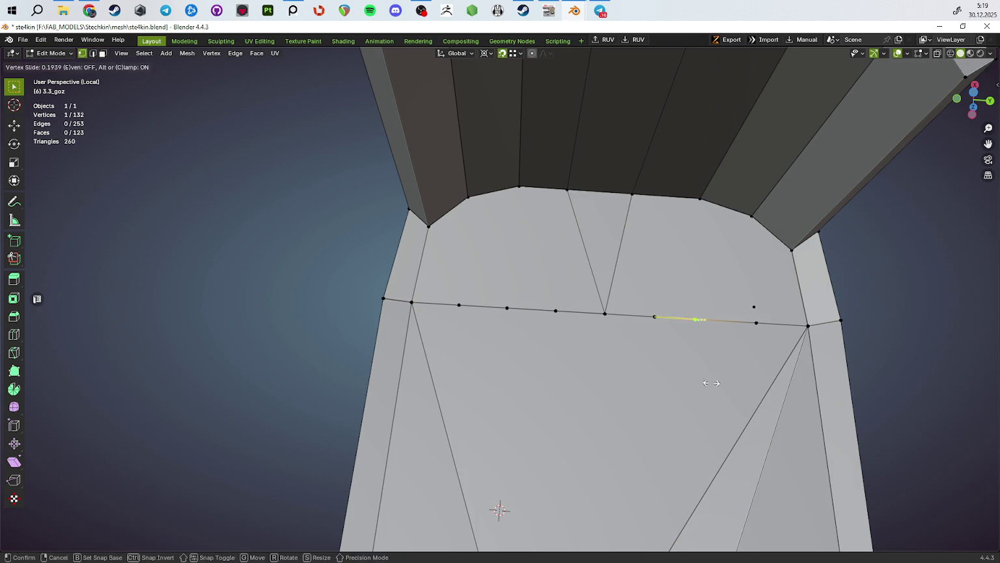
left_click(507, 308)
key("g")
key("g")
key("a")
key("m")
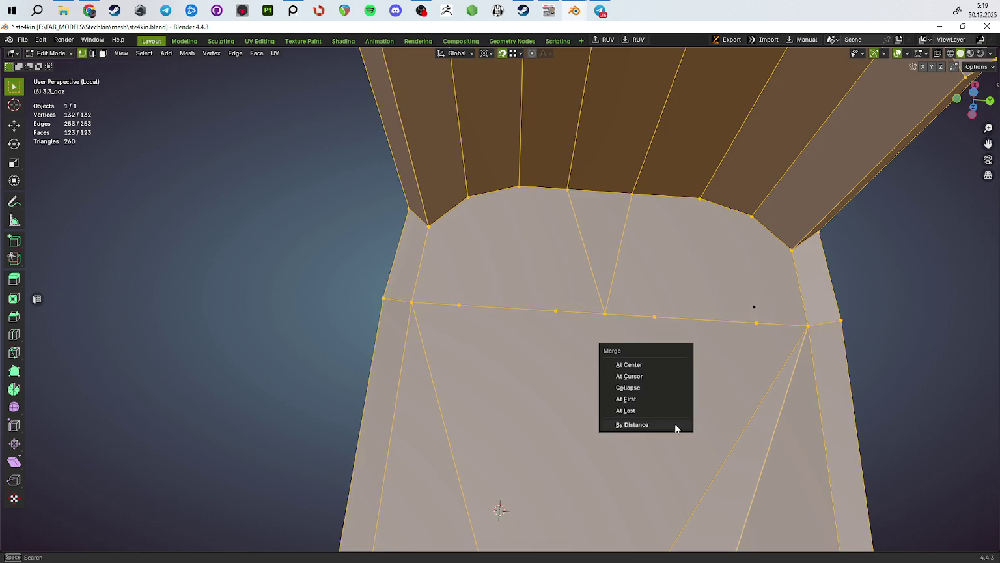
left_click(675, 424)
Step: Connect upper wall vertices to the lower edge vertices with new J edges
left_click(553, 307)
left_click(556, 239)
left_click(569, 243)
left_click(556, 311, "shift")
key("j")
left_click(459, 305)
left_click(430, 227, "shift")
key("j")
left_click(459, 305)
key("j")
left_click(465, 197)
left_click(459, 305, "shift")
key("j")
Step: Vertex-slide a lower vertex along the bottom edge
mouse_move(459, 305)
middle_mouse_down()
mouse_move(544, 300)
mouse_move(431, 317)
middle_mouse_up()
left_click(378, 313)
key("shift+v")
left_click(498, 405)
key("shift+v")
left_click(495, 400)
middle_click_drag(495, 400, 515, 335)
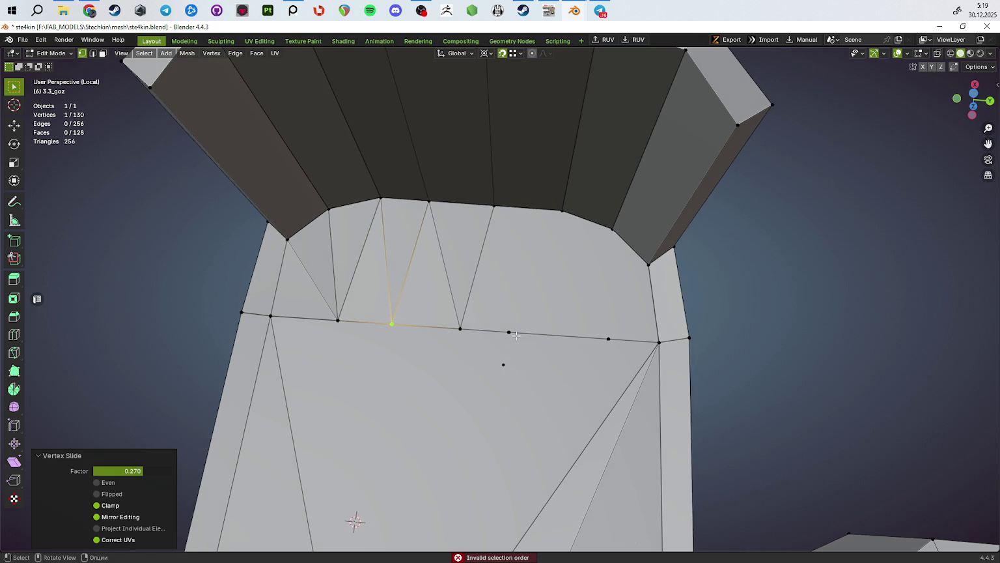
Step: Abandon merging three bottom-edge vertices and undo back to the subdivided long edge
left_click(509, 332)
left_click(609, 339, "shift")
left_click(459, 329, "shift")
key("m")
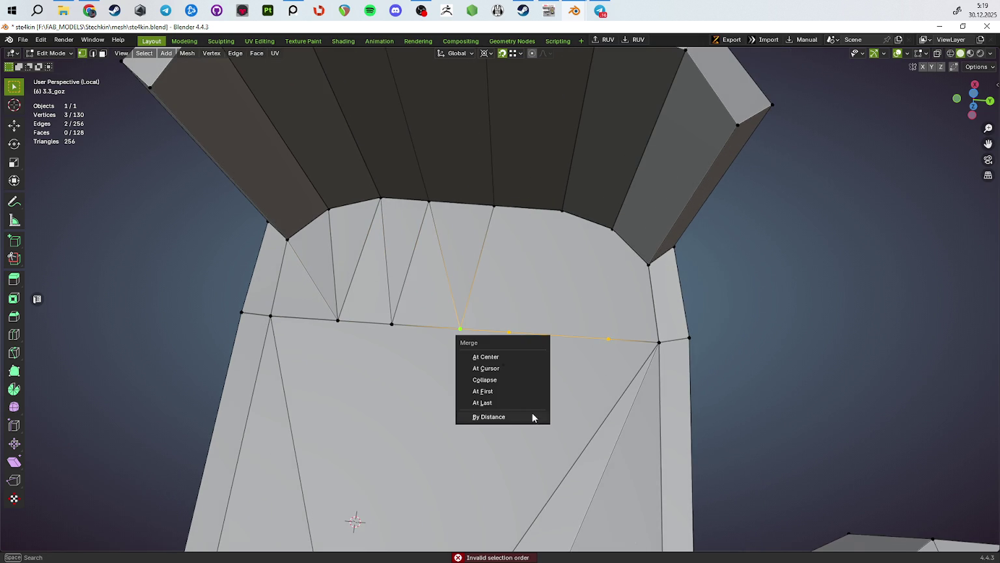
key("Escape")
key("ctrl+z")
Step: Join the remaining bottom-edge vertices to the upper vertices with new edges
key("ctrl+z")
Step: Subdivide the long edge with 2 cuts and join a cut vertex to the upper corner
left_click(132, 470)
type("2")
key("Return")
key("1")
middle_click_drag(495, 365, 512, 354)
left_click(516, 342)
left_click(485, 213, "shift")
key("j")
key("ctrl+z")
left_click(553, 219, "shift")
key("j")
left_click(582, 346)
left_click(553, 219, "shift")
key("j")
left_click(553, 219, "shift")
left_click(603, 237, "shift")
key("j")
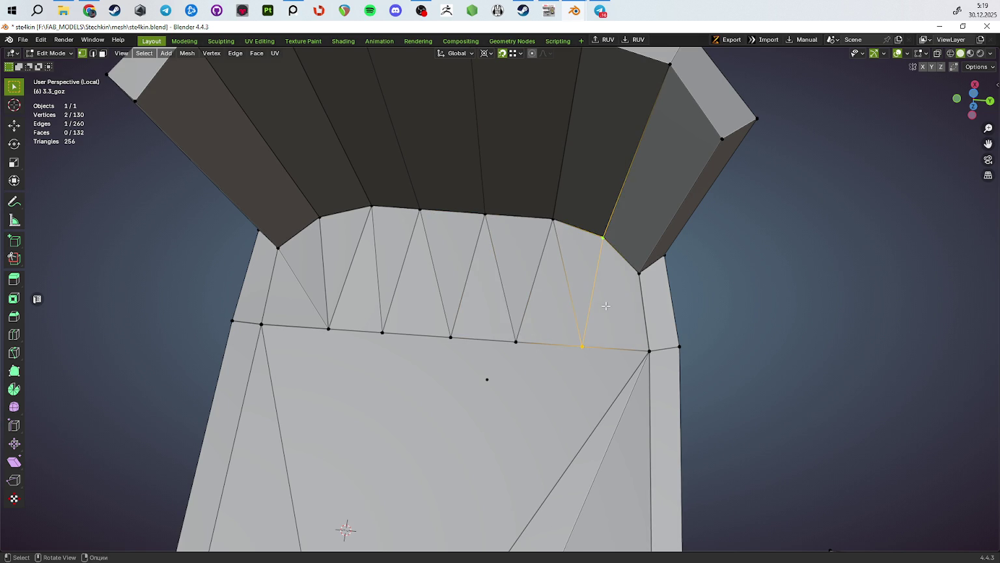
Step: Dissolve the diagonal wall edge and connect the two vertices with a new edge
key("Tab")
scroll(606, 306, "down", 5)
mouse_move(605, 306)
middle_mouse_down()
mouse_move(547, 358)
mouse_move(653, 347)
mouse_move(602, 406)
mouse_move(554, 368)
mouse_move(490, 282)
mouse_move(506, 298)
mouse_move(504, 282)
mouse_move(508, 326)
middle_mouse_up()
key("Tab")
key("ctrl+x")
key("2")
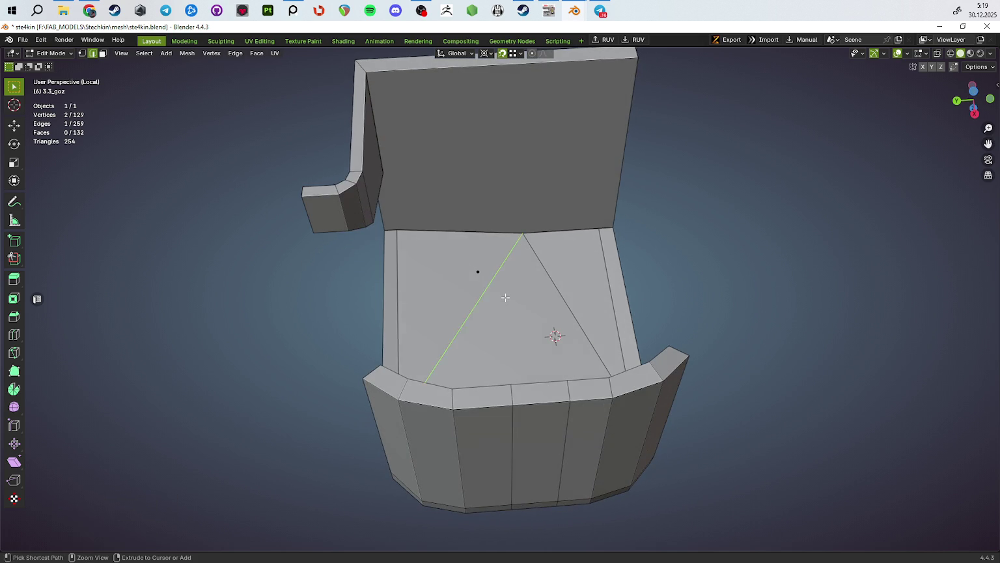
key("ctrl+z")
key("ctrl+x")
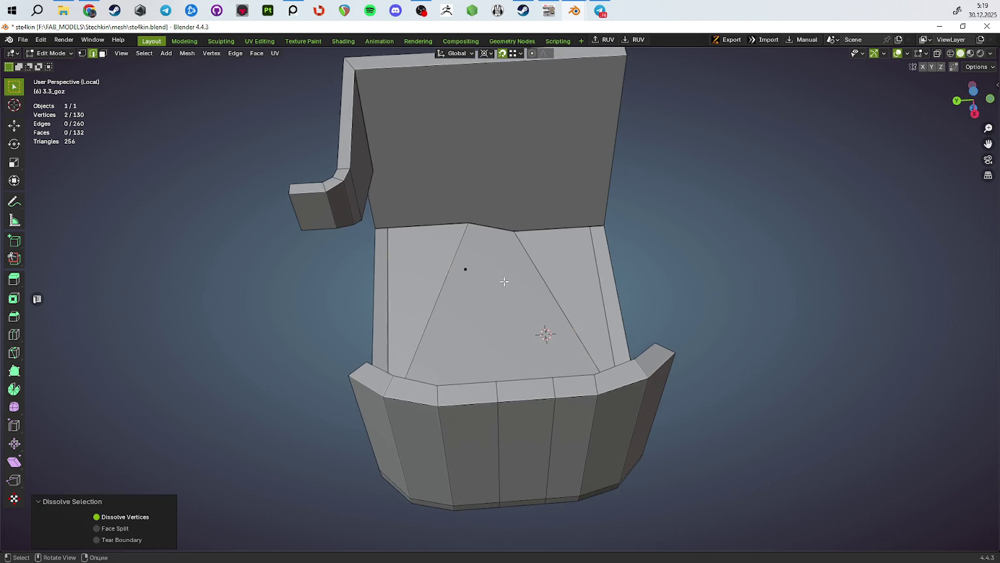
key("1")
key("j")
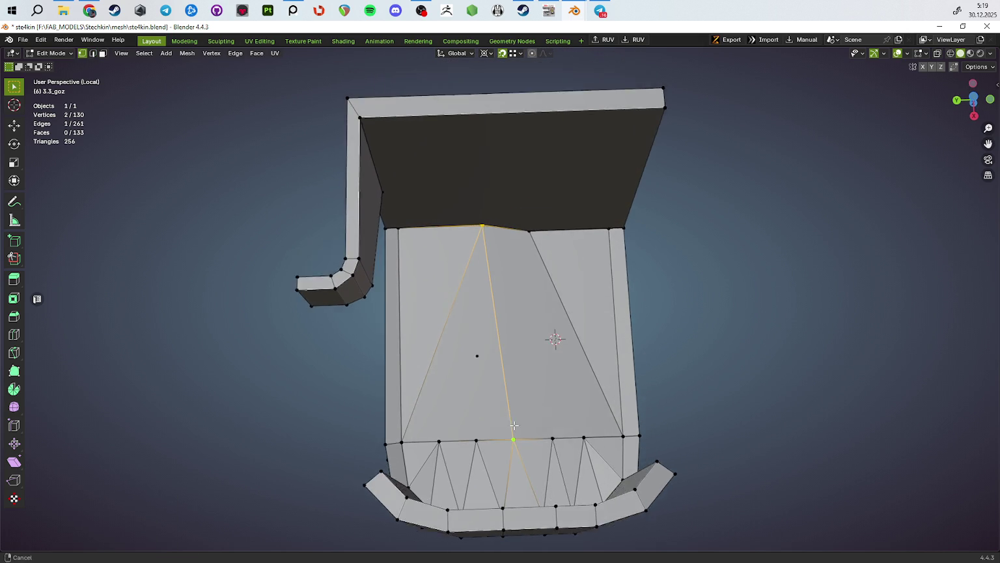
Step: Triangulate the wall's left and right quad faces, then leave Edit Mode
middle_click_drag(514, 425, 511, 406)
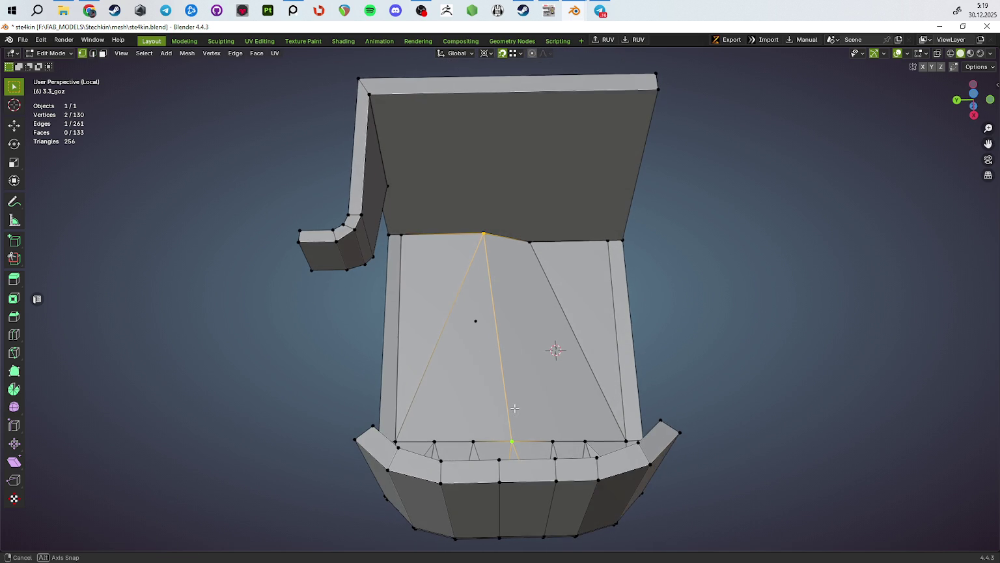
key("3")
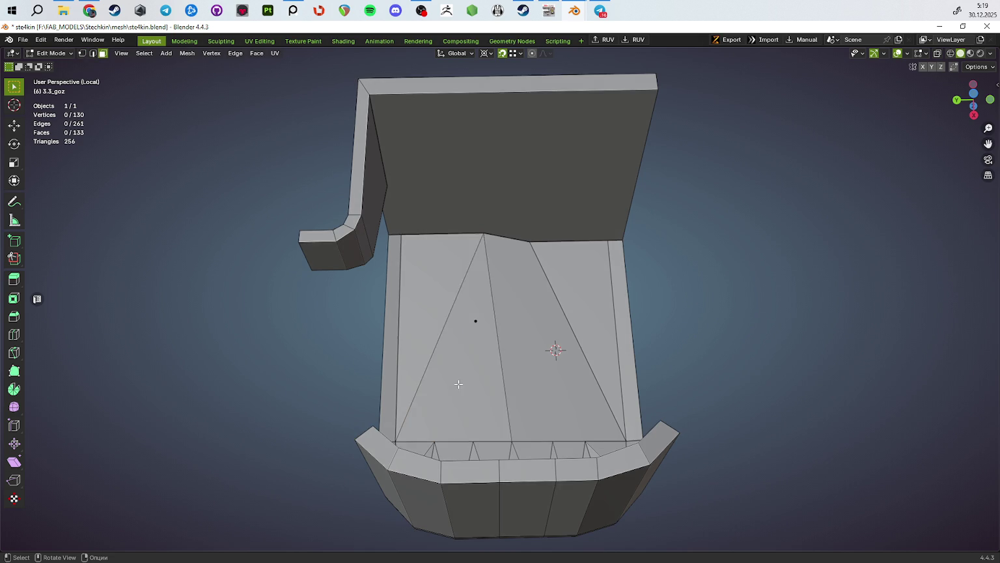
left_click(459, 394)
key("ctrl+t")
mouse_move(459, 394)
middle_mouse_down()
mouse_move(558, 374)
mouse_move(542, 280)
mouse_move(646, 228)
mouse_move(679, 272)
middle_mouse_up()
left_click(536, 385)
key("ctrl+t")
key("Tab")
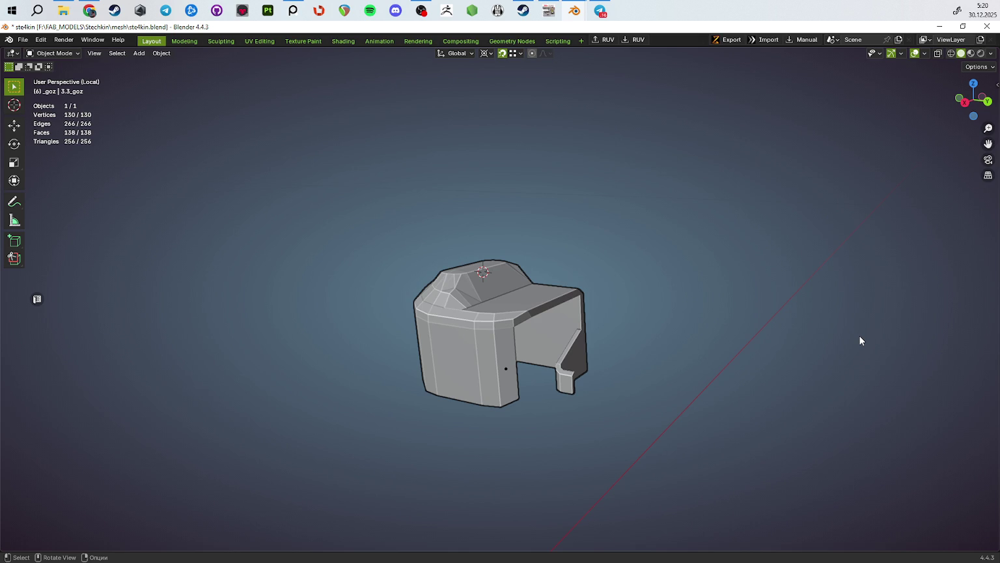
Step: Save the stechkin .blend file with Ctrl+S
key("ctrl+s")
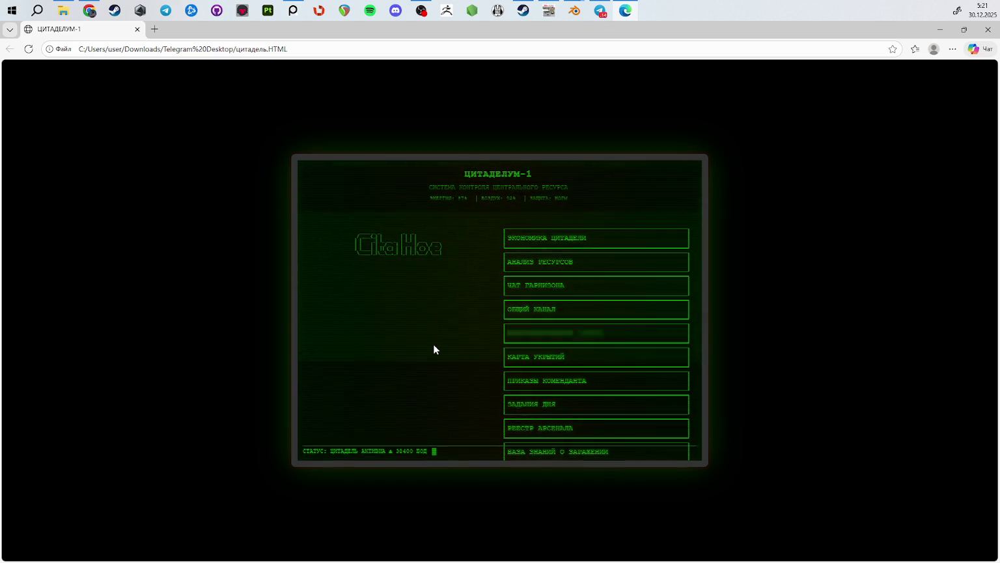
Step: View the КАРТА УКРЫТИЙ map section, open and close a blank tab, and return to Blender
left_click(561, 358)
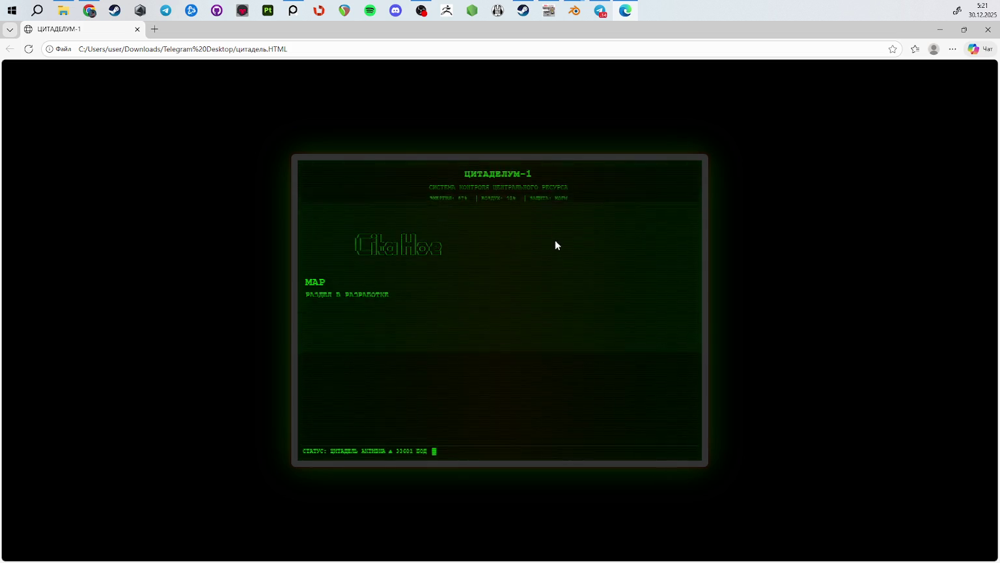
key("ctrl+t")
key("ctrl+w")
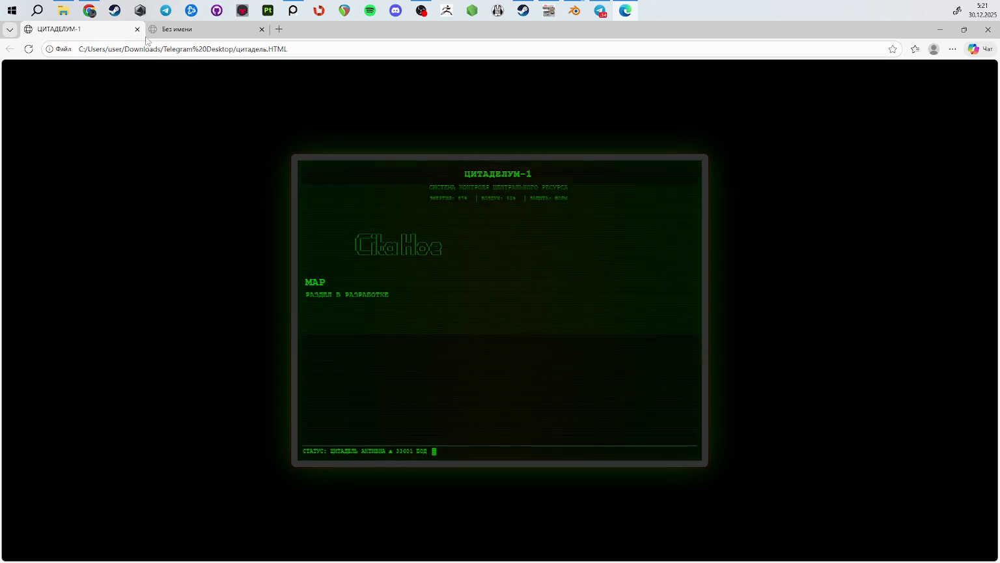
key("alt+Tab")
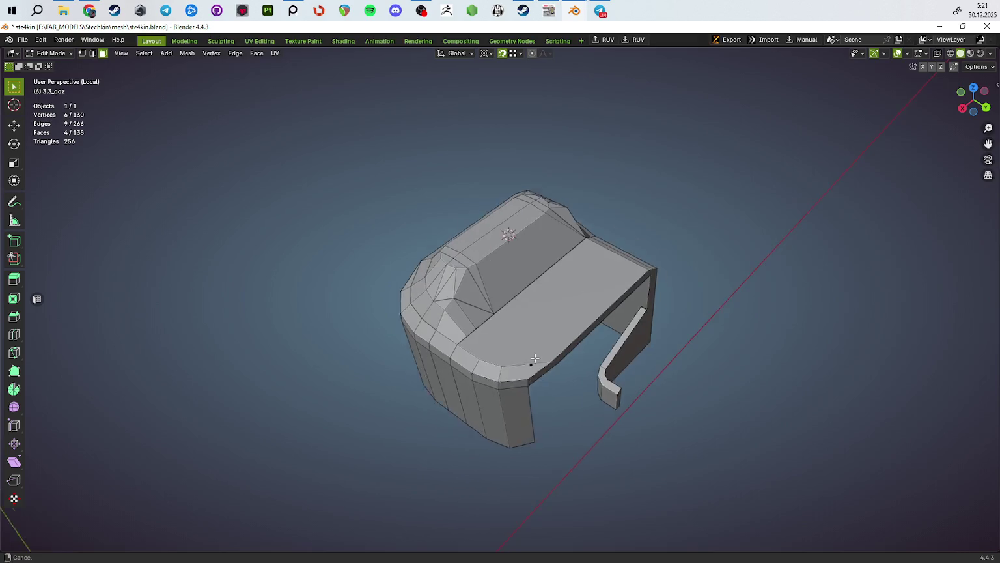
Step: Merge the stray bevel vertex At Center
middle_click_drag(456, 325, 477, 357)
key("1")
scroll(489, 373, "up", 1)
left_click(489, 371)
key("m")
left_click(638, 398)
Step: Try dissolving an edge on the slide's top bevel, then undo it
middle_click_drag(634, 411, 568, 294)
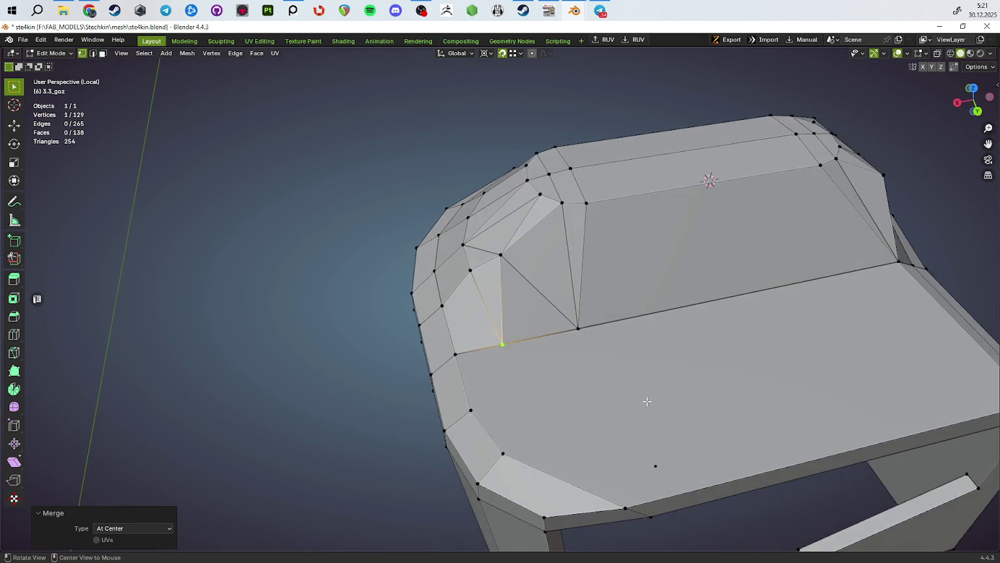
key("2")
left_click(568, 294)
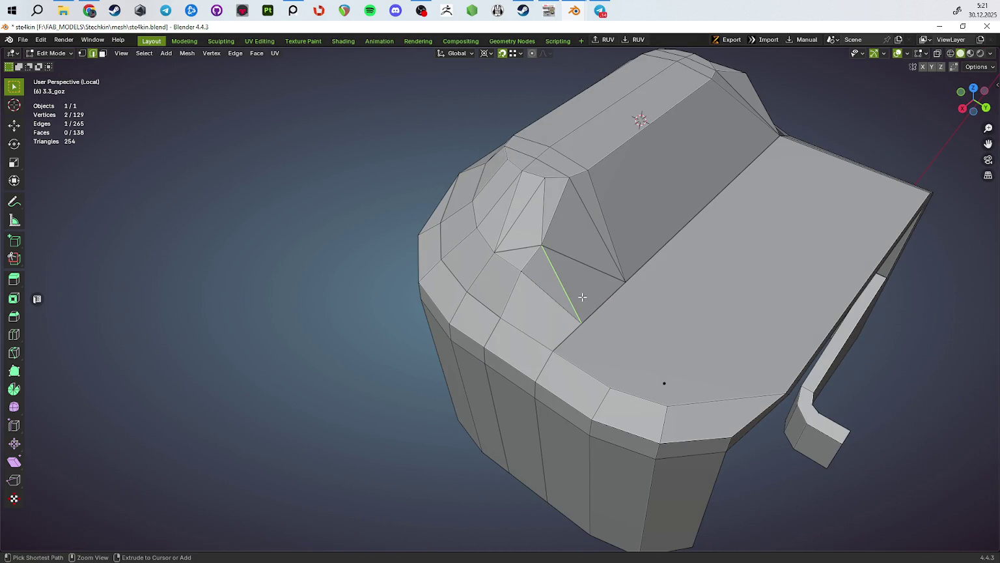
key("ctrl+x")
key("1")
mouse_move(598, 357)
middle_mouse_down()
mouse_move(599, 345)
mouse_move(679, 351)
mouse_move(650, 348)
middle_mouse_up()
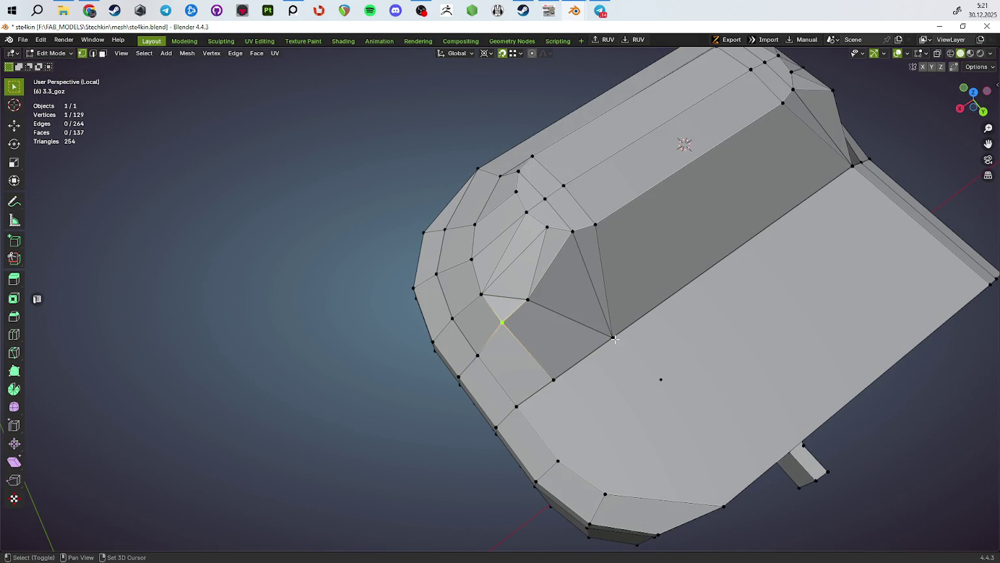
key("ctrl+z")
Step: Return to Object Mode and exit local view to show all five scene objects
key("Tab")
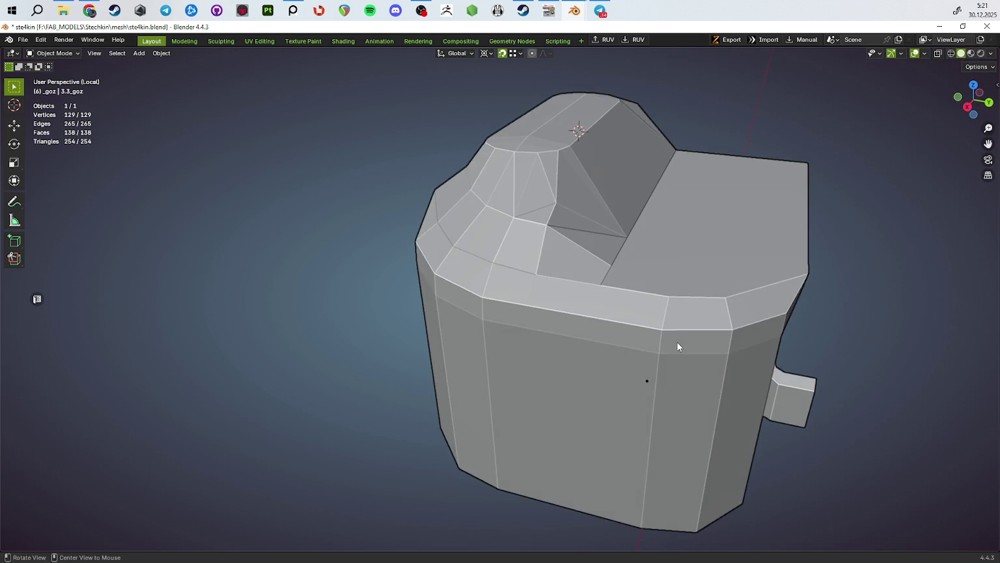
key("Tab")
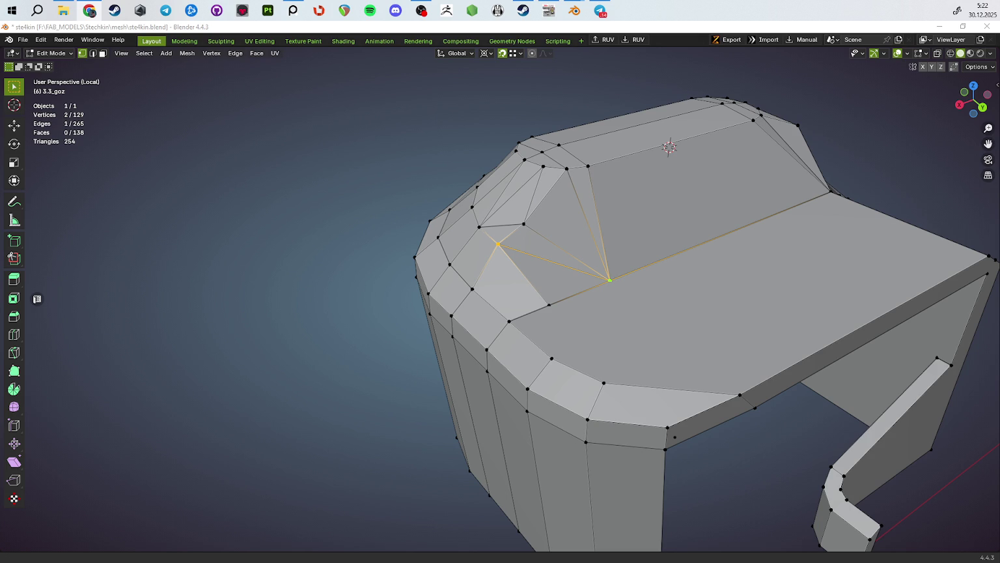
scroll(569, 346, "down", 3)
middle_click_drag(570, 346, 574, 346)
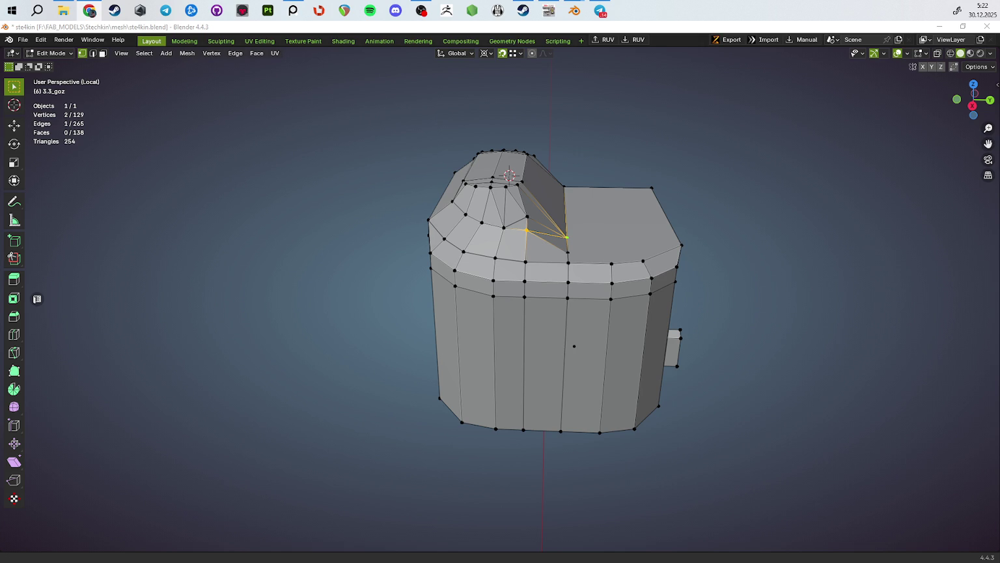
left_click(845, 324)
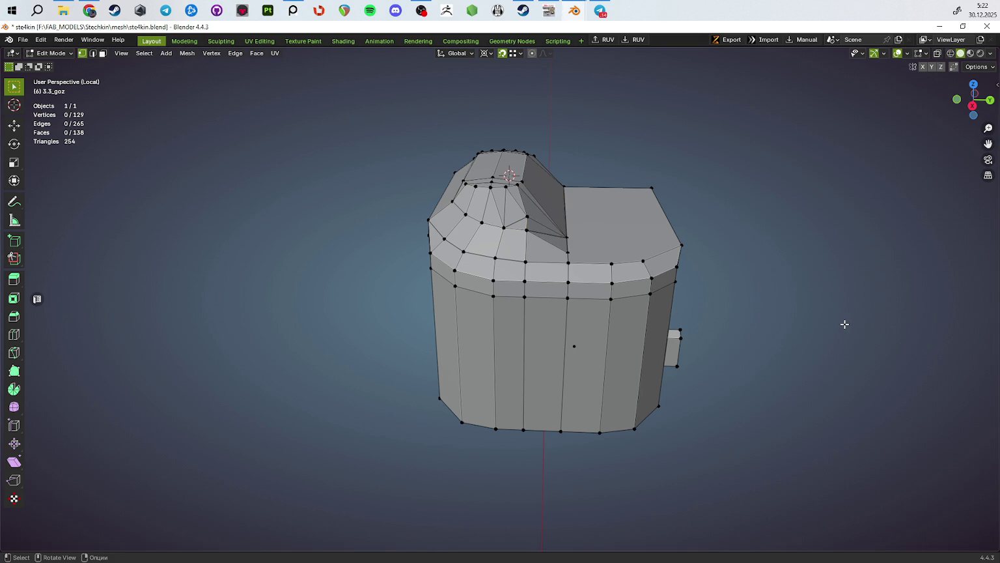
scroll(806, 327, "down", 3)
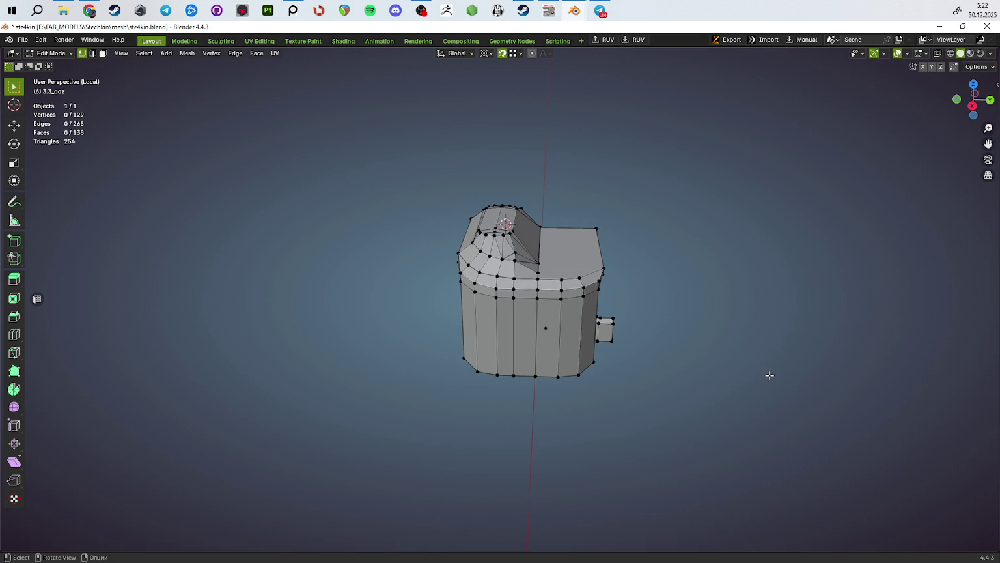
key("KP_Divide")
Step: Leave Edit Mode and orbit around the magazines and board
mouse_move(770, 375)
middle_mouse_down()
mouse_move(648, 422)
mouse_move(654, 459)
middle_mouse_up()
key("Tab")
middle_click_drag(656, 415, 613, 452)
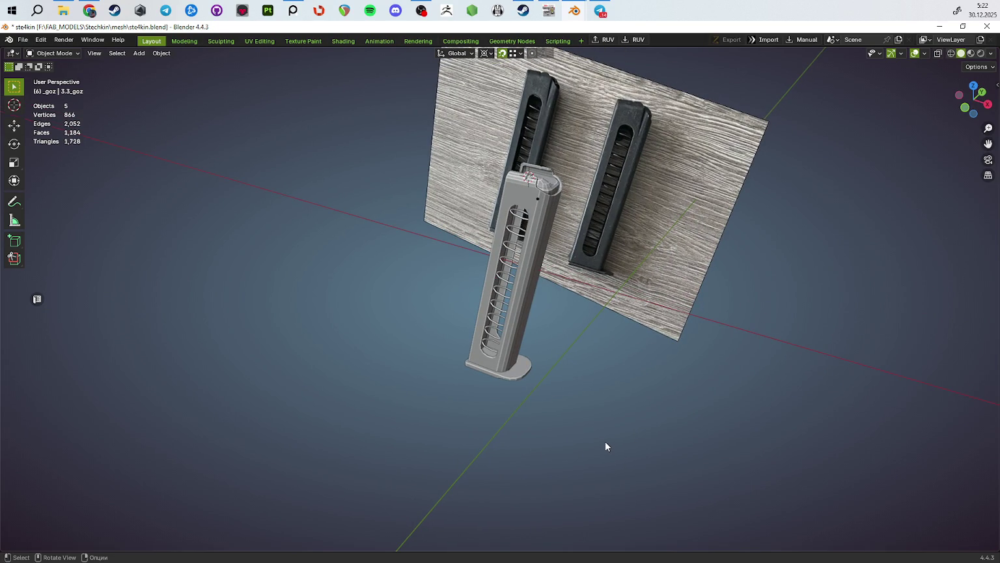
middle_click_drag(596, 444, 512, 475)
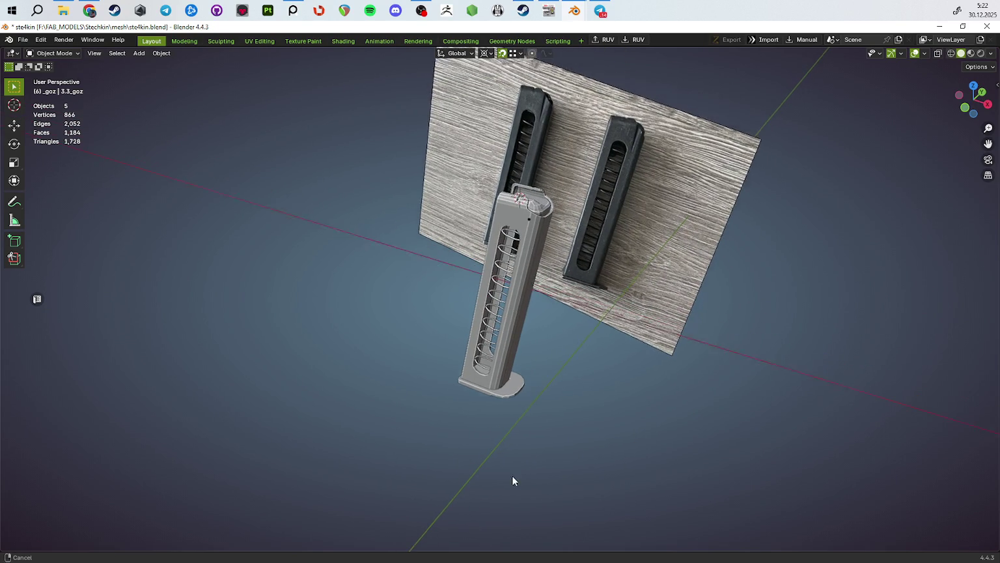
scroll(508, 456, "up", 2)
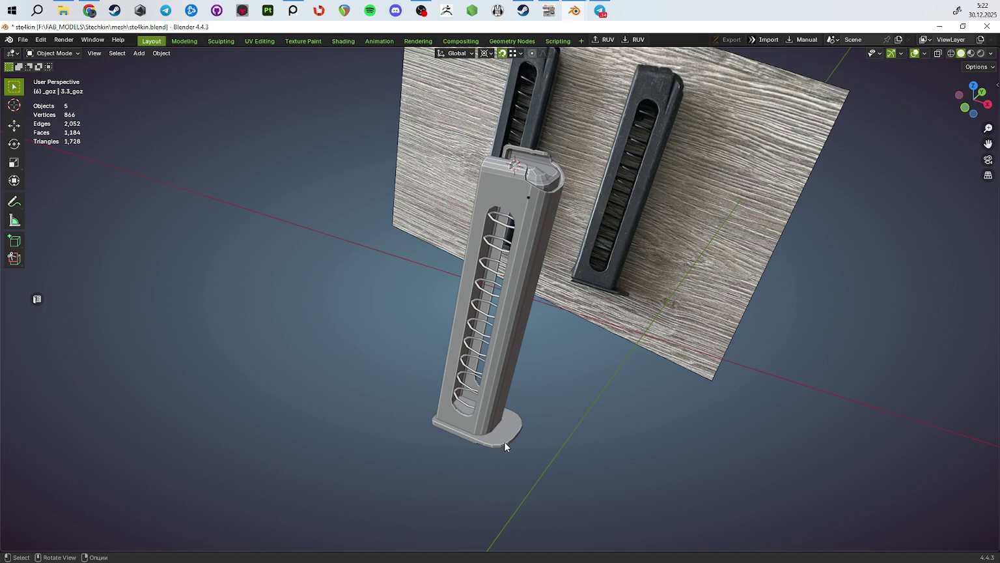
middle_click_drag(504, 442, 586, 424)
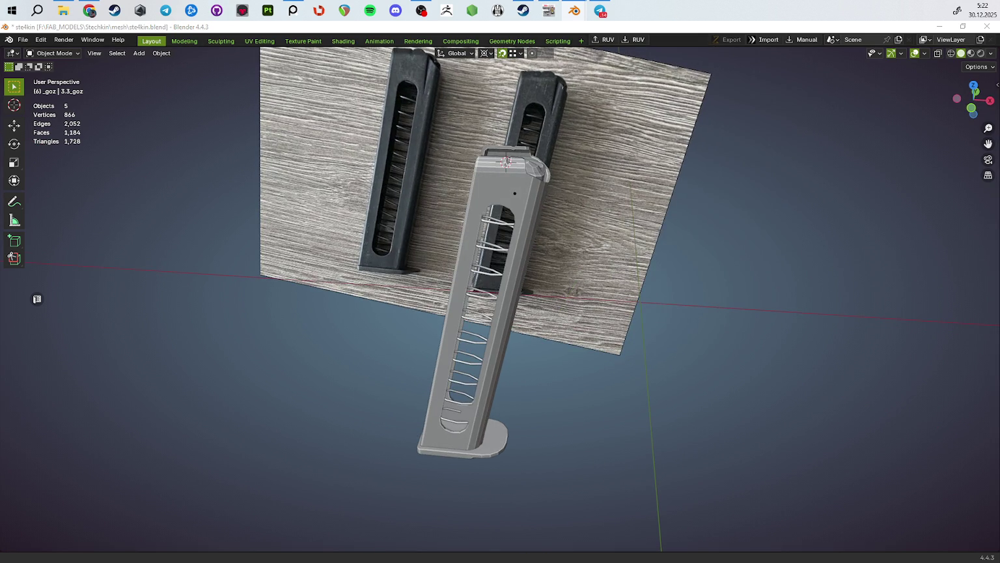
Step: Unhide the pistol, its wire folding stock and the silencer with Alt+H
key("alt+h")
scroll(505, 260, "down", 5)
mouse_move(586, 195)
middle_mouse_down()
mouse_move(489, 206)
mouse_move(345, 265)
mouse_move(446, 298)
mouse_move(521, 306)
middle_mouse_up()
key("alt+h")
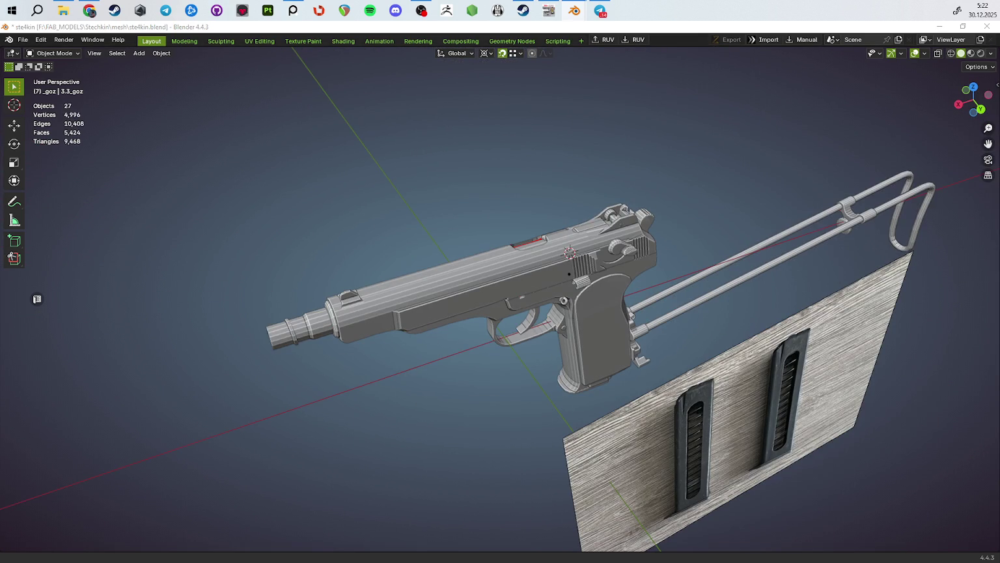
key("alt+h")
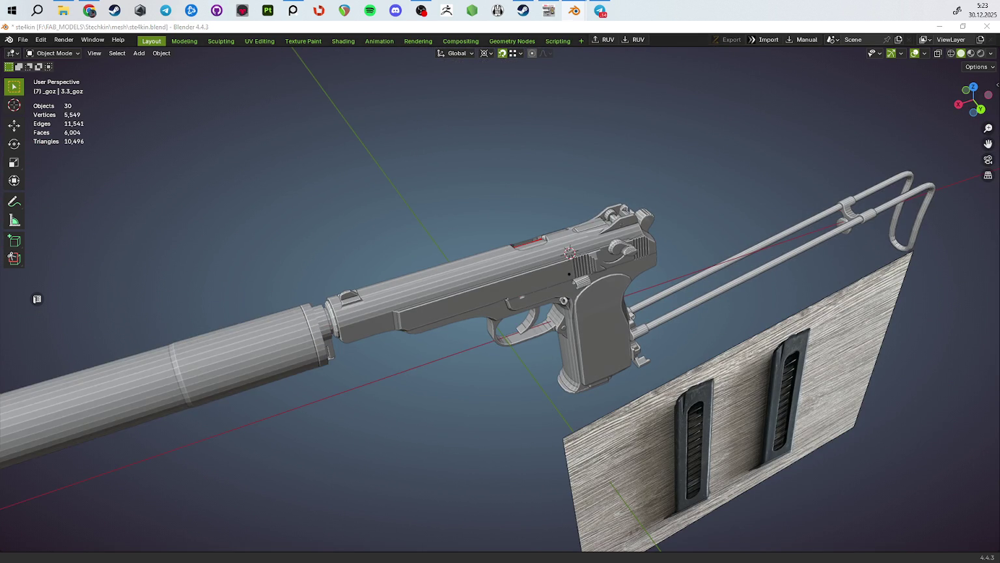
Step: Orbit and zoom around the revealed pistol and board to inspect it from the side
middle_click_drag(678, 282, 624, 207)
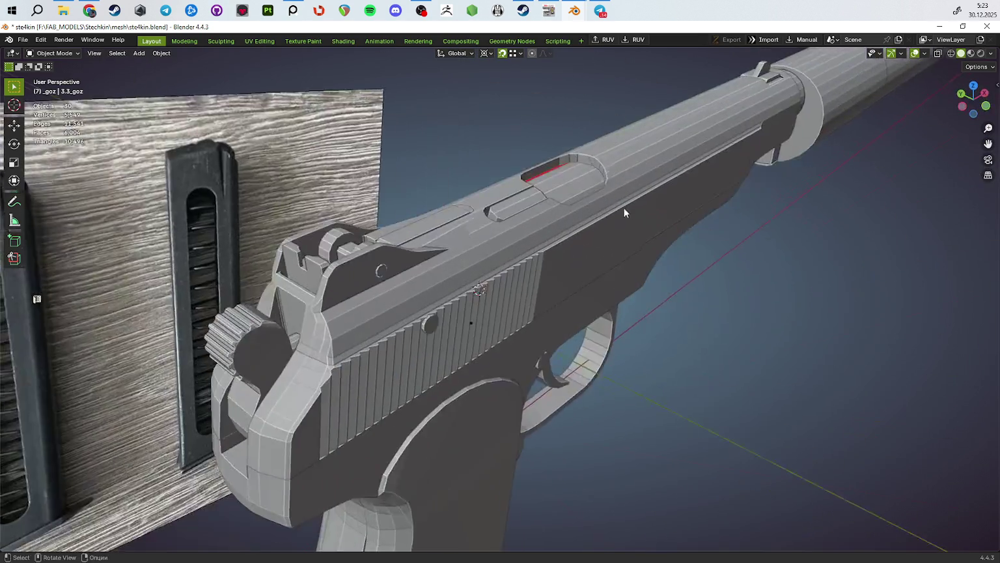
scroll(624, 207, "down", 5)
mouse_move(578, 247)
middle_mouse_down()
mouse_move(649, 384)
mouse_move(653, 317)
middle_mouse_up()
scroll(652, 317, "down", 2)
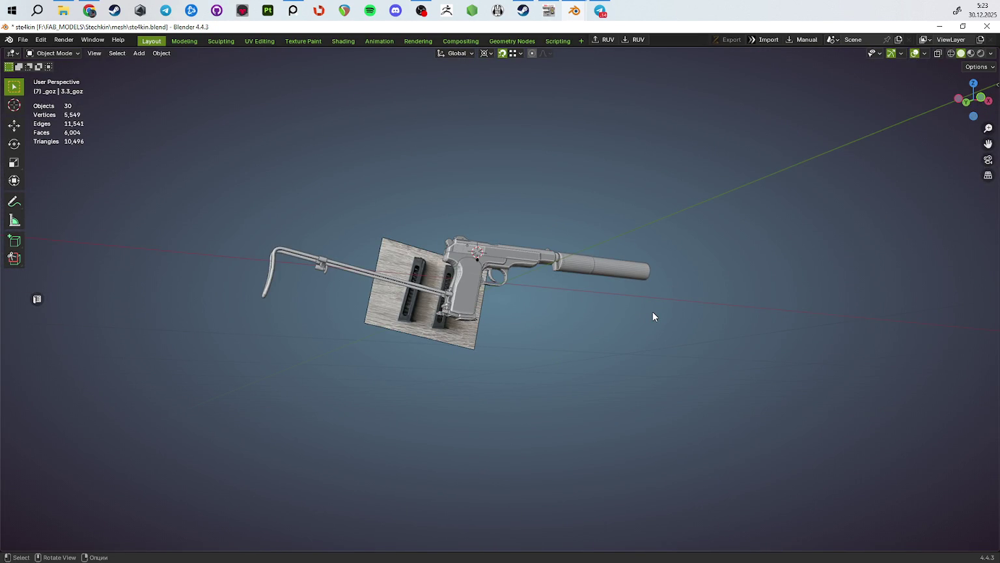
middle_click_drag(636, 304, 632, 363)
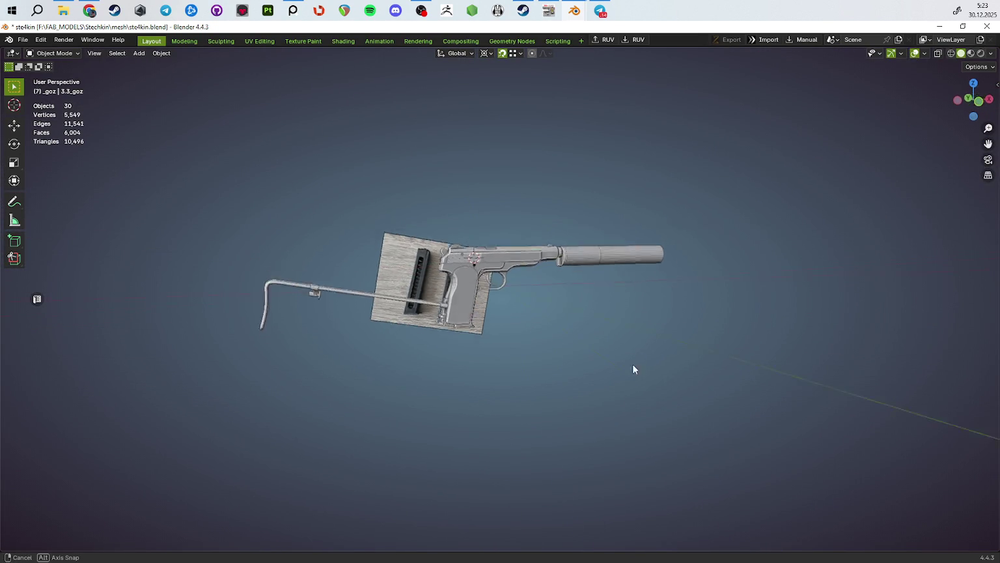
scroll(549, 350, "up", 5)
mouse_move(549, 351)
middle_mouse_down()
mouse_move(598, 440)
mouse_move(511, 452)
mouse_move(532, 398)
mouse_move(617, 422)
mouse_move(637, 369)
mouse_move(592, 370)
middle_mouse_up()
scroll(536, 399, "up", 3)
scroll(618, 322, "down", 3)
scroll(619, 334, "down", 5)
scroll(599, 376, "up", 5)
scroll(651, 400, "up", 2)
Step: View the slide from above and the side, then select the slide object
mouse_move(651, 400)
middle_mouse_down()
mouse_move(590, 348)
mouse_move(593, 302)
mouse_move(598, 323)
mouse_move(681, 310)
mouse_move(553, 428)
mouse_move(692, 286)
mouse_move(694, 333)
mouse_move(811, 339)
mouse_move(757, 313)
mouse_move(694, 327)
mouse_move(659, 350)
mouse_move(607, 328)
mouse_move(627, 308)
middle_mouse_up()
scroll(598, 323, "down", 3)
scroll(552, 428, "up", 3)
scroll(607, 327, "up", 2)
scroll(624, 309, "down", 2)
middle_click_drag(609, 341, 628, 364)
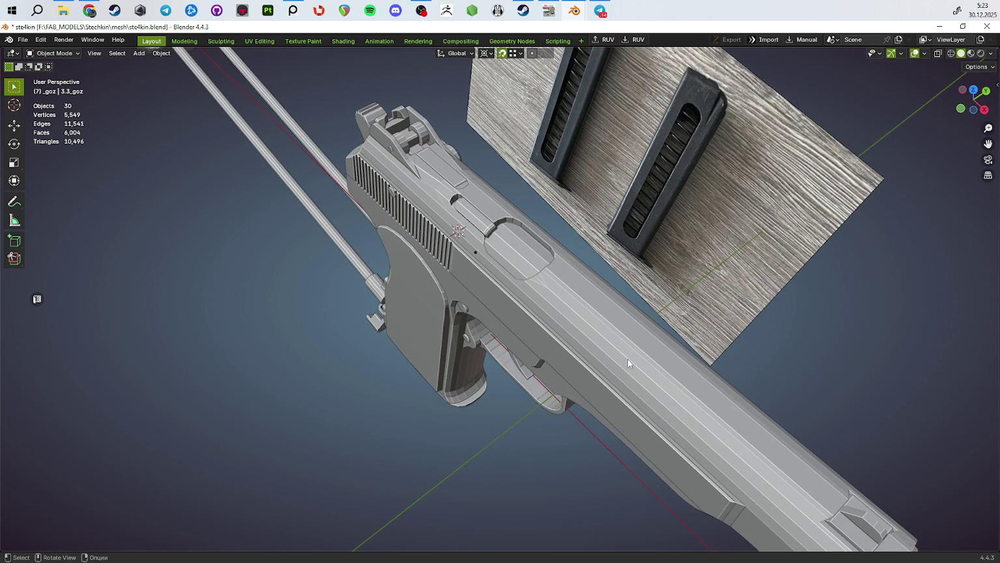
mouse_move(600, 356)
middle_mouse_down()
mouse_move(637, 267)
mouse_move(579, 270)
mouse_move(597, 387)
mouse_move(601, 359)
mouse_move(517, 315)
mouse_move(572, 357)
mouse_move(592, 358)
mouse_move(489, 302)
mouse_move(469, 336)
mouse_move(562, 285)
mouse_move(495, 130)
middle_mouse_up()
left_click(579, 271)
Step: Hide the slide and pan the PureRef photo to show both magazines
key("h")
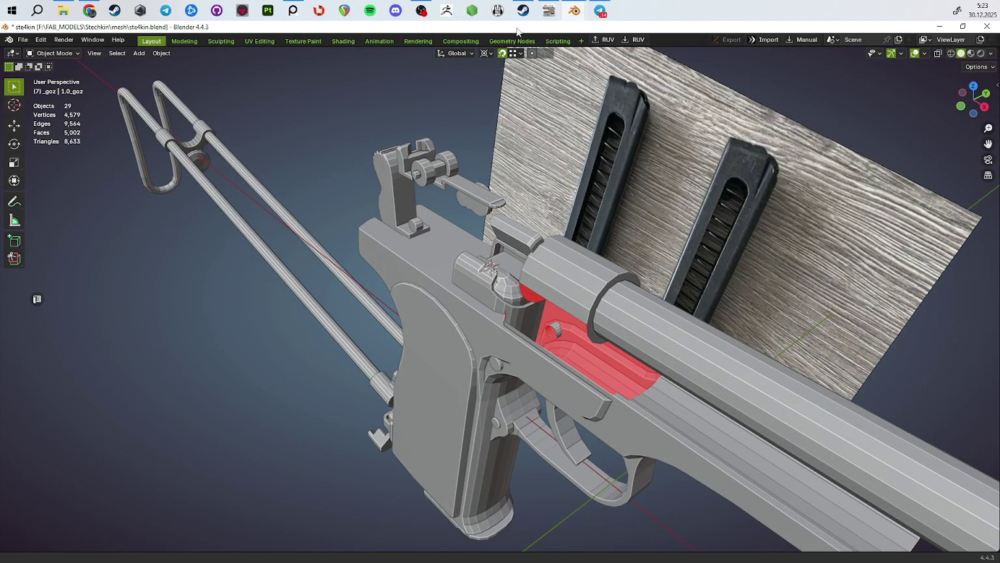
left_click(293, 10)
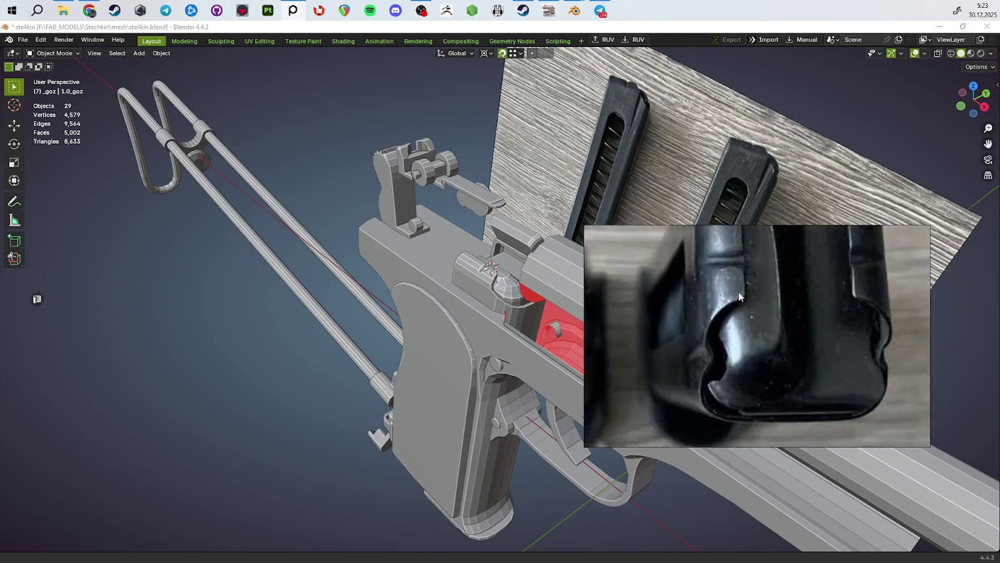
scroll(336, 323, "down", 3)
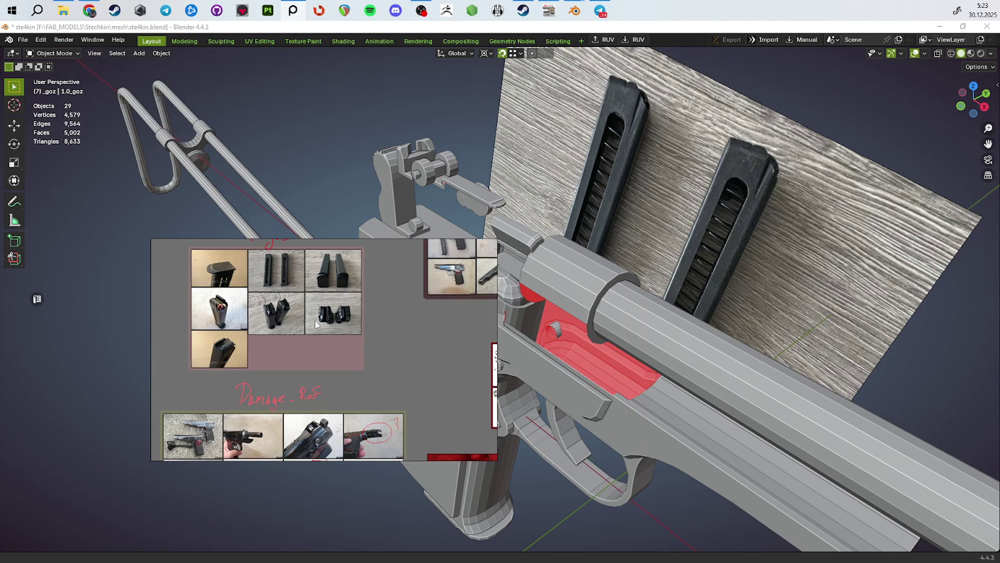
scroll(332, 324, "up", 5)
middle_click_drag(337, 356, 620, 288)
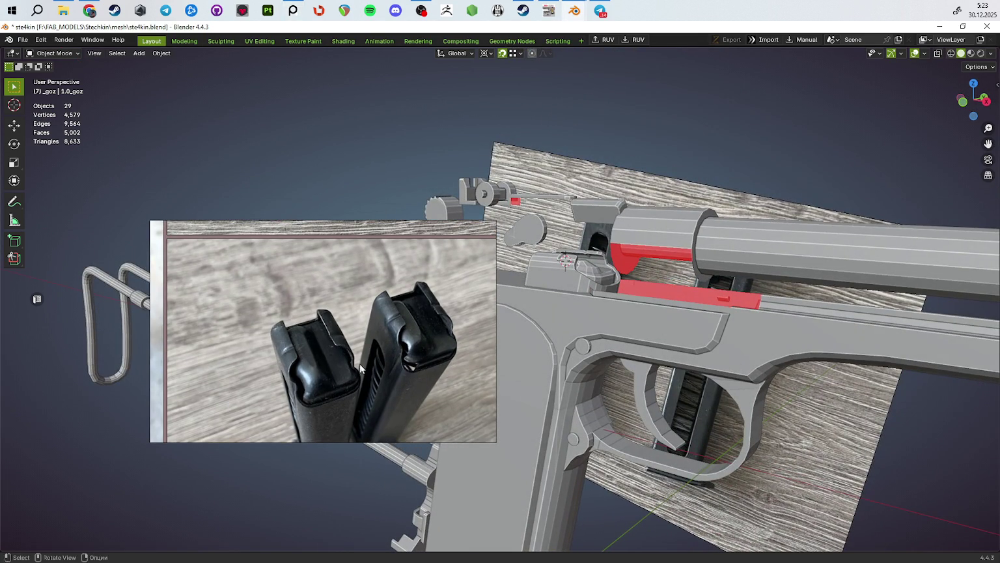
scroll(339, 401, "up", 3)
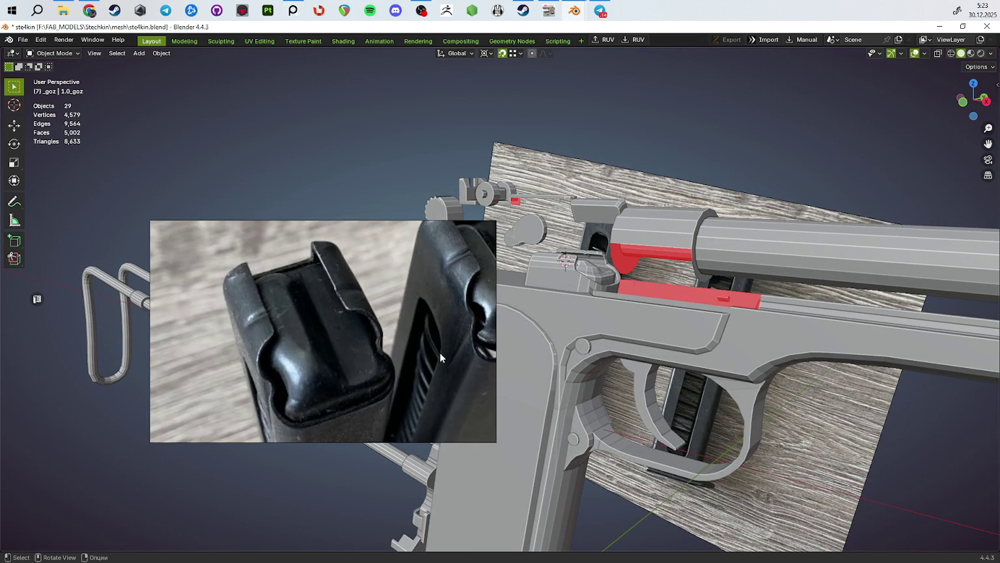
middle_click_drag(439, 352, 343, 343)
middle_click_drag(599, 332, 502, 339)
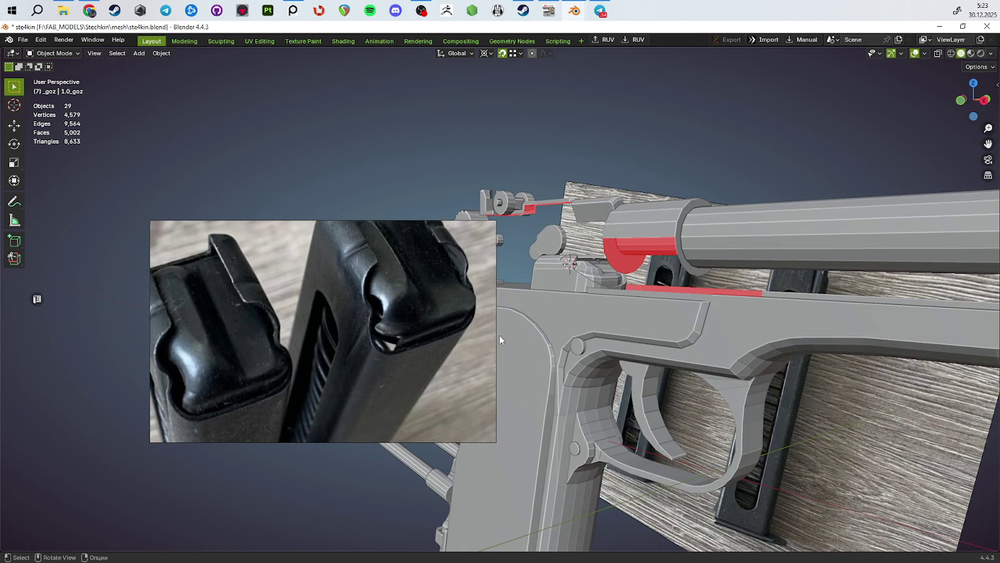
Step: Select the 3.3_goz part, enter Edit Mode and isolate it in Local View
left_click(602, 277)
key("Tab")
mouse_move(605, 277)
middle_mouse_down()
mouse_move(665, 313)
mouse_move(616, 318)
mouse_move(670, 323)
mouse_move(774, 288)
middle_mouse_up()
key("alt+z")
key("KP_Divide")
key("alt+z")
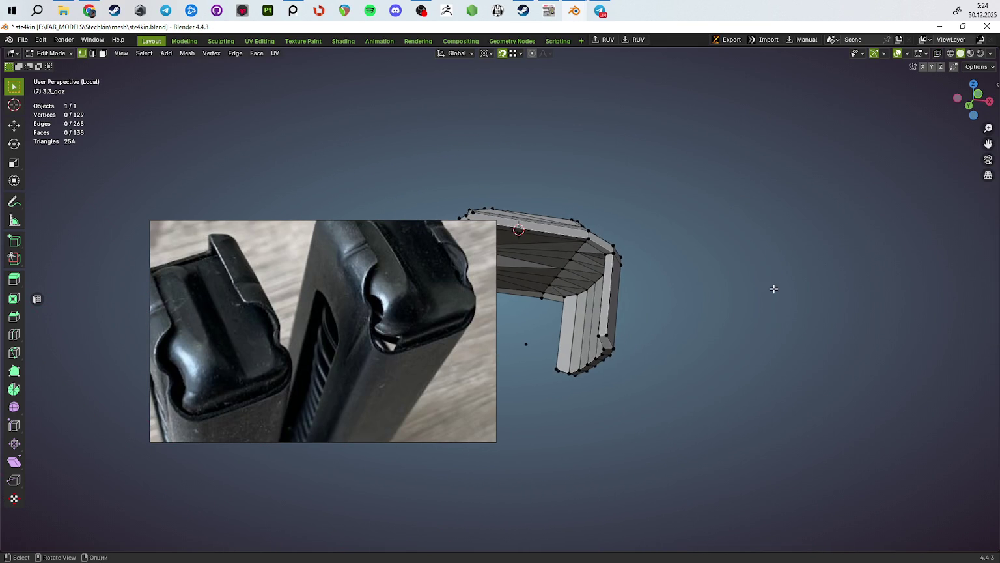
Step: In face select with X-ray on, box-select the 3.3_goz front flange faces
mouse_move(699, 286)
middle_mouse_down()
mouse_move(669, 330)
mouse_move(663, 323)
mouse_move(654, 402)
middle_mouse_up()
key("3")
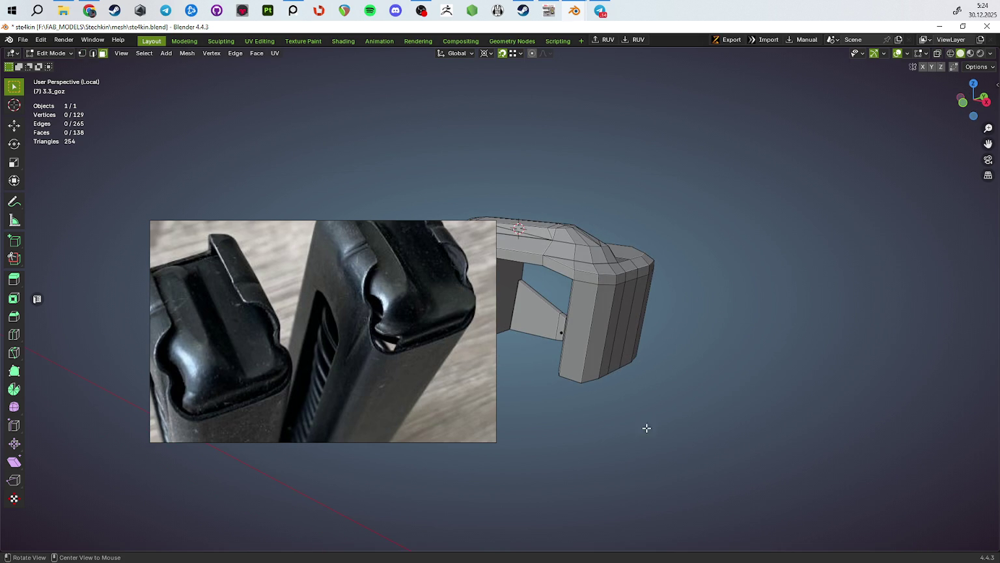
mouse_move(639, 415)
middle_mouse_down()
mouse_move(605, 404)
mouse_move(608, 372)
middle_mouse_up()
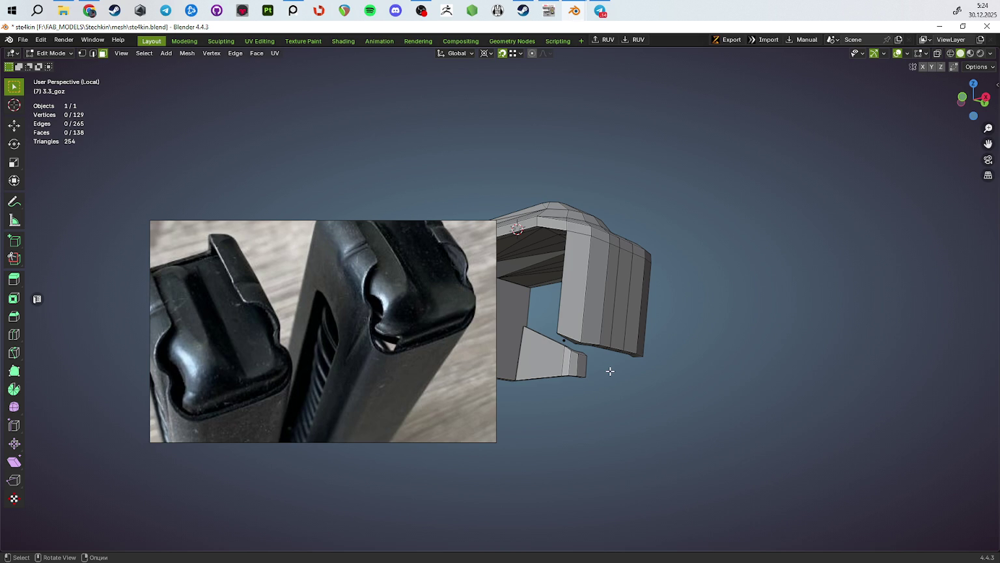
middle_click_drag(631, 453, 713, 387)
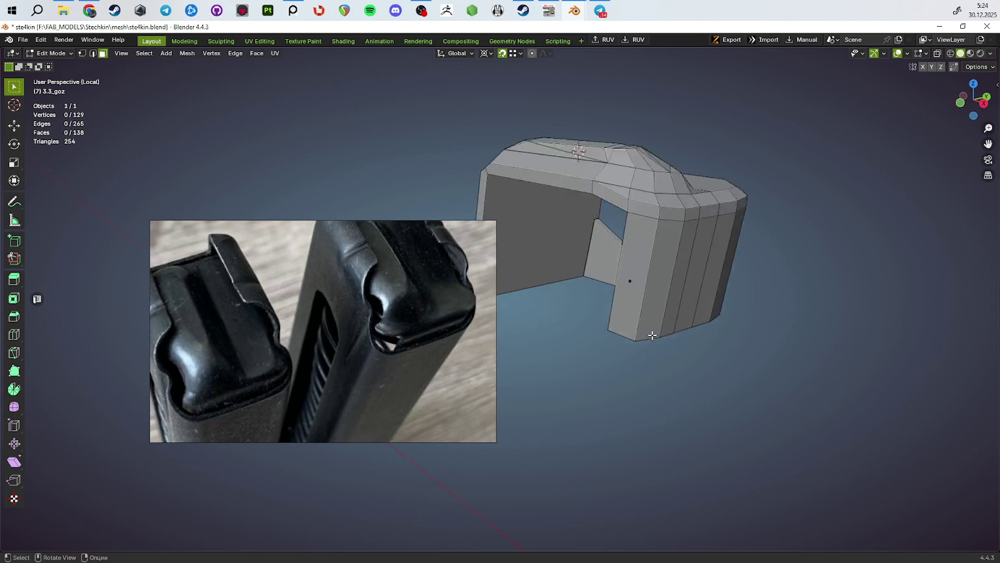
middle_click_drag(714, 387, 675, 317)
key("alt+z")
mouse_move(670, 368)
middle_mouse_down()
mouse_move(674, 265)
mouse_move(681, 286)
middle_mouse_up()
left_click_drag(681, 286, 589, 404)
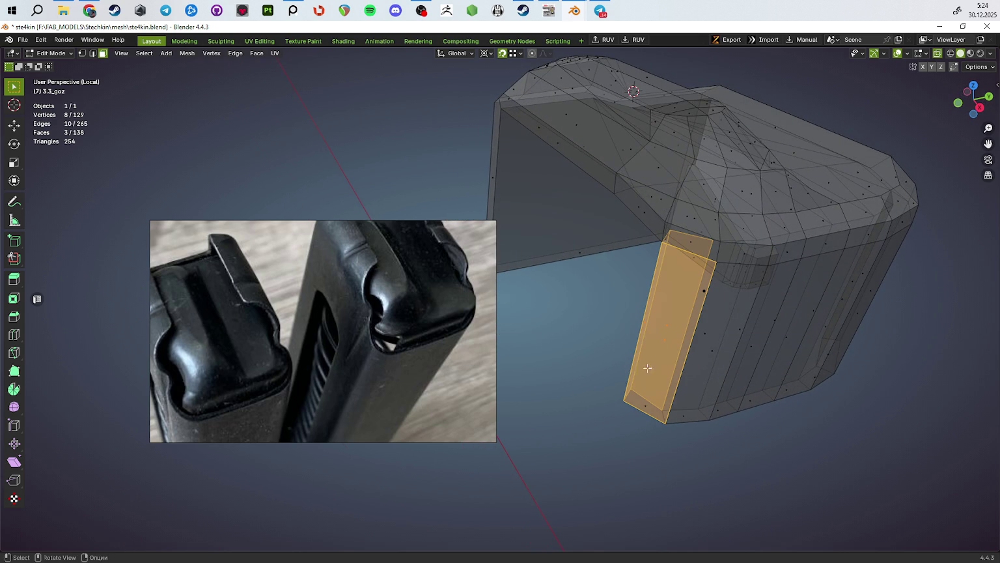
Step: Add a fourth face and delete the selected flange faces
left_click(632, 417, "shift")
mouse_move(627, 417)
middle_mouse_down()
mouse_move(741, 413)
mouse_move(653, 390)
mouse_move(649, 377)
mouse_move(572, 440)
mouse_move(654, 395)
middle_mouse_up()
key("x")
left_click(729, 413)
key("alt+z")
key("alt+z")
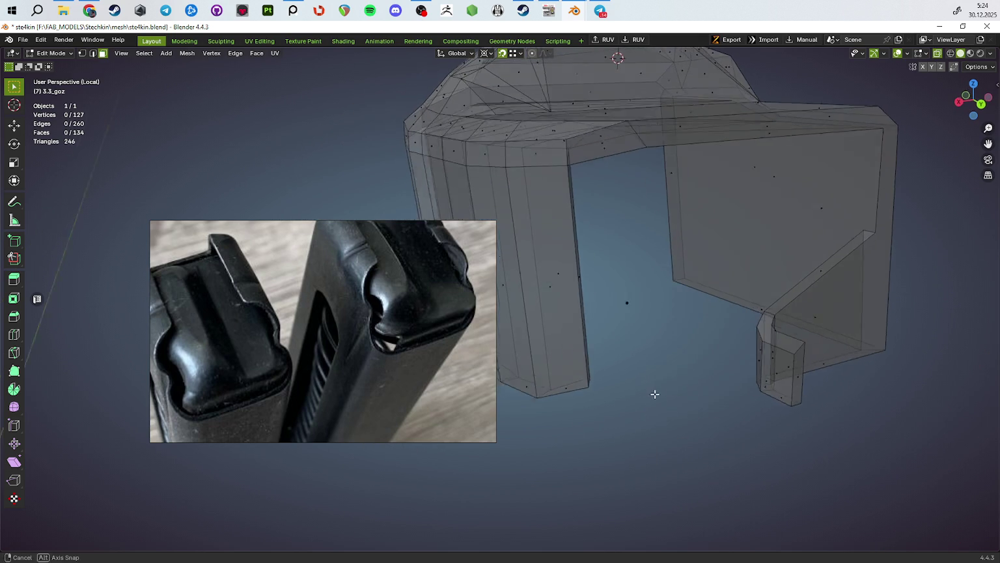
Step: Brush-select a column of faces with C and delete them
key("c")
left_click_drag(603, 241, 544, 333)
key("Escape")
mouse_move(544, 332)
middle_mouse_down()
mouse_move(671, 402)
mouse_move(645, 410)
mouse_move(777, 446)
mouse_move(784, 355)
mouse_move(644, 273)
middle_mouse_up()
key("x")
left_click(701, 411)
key("alt+z")
Step: Fill the two remaining holes from their boundary edges with F
key("2")
left_click(615, 251)
key("f")
mouse_move(662, 329)
middle_mouse_down()
mouse_move(697, 385)
mouse_move(575, 139)
middle_mouse_up()
key("f")
key("f")
key("f")
key("Tab")
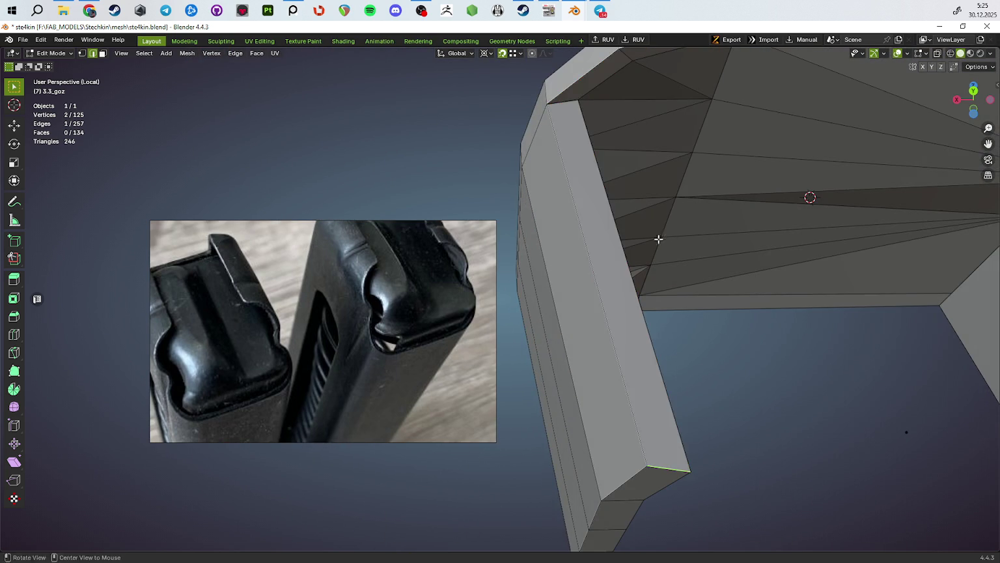
Step: Inspect the patched part from several angles, switching between Object and Edit Mode
scroll(637, 339, "down", 5)
middle_click_drag(638, 336, 605, 314)
mouse_move(674, 390)
middle_mouse_down()
mouse_move(773, 390)
mouse_move(722, 420)
mouse_move(632, 355)
mouse_move(685, 298)
middle_mouse_up()
key("Tab")
middle_click_drag(719, 340, 747, 278)
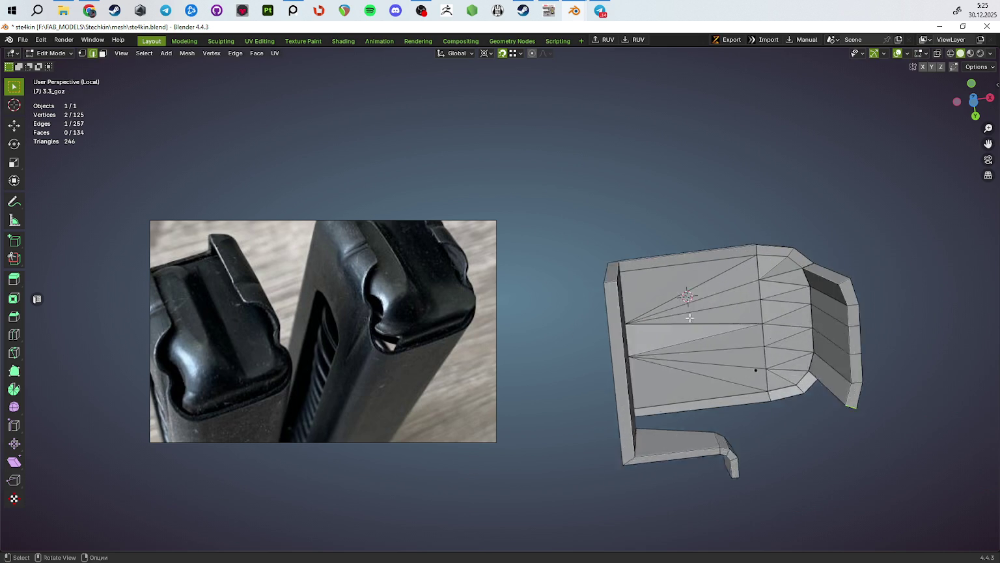
scroll(747, 278, "up", 3)
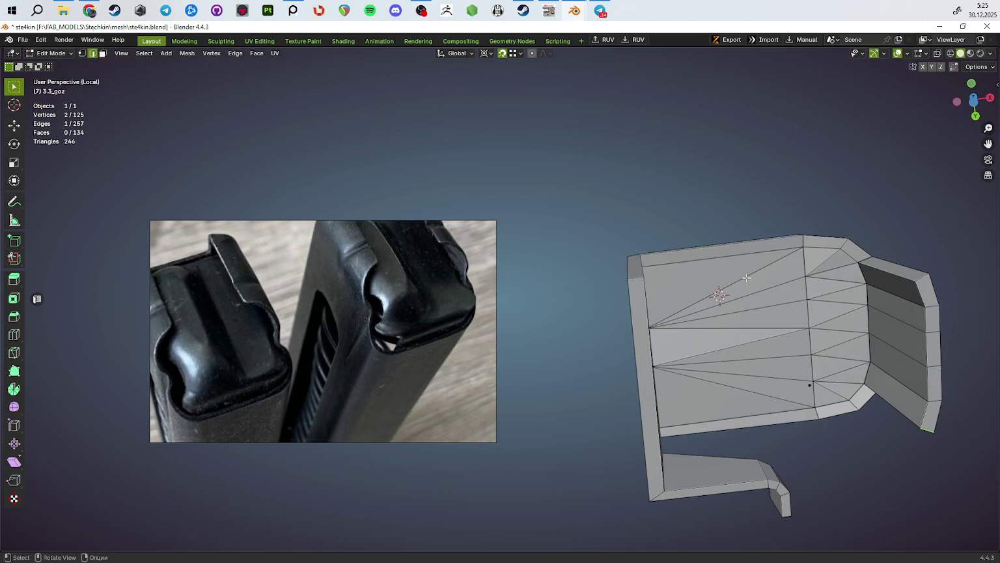
middle_click_drag(927, 358, 814, 386)
key("Tab")
mouse_move(754, 417)
middle_mouse_down()
mouse_move(646, 450)
mouse_move(703, 384)
mouse_move(766, 371)
mouse_move(739, 339)
mouse_move(694, 342)
mouse_move(770, 328)
middle_mouse_up()
scroll(691, 349, "up", 4)
key("Tab")
mouse_move(653, 325)
middle_mouse_down()
mouse_move(841, 340)
mouse_move(754, 348)
mouse_move(775, 339)
mouse_move(717, 306)
mouse_move(665, 234)
mouse_move(610, 351)
mouse_move(670, 457)
mouse_move(658, 442)
mouse_move(663, 409)
mouse_move(737, 384)
mouse_move(748, 402)
mouse_move(669, 407)
mouse_move(714, 210)
mouse_move(733, 195)
middle_mouse_up()
Step: Triangulate the selected face with Ctrl+T
key("1")
key("3")
key("ctrl+t")
left_click(606, 370)
key("ctrl+t")
Step: Slide an edge out to the outer corner of the part
key("1")
scroll(749, 228, "up", 4)
left_click(830, 298)
key("2")
middle_click_drag(854, 293, 927, 330)
left_click(790, 345)
key("1")
key("g")
key("g")
left_click(823, 401)
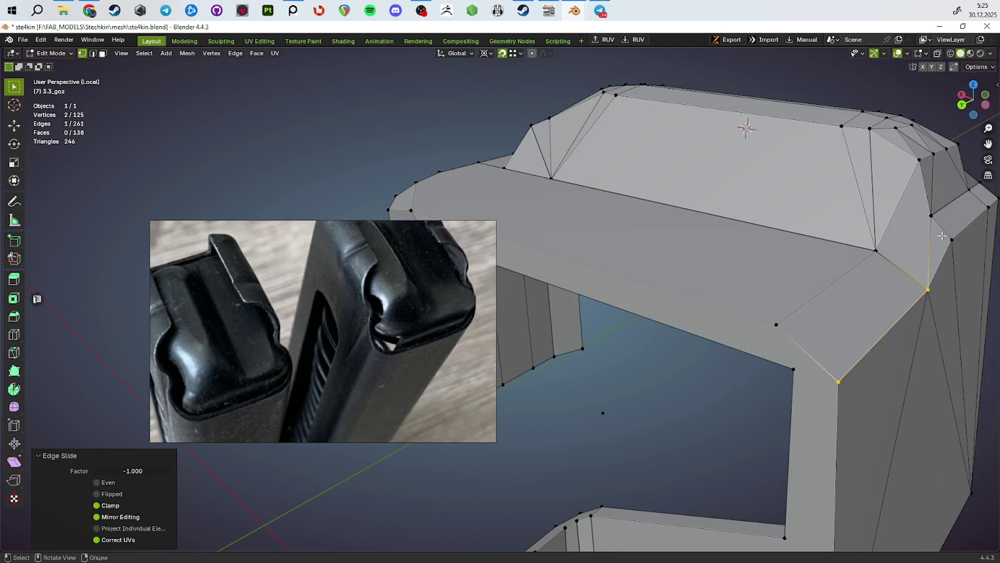
Step: Connect two corner vertices with J and merge the whole mesh by distance
left_click(931, 215)
left_click(876, 250, "shift")
key("j")
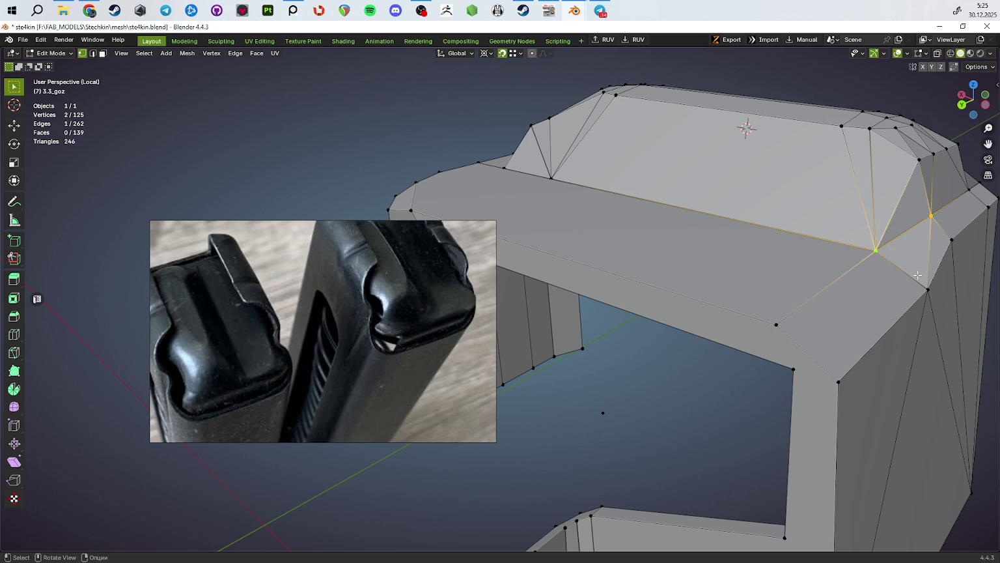
mouse_move(881, 312)
middle_mouse_down()
mouse_move(883, 325)
mouse_move(847, 355)
mouse_move(873, 372)
middle_mouse_up()
key("a")
key("m")
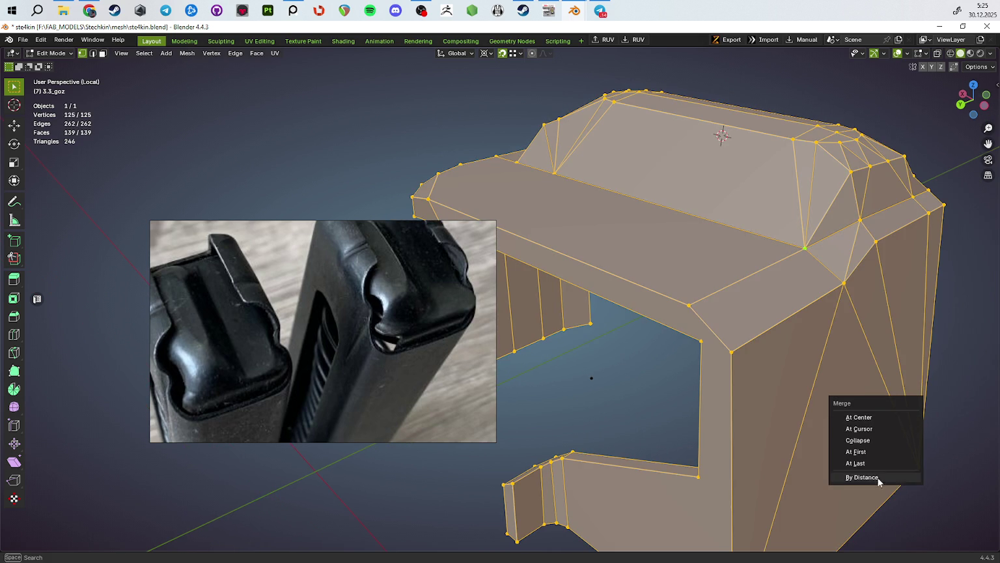
left_click(879, 480)
Step: Join two vertices with a diagonal edge using F
middle_click_drag(768, 369, 765, 337, "shift")
left_click(712, 294)
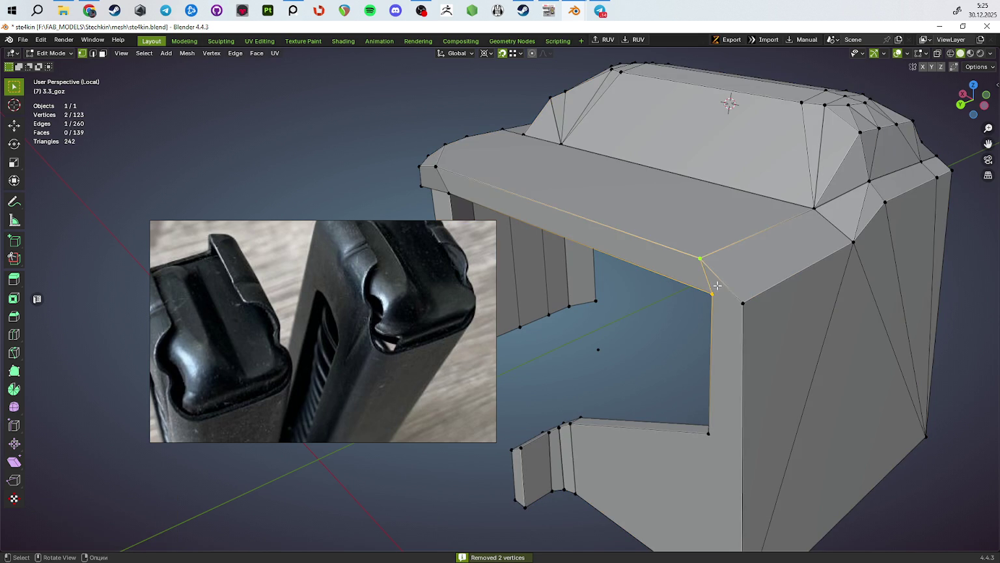
left_click(742, 303, "shift")
mouse_move(742, 303)
middle_mouse_down()
mouse_move(766, 284)
mouse_move(755, 246)
middle_mouse_up()
key("f")
mouse_move(736, 413)
middle_mouse_down("shift")
mouse_move(834, 454)
mouse_move(794, 469)
mouse_move(777, 401)
middle_mouse_up("shift")
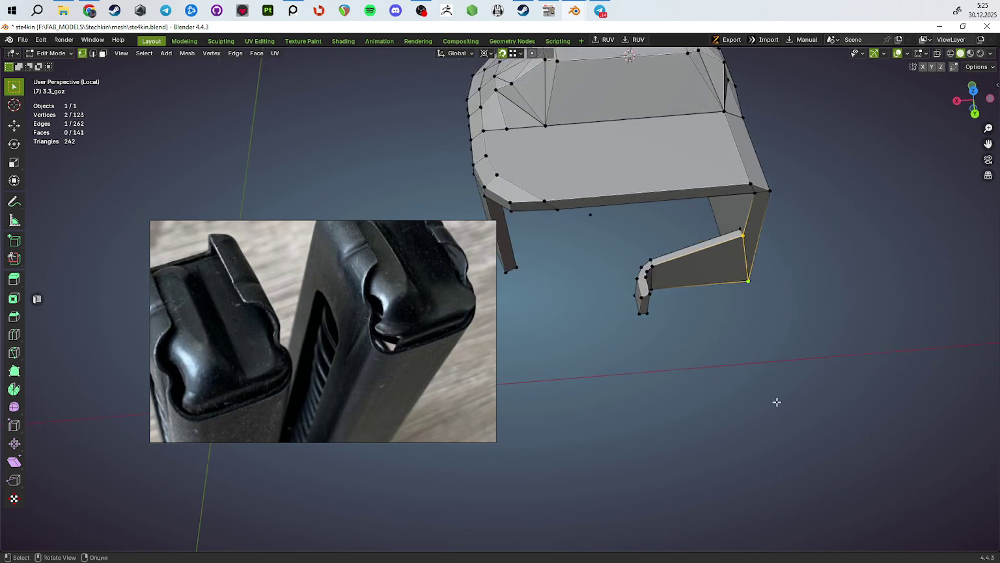
scroll(703, 350, "up", 5)
scroll(716, 329, "up", 2)
Step: Cut the bent face with two new edges between vertex pairs
left_click(702, 319)
left_click(731, 314, "shift")
key("j")
left_click(735, 297)
left_click(715, 283, "shift")
key("j")
mouse_move(759, 285)
middle_mouse_down()
mouse_move(736, 183)
mouse_move(652, 379)
mouse_move(653, 350)
mouse_move(795, 313)
mouse_move(779, 302)
mouse_move(710, 353)
mouse_move(645, 317)
mouse_move(780, 328)
mouse_move(866, 319)
mouse_move(826, 353)
mouse_move(683, 351)
middle_mouse_up()
scroll(651, 380, "down", 3)
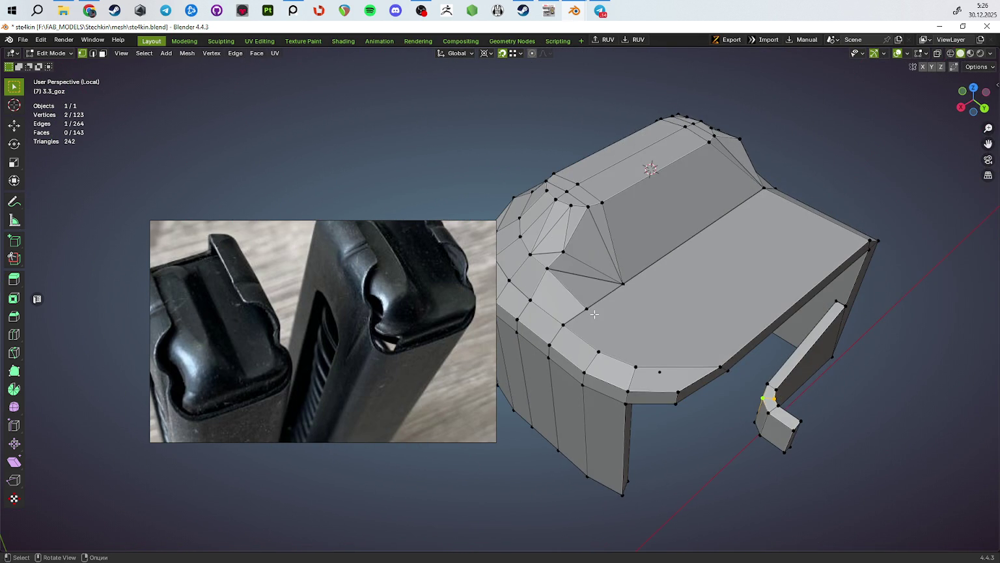
Step: Triangulate the top face of the part
middle_click_drag(594, 314, 662, 329)
key("3")
left_click(661, 363)
key("ctrl+t")
mouse_move(661, 364)
middle_mouse_down()
mouse_move(782, 361)
mouse_move(765, 344)
mouse_move(753, 377)
mouse_move(698, 339)
mouse_move(749, 338)
mouse_move(769, 306)
mouse_move(758, 283)
mouse_move(749, 301)
mouse_move(757, 308)
mouse_move(701, 347)
mouse_move(749, 330)
mouse_move(673, 332)
mouse_move(577, 300)
mouse_move(706, 313)
middle_mouse_up()
Step: Reset the mesh's custom normals, leave Edit Mode and exit Local View
key("a")
key("alt+n")
left_click(765, 345)
key("Tab")
key("KP_Divide")
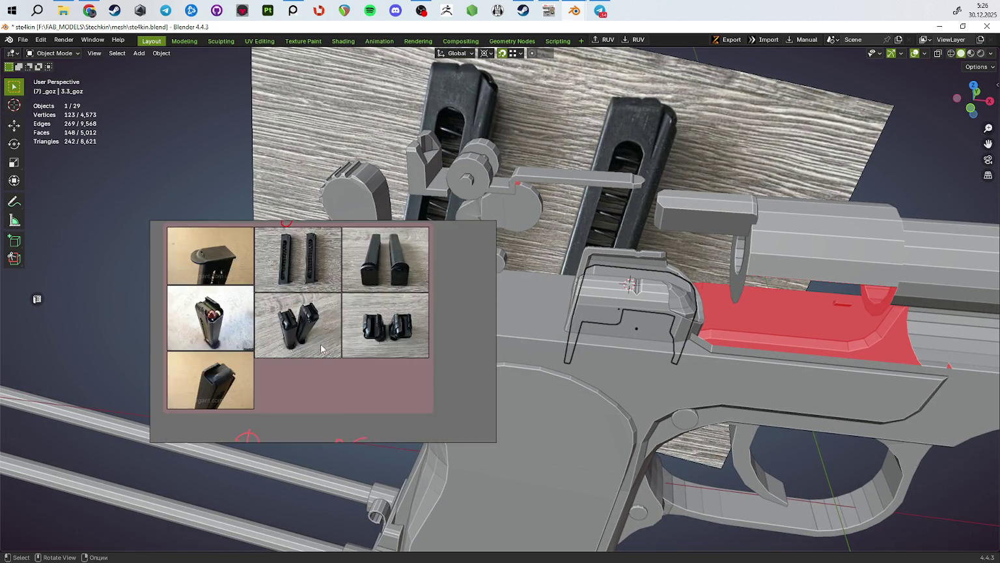
Step: Zoom the PureRef reference onto the red-captioned slide close-up
left_click(397, 275)
scroll(384, 349, "up", 5)
left_click_drag(342, 313, 192, 320)
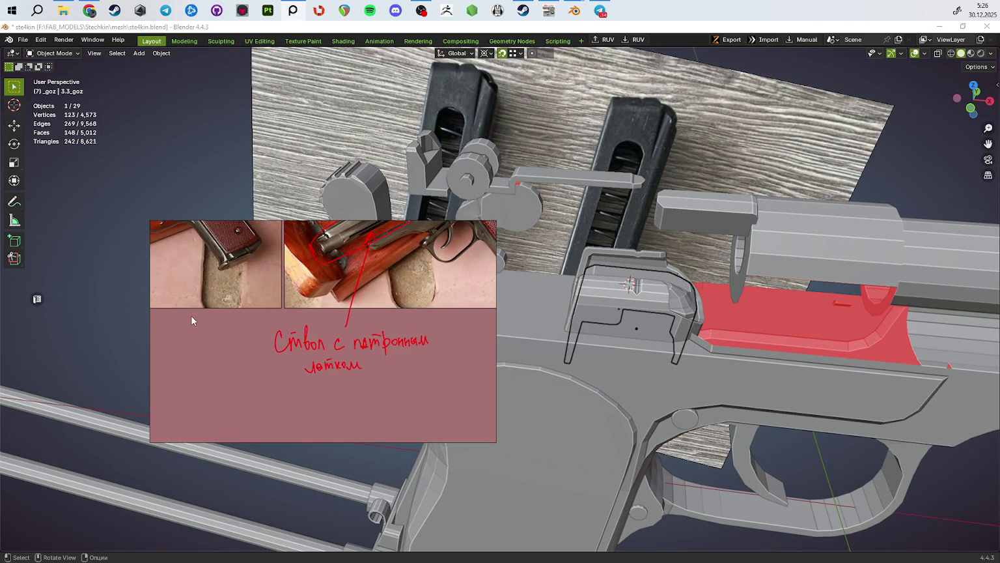
scroll(329, 380, "down", 5)
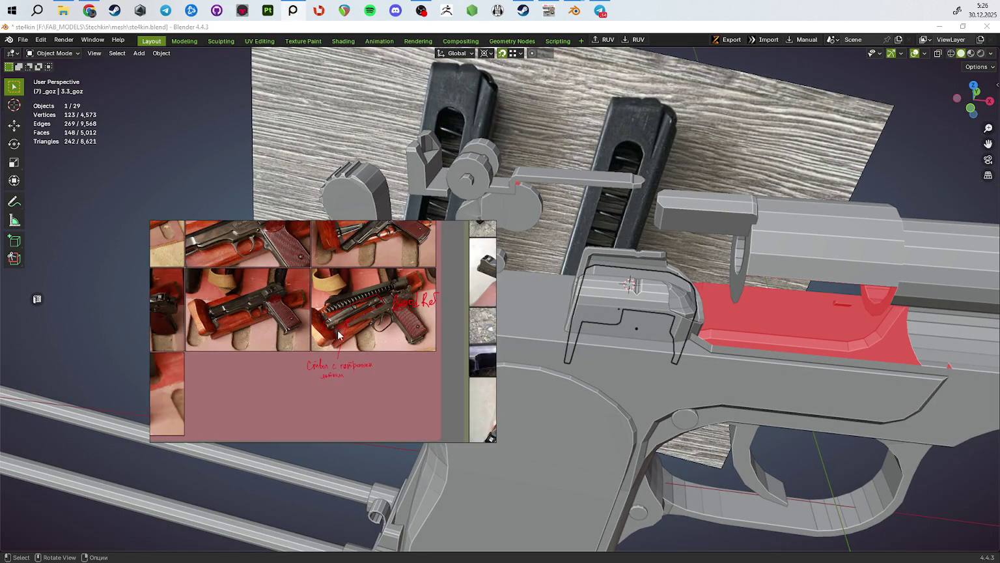
Step: Select the 1.0_BARREL - REMAKE barrel and enter its Edit Mode
mouse_move(632, 322)
middle_mouse_down("shift")
mouse_move(697, 288)
mouse_move(538, 323)
mouse_move(716, 340)
mouse_move(709, 329)
middle_mouse_up("shift")
left_click(710, 330)
key("Tab")
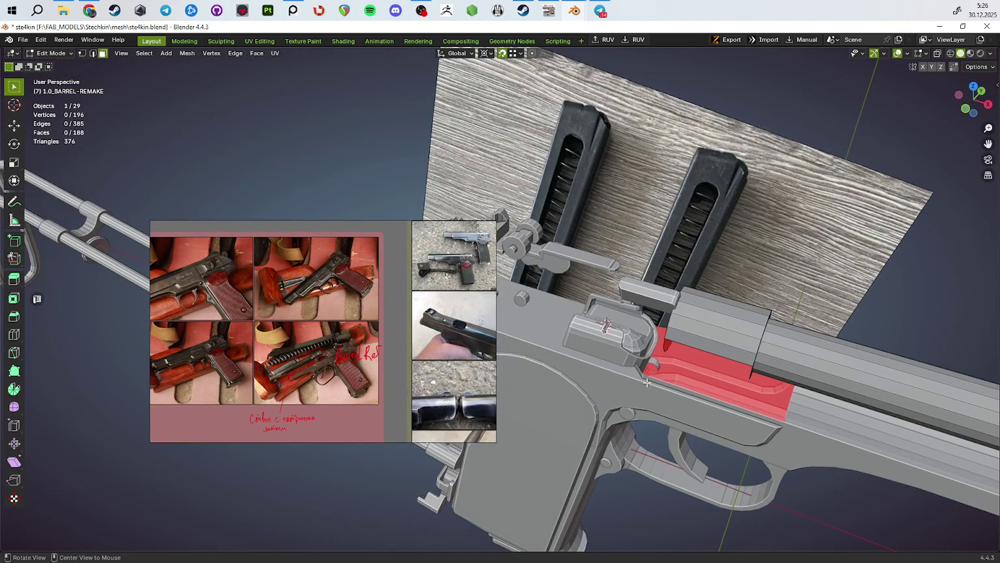
scroll(375, 362, "down", 5)
scroll(334, 359, "up", 6)
scroll(334, 356, "up", 5)
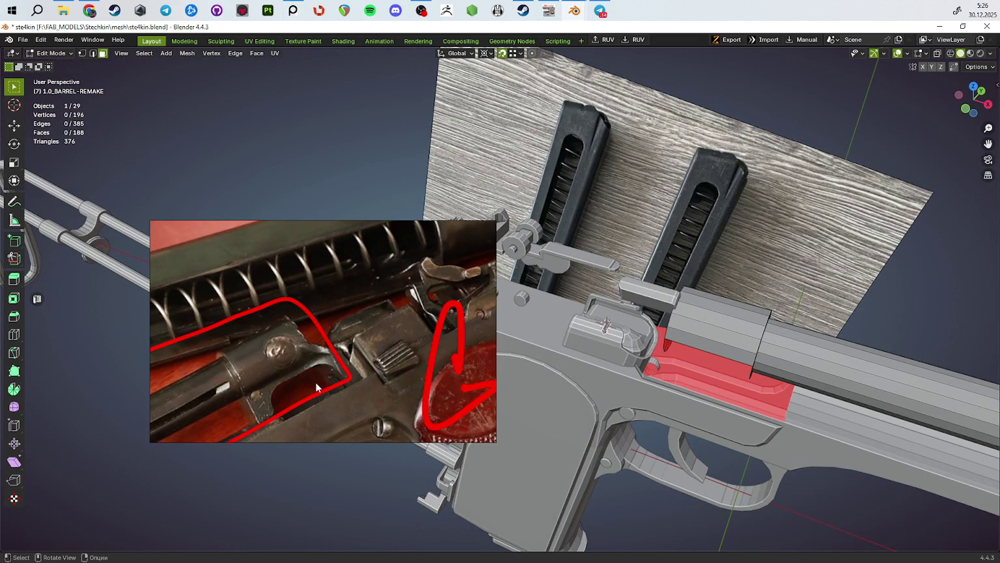
scroll(339, 352, "up", 4)
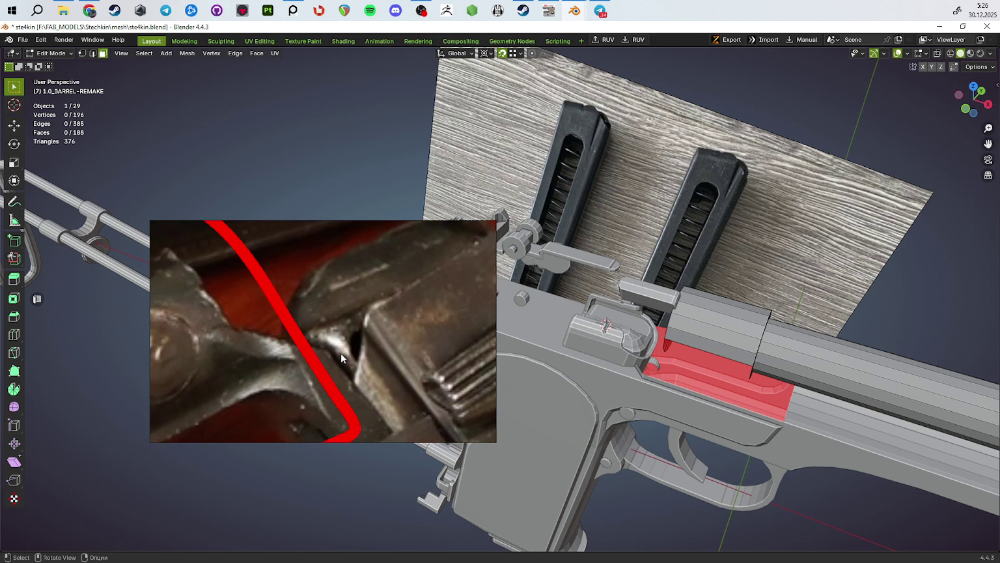
Step: Orbit to a side view of the pistol, then maximize the PureRef reference board
mouse_move(695, 386)
middle_mouse_down()
mouse_move(657, 364)
mouse_move(767, 342)
mouse_move(721, 346)
middle_mouse_up()
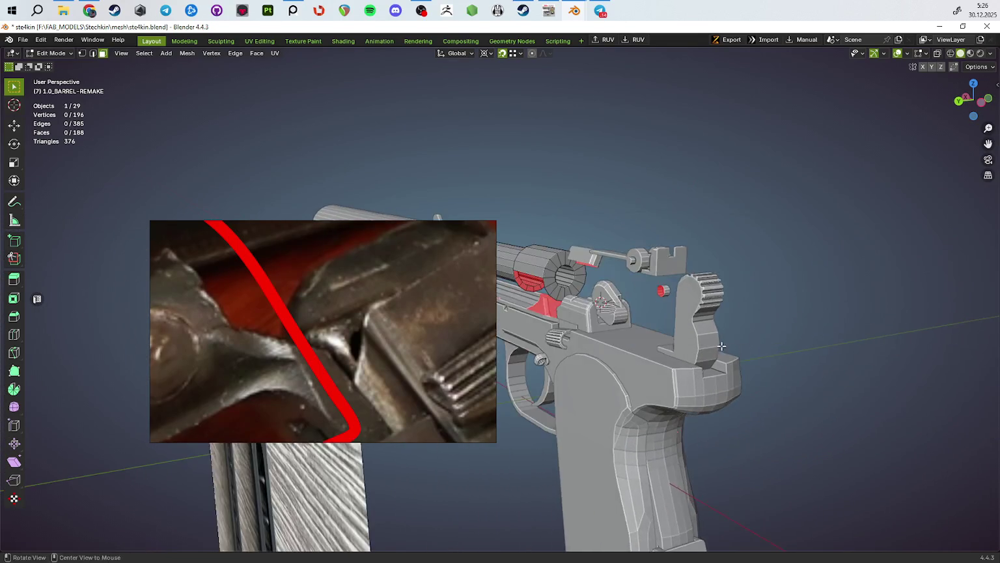
scroll(722, 346, "up", 3)
scroll(717, 342, "up", 3)
mouse_move(716, 342)
middle_mouse_down()
mouse_move(691, 324)
mouse_move(609, 353)
middle_mouse_up()
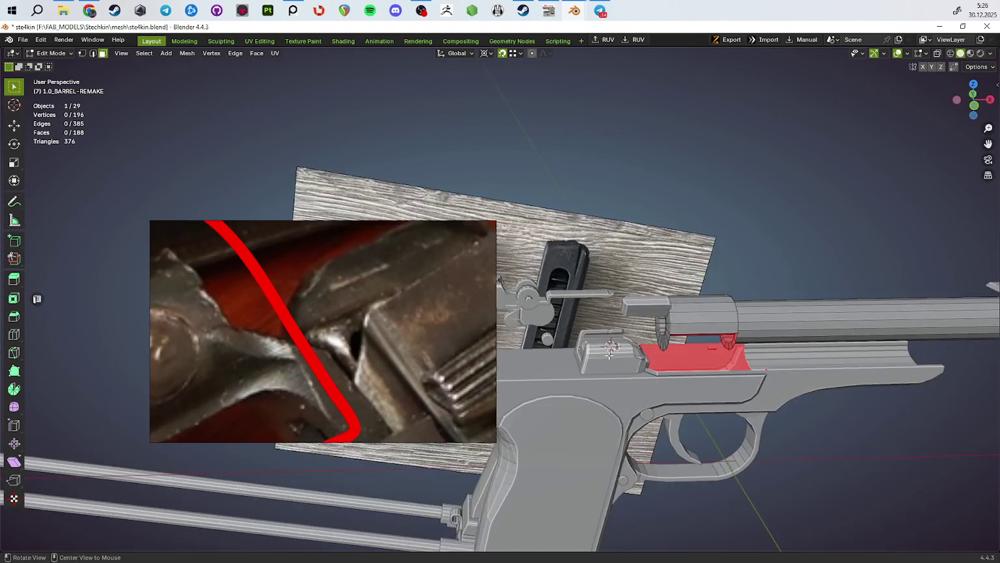
scroll(609, 354, "up", 2)
scroll(610, 353, "up", 3)
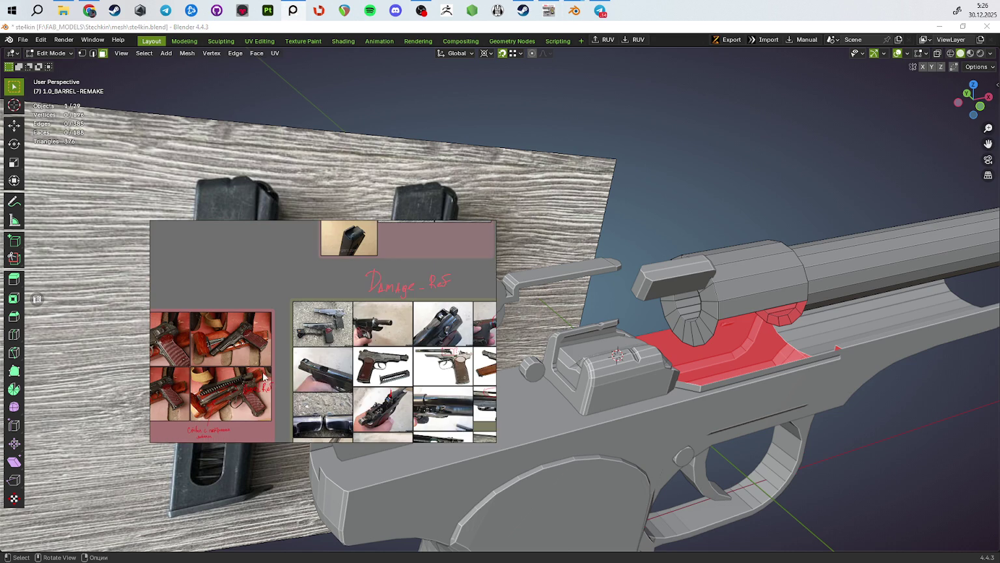
key("ctrl+f")
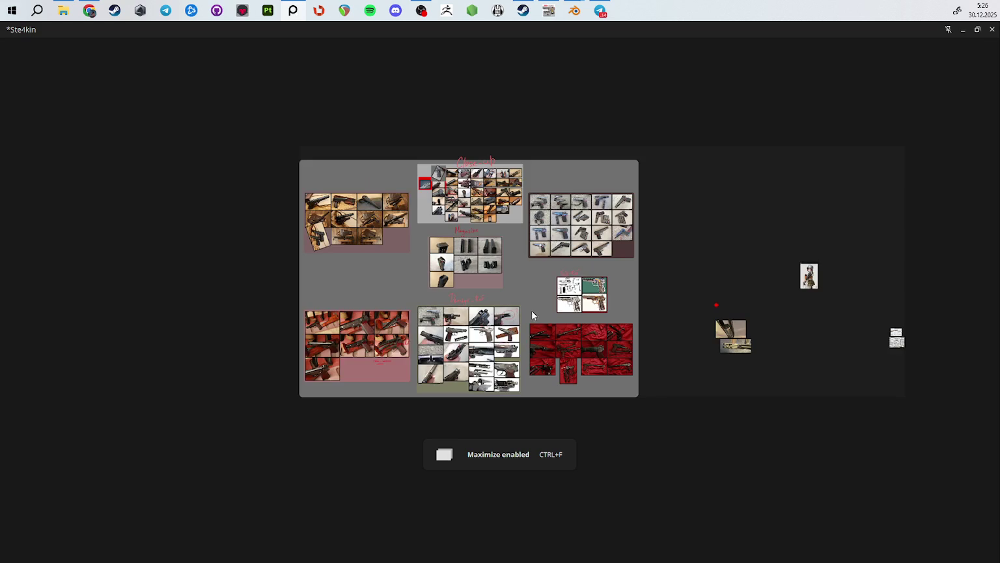
Step: Browse and zoom through the photos on the fullscreen reference board
scroll(423, 256, "up", 5)
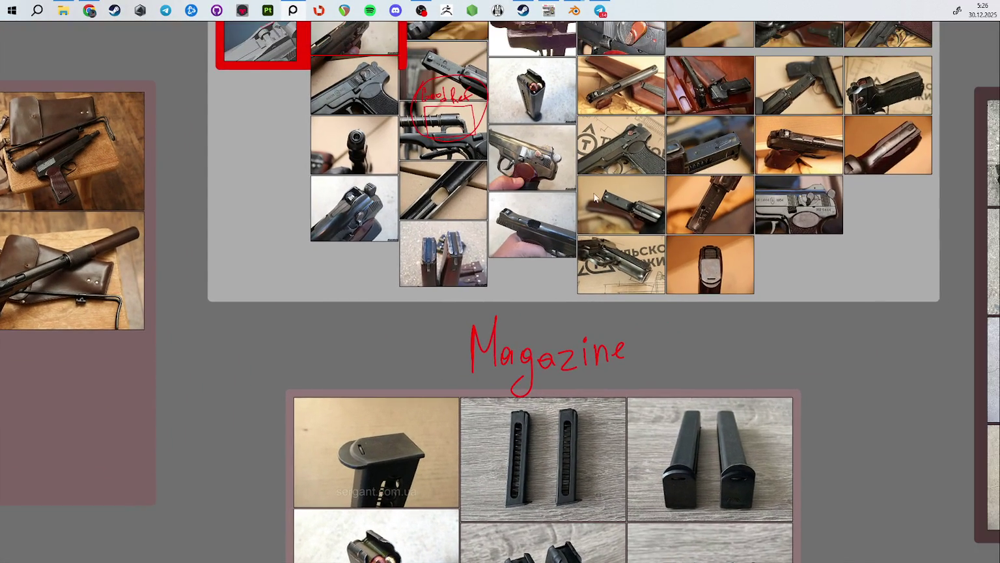
middle_click_drag(541, 252, 549, 253)
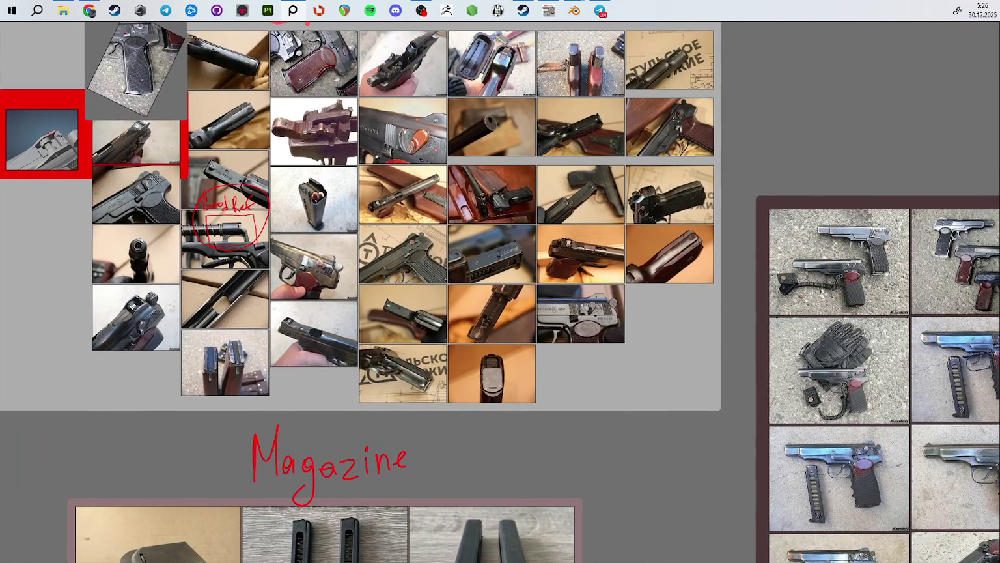
key("alt+Tab")
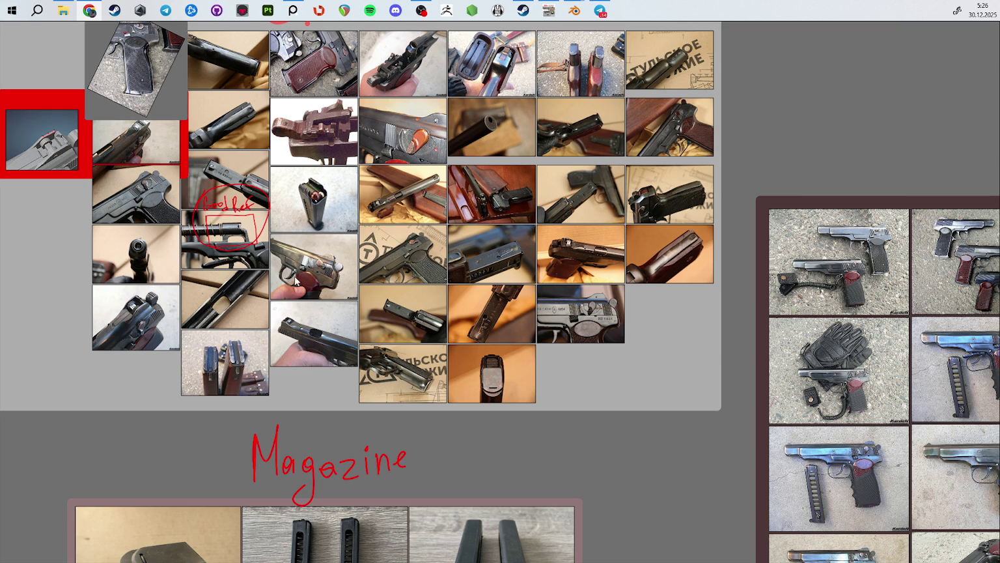
scroll(469, 293, "down", 2)
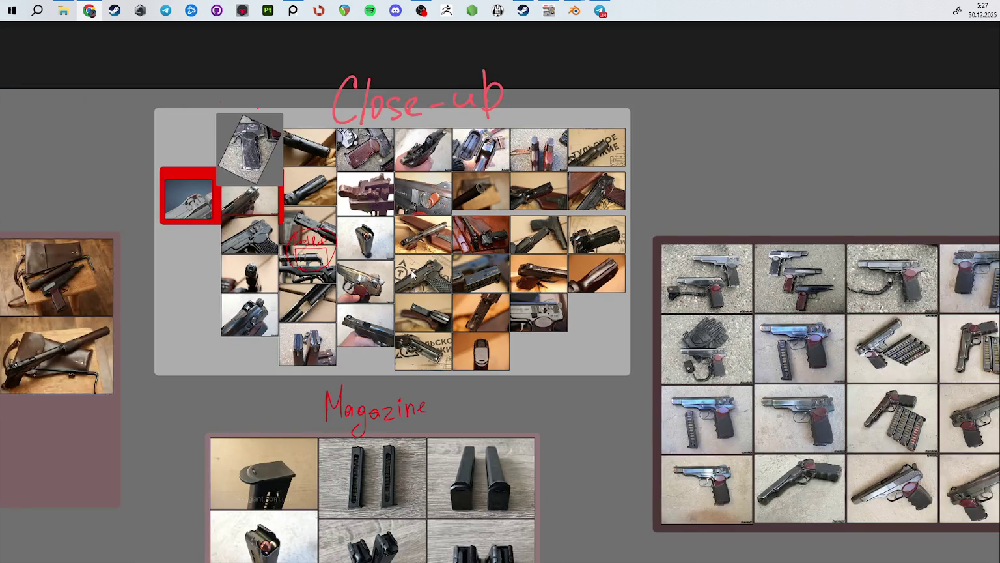
scroll(411, 274, "up", 3)
scroll(456, 261, "up", 3)
scroll(509, 244, "up", 5)
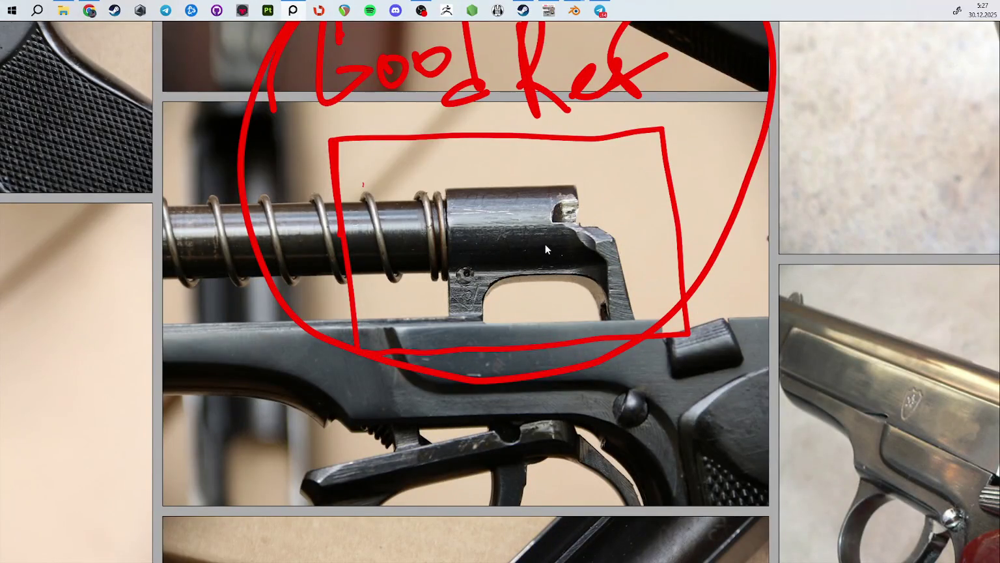
scroll(541, 245, "down", 5)
Step: Shrink PureRef to a floating window framing the barrel breech close-up
middle_click_drag(540, 245, 493, 332)
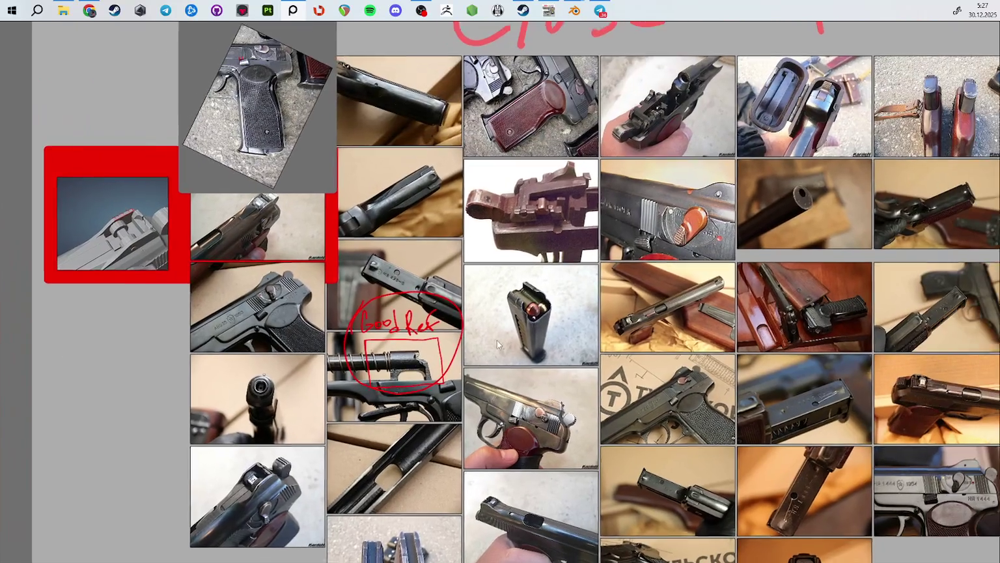
scroll(467, 392, "up", 3)
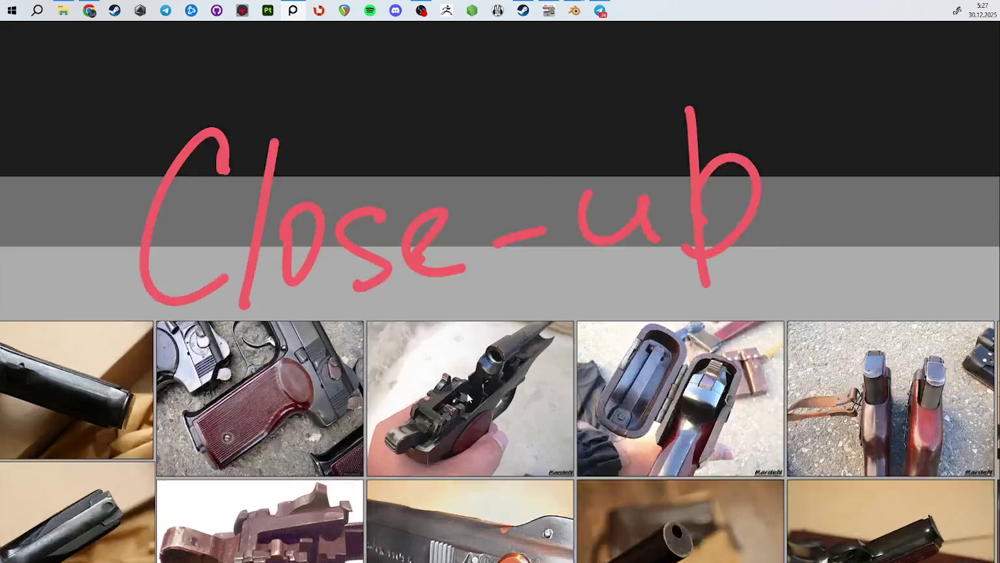
scroll(468, 392, "up", 5)
middle_click_drag(576, 307, 546, 372)
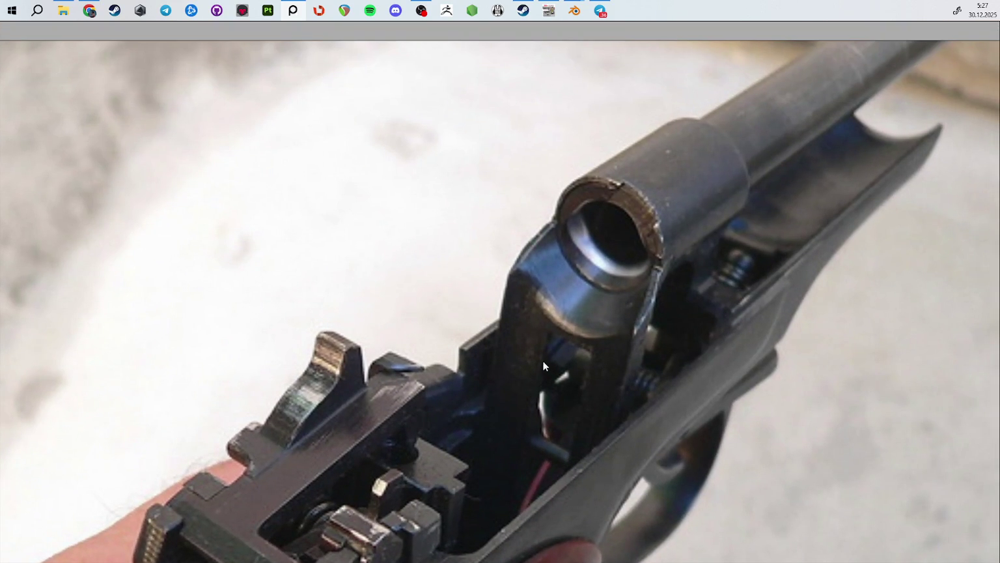
key("ctrl+f")
middle_click_drag(404, 367, 317, 362)
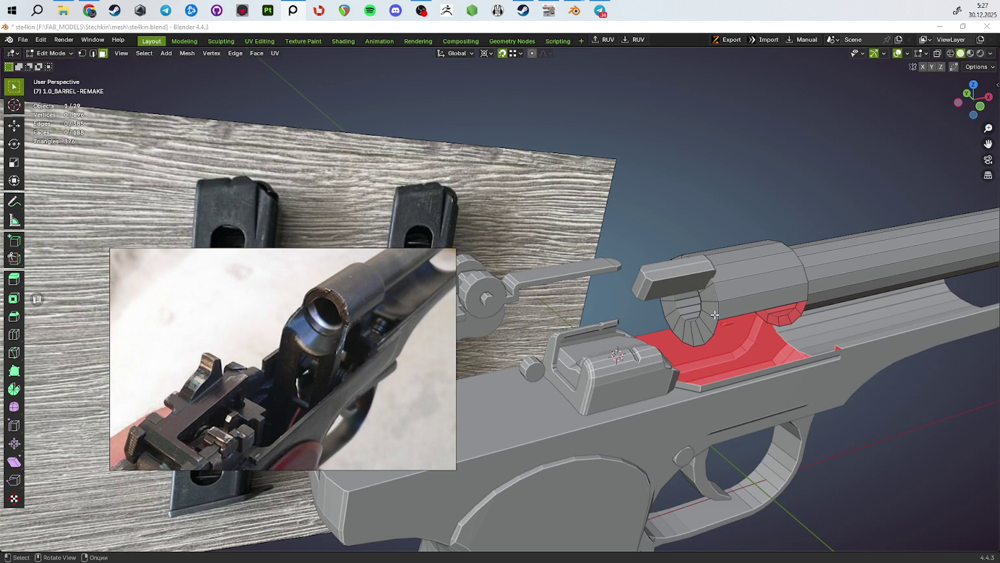
Step: Select a barrel edge loop, checking it in X-ray, and move it 3.4954 mm along X
scroll(715, 314, "down", 3)
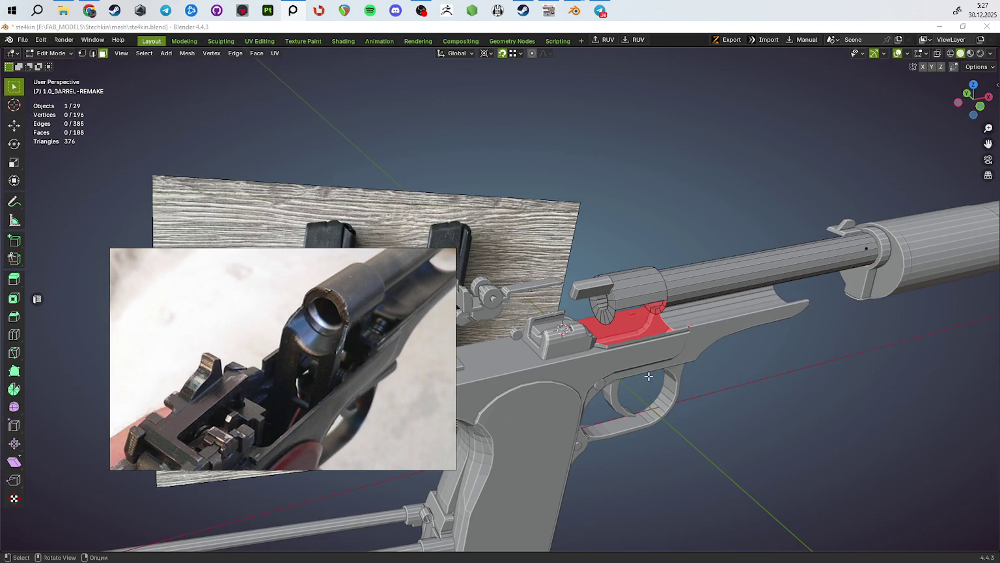
mouse_move(637, 406)
middle_mouse_down()
mouse_move(586, 329)
mouse_move(579, 251)
middle_mouse_up()
left_click(578, 251, "alt")
key("alt+z")
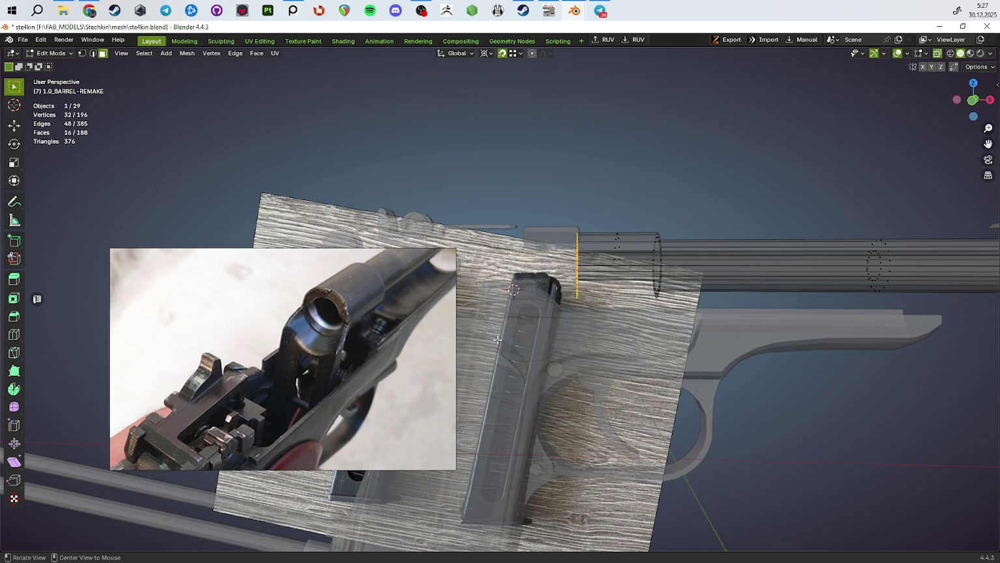
key("alt+z")
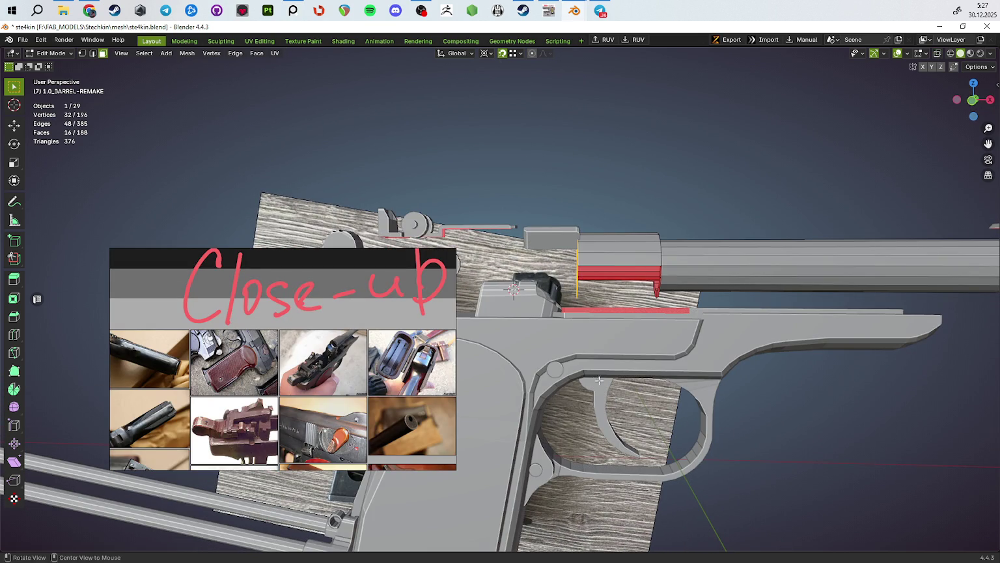
middle_click_drag(599, 379, 606, 414)
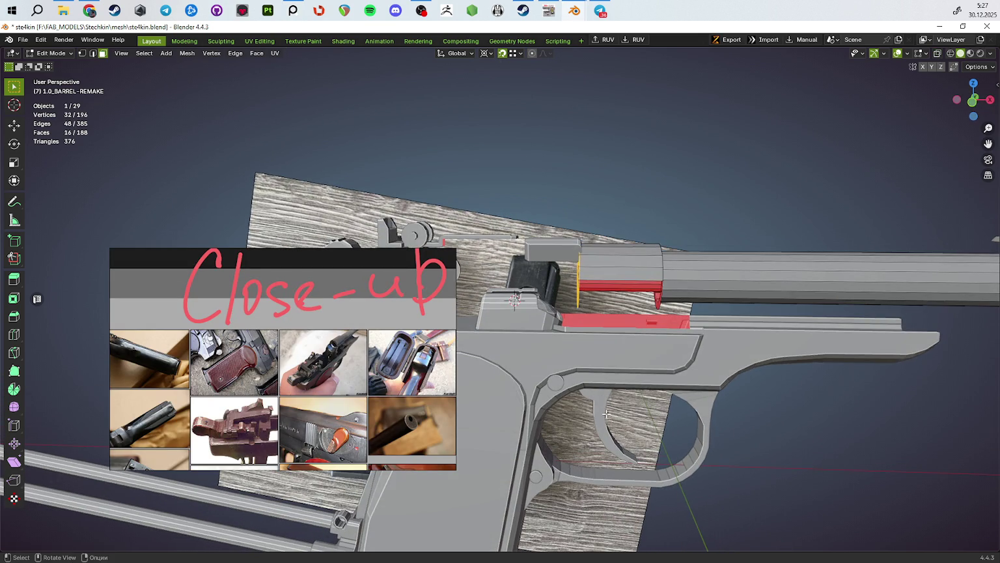
key("g")
key("x")
left_click(798, 485)
mouse_move(798, 485)
middle_mouse_down()
mouse_move(687, 457)
mouse_move(737, 450)
middle_mouse_up()
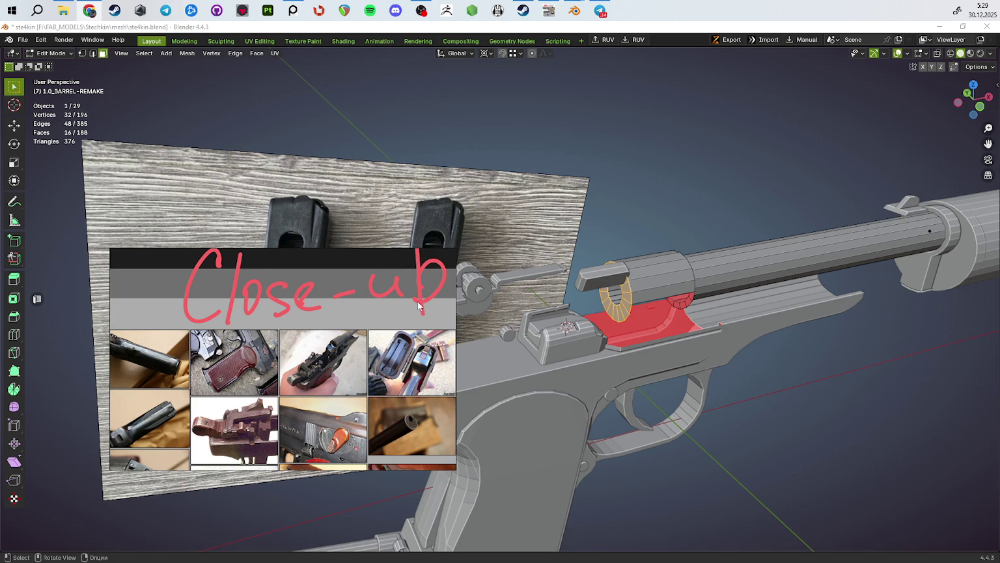
Step: Deselect everything on the barrel mesh and view the pistol side-on
scroll(625, 303, "down", 5)
left_click(621, 385)
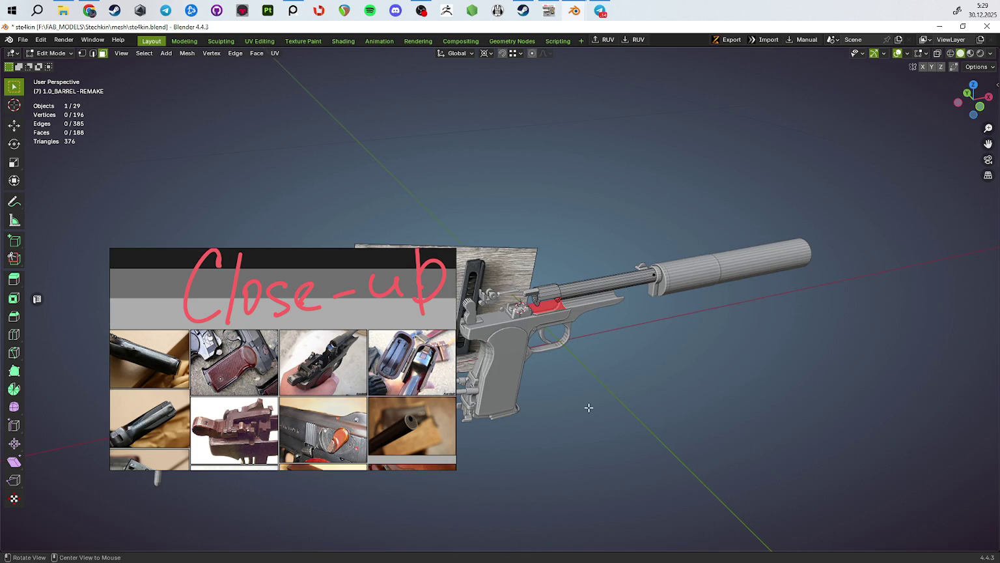
middle_click_drag(590, 408, 532, 388)
scroll(532, 388, "up", 5)
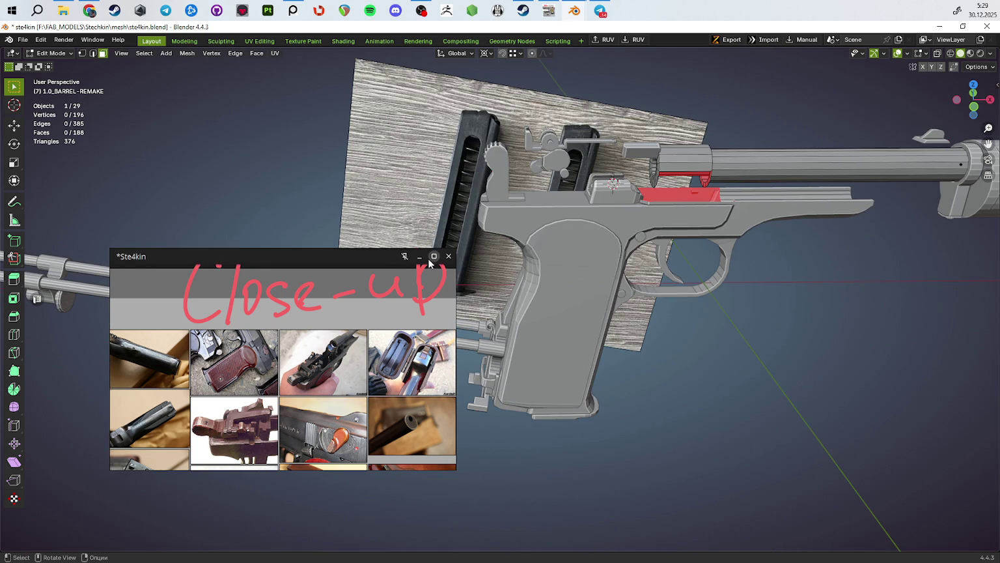
left_click(438, 282)
key("ctrl+f")
scroll(495, 291, "up", 3)
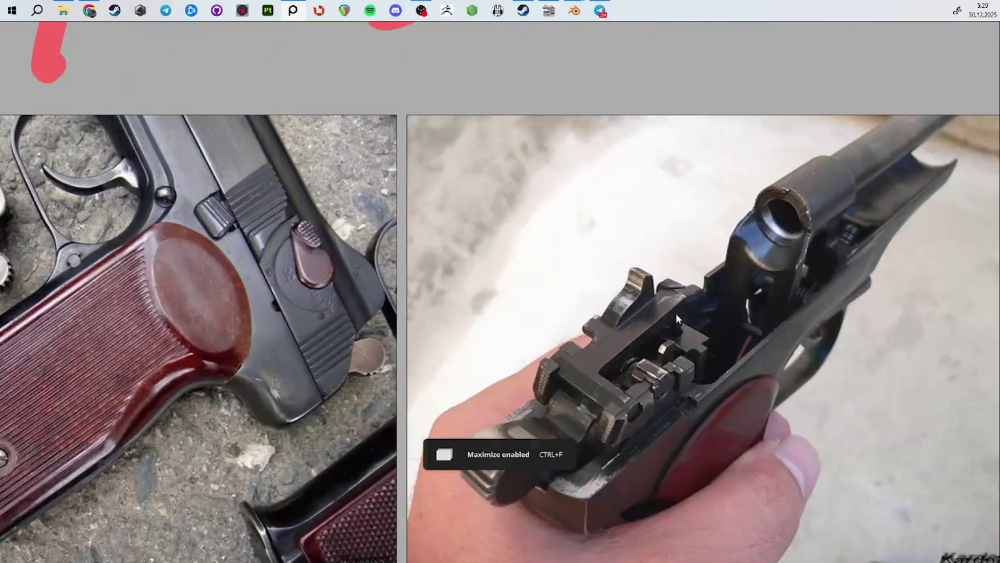
scroll(676, 313, "up", 2)
scroll(596, 242, "up", 2)
scroll(462, 281, "up", 2)
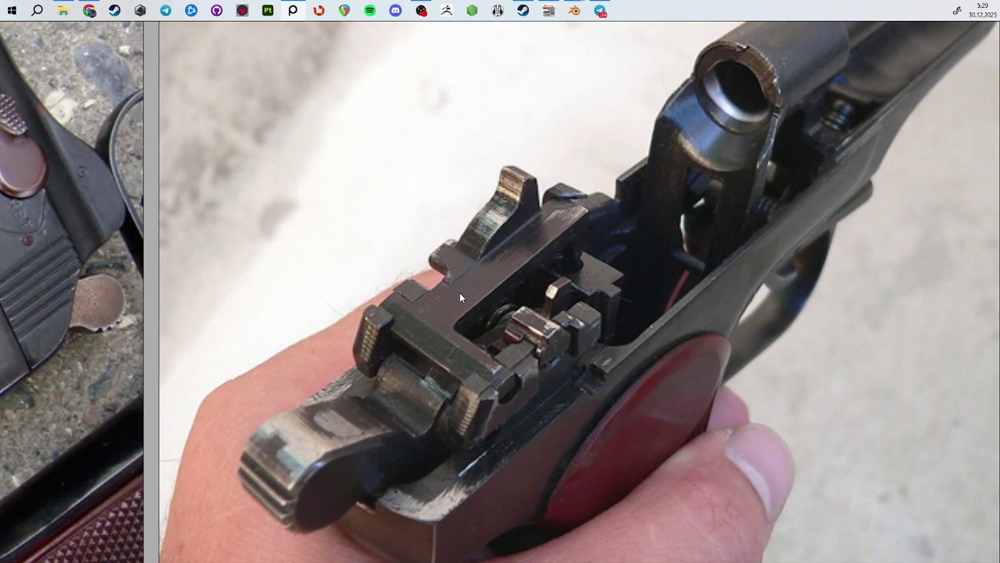
scroll(452, 301, "down", 1)
scroll(445, 283, "down", 1)
scroll(442, 253, "down", 3)
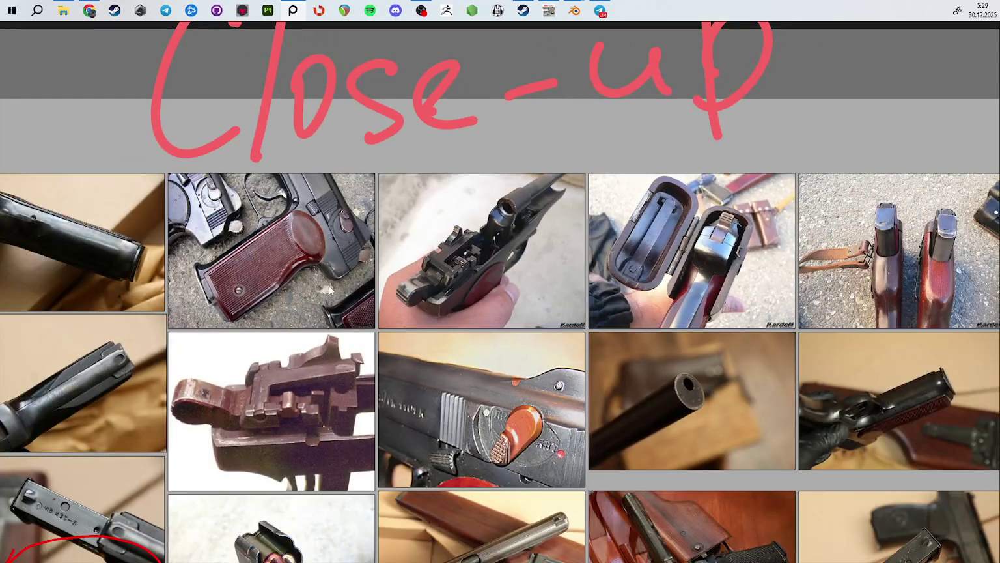
middle_click_drag(513, 261, 618, 200)
scroll(491, 326, "up", 2)
scroll(500, 325, "up", 2)
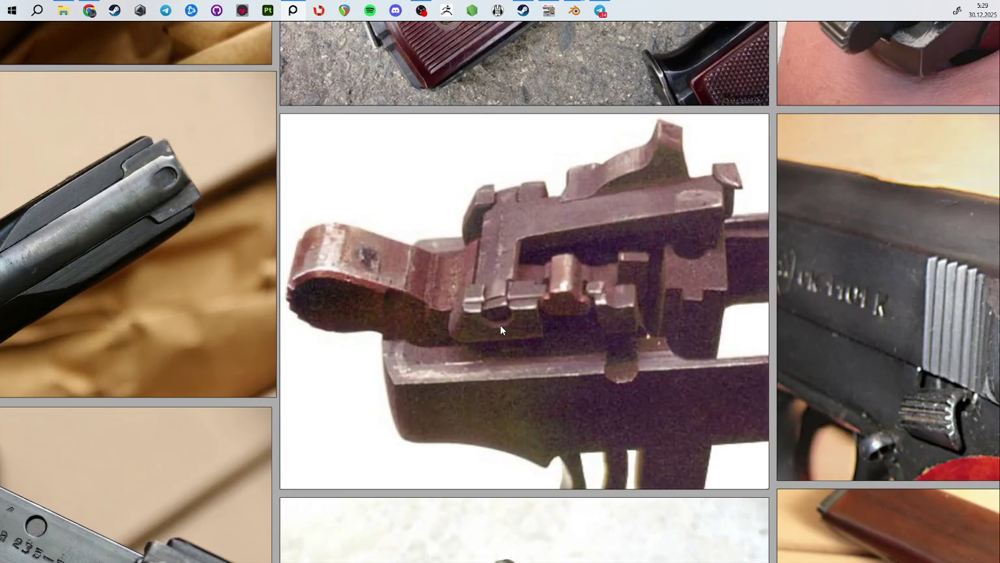
scroll(502, 322, "down", 3)
middle_click_drag(501, 321, 659, 177)
scroll(507, 235, "up", 3)
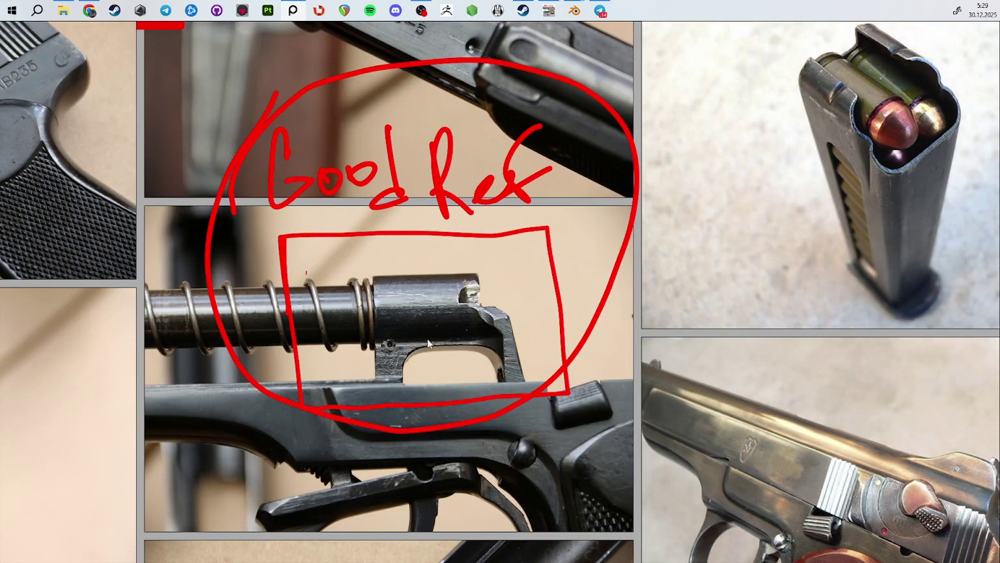
middle_click_drag(421, 351, 384, 259)
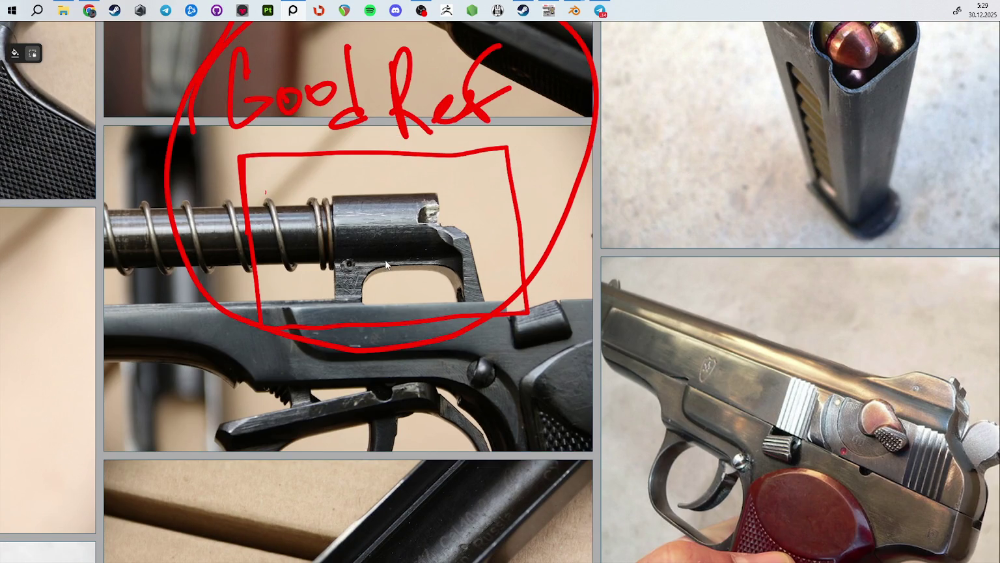
scroll(358, 210, "up", 5)
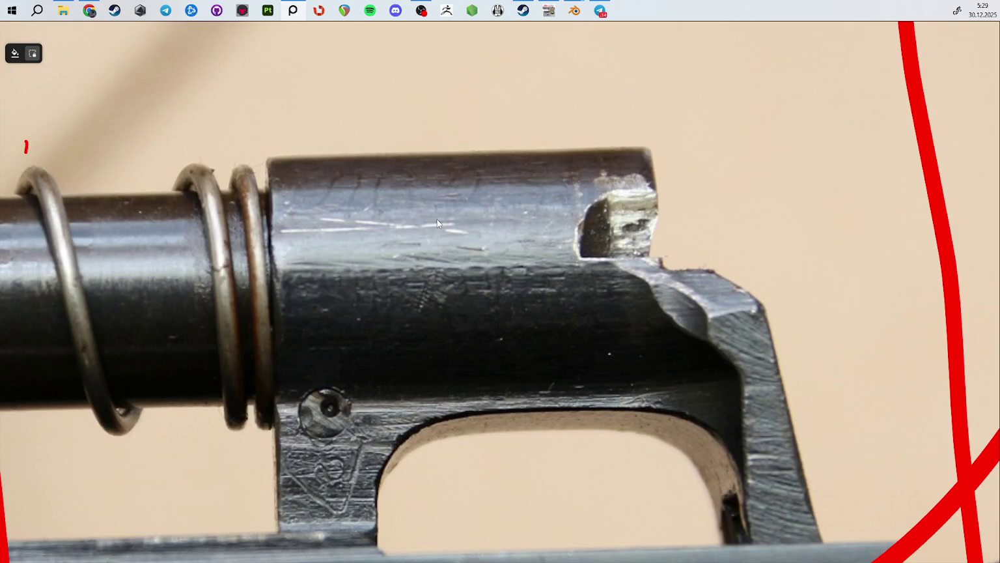
scroll(441, 221, "down", 3)
scroll(429, 234, "down", 3)
scroll(423, 246, "down", 2)
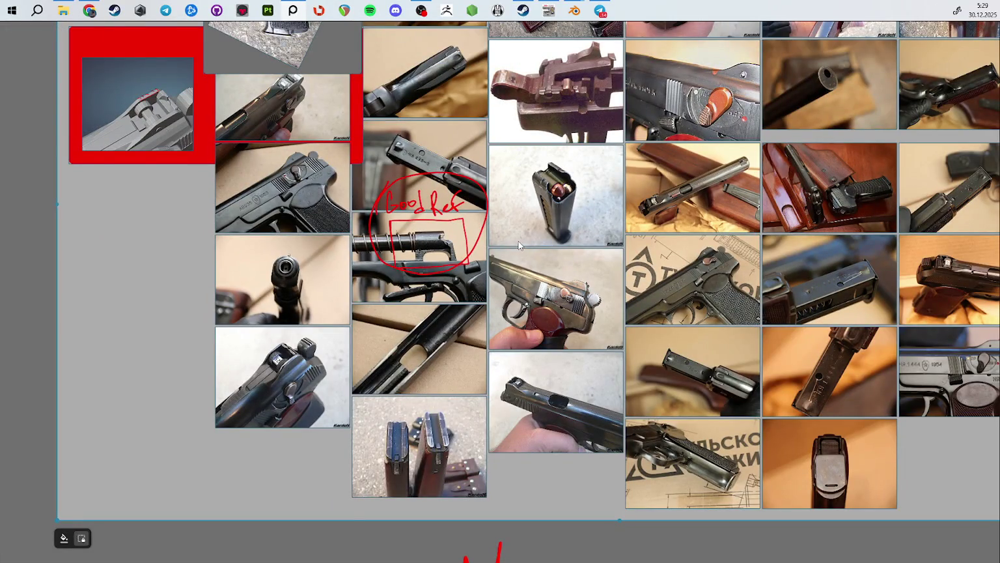
scroll(254, 280, "up", 4)
scroll(297, 273, "down", 4)
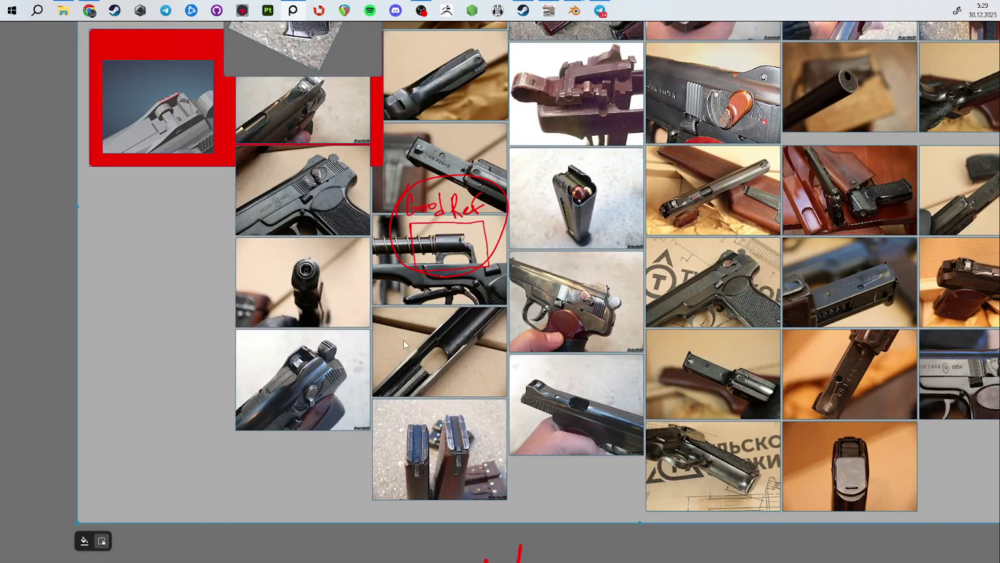
key("ctrl+f")
key("ctrl+f")
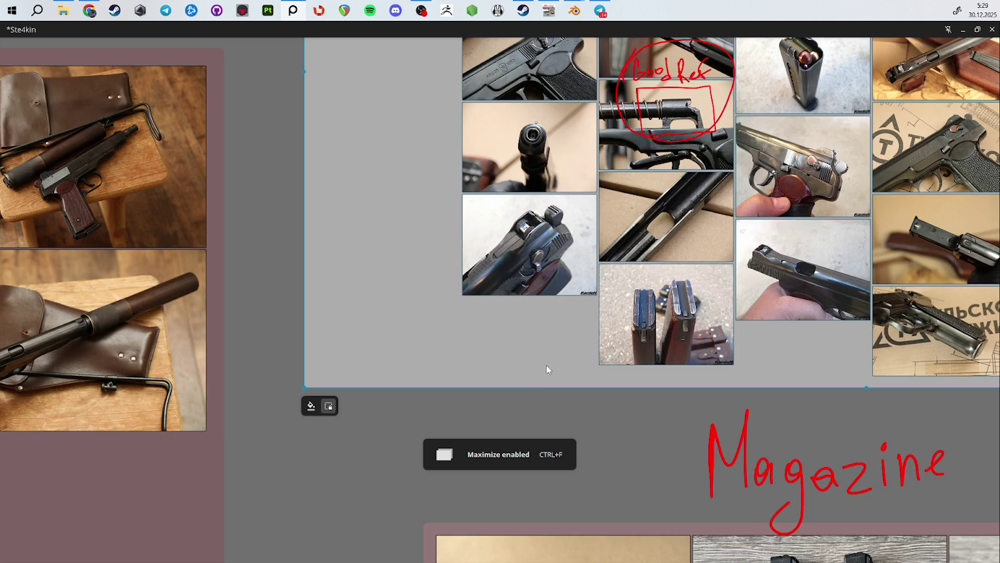
scroll(566, 339, "up", 3)
scroll(588, 317, "down", 5)
middle_click_drag(573, 195, 577, 466)
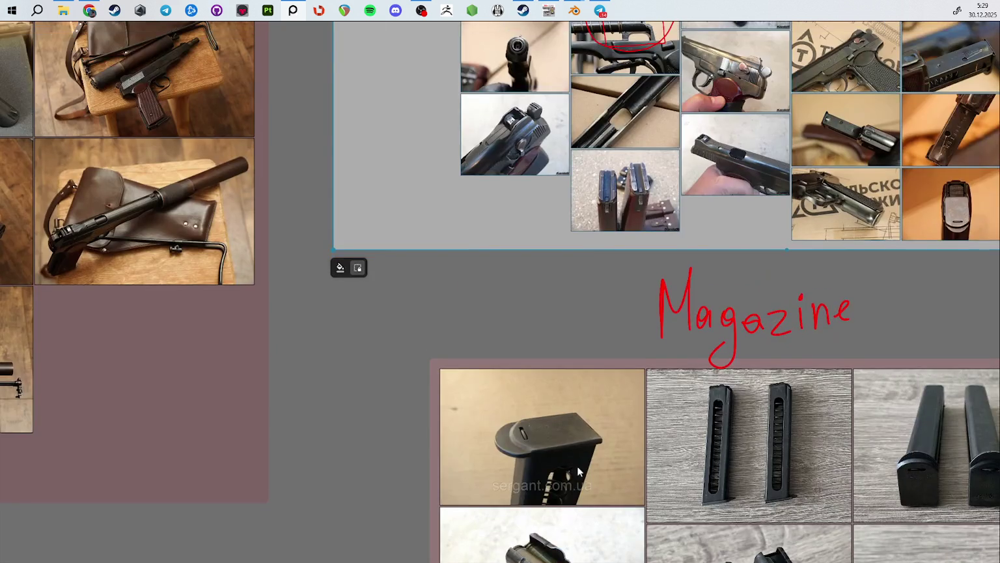
scroll(524, 360, "up", 2)
double_click(573, 273)
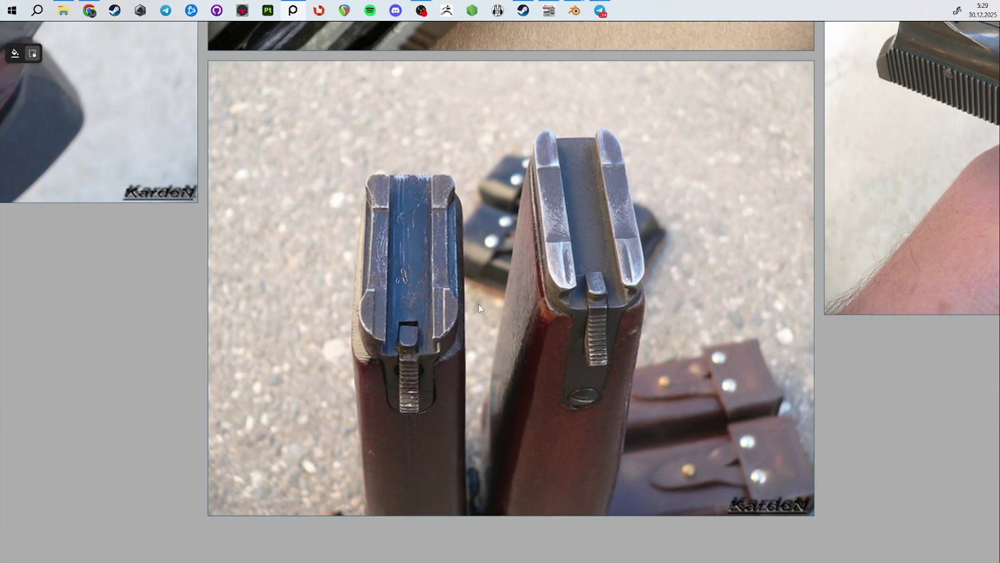
double_click(352, 313)
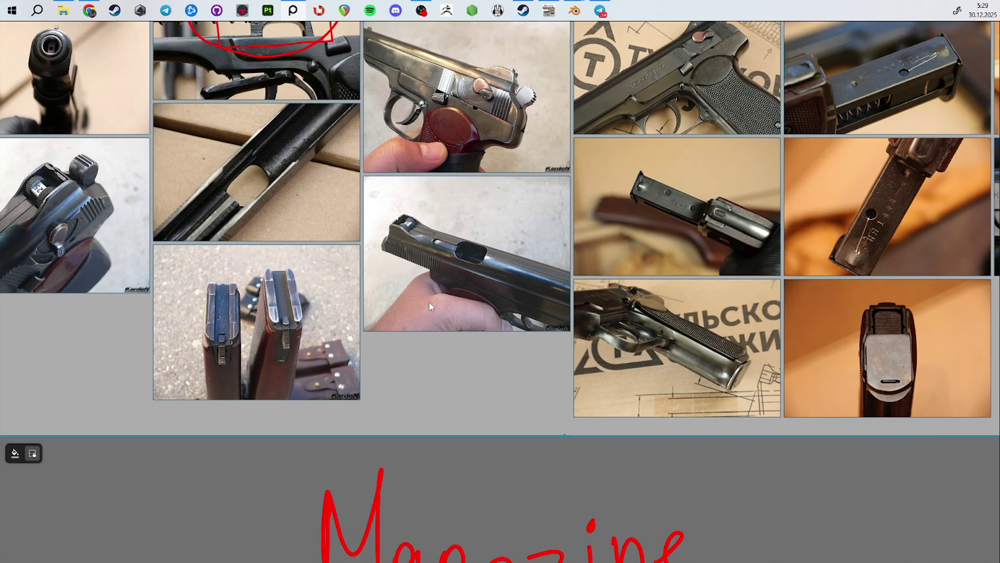
double_click(653, 335)
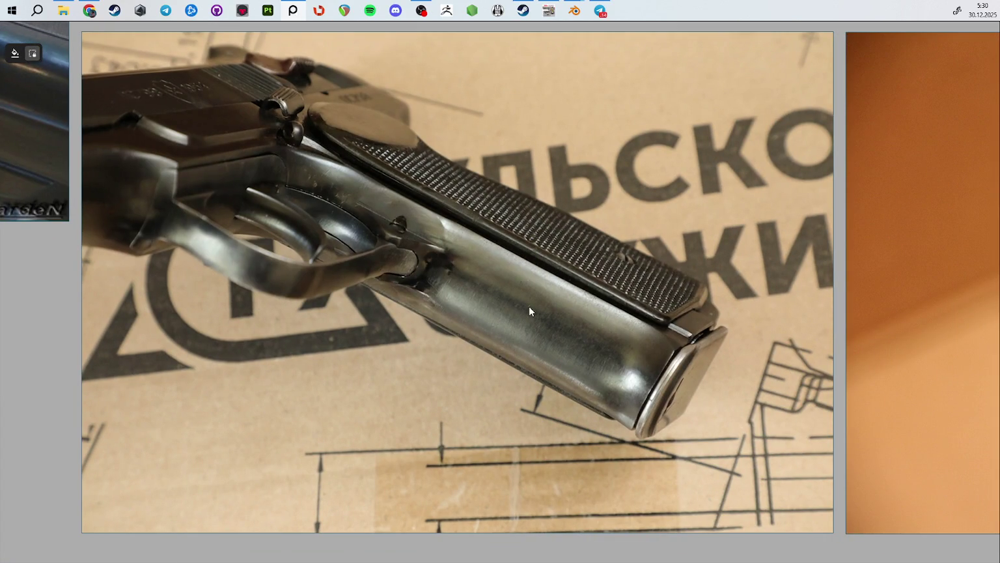
double_click(530, 324)
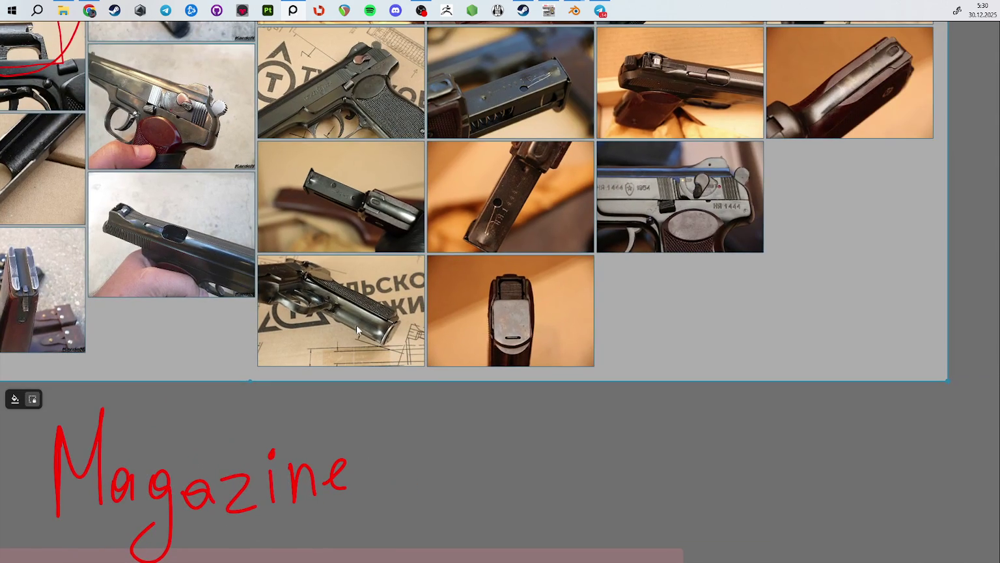
middle_click_drag(531, 282, 518, 413)
double_click(436, 223)
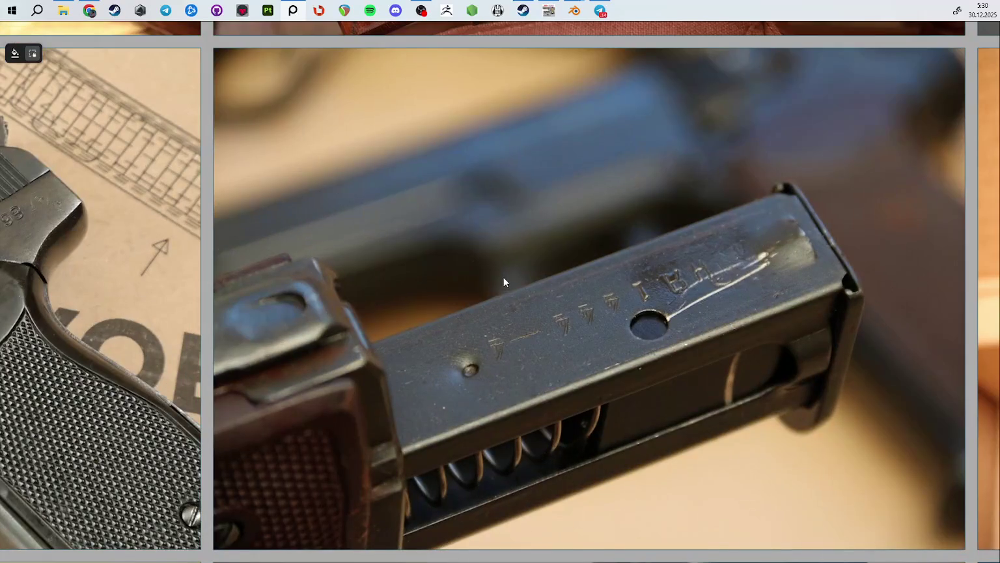
middle_click_drag(437, 332, 477, 212)
scroll(476, 213, "up", 5)
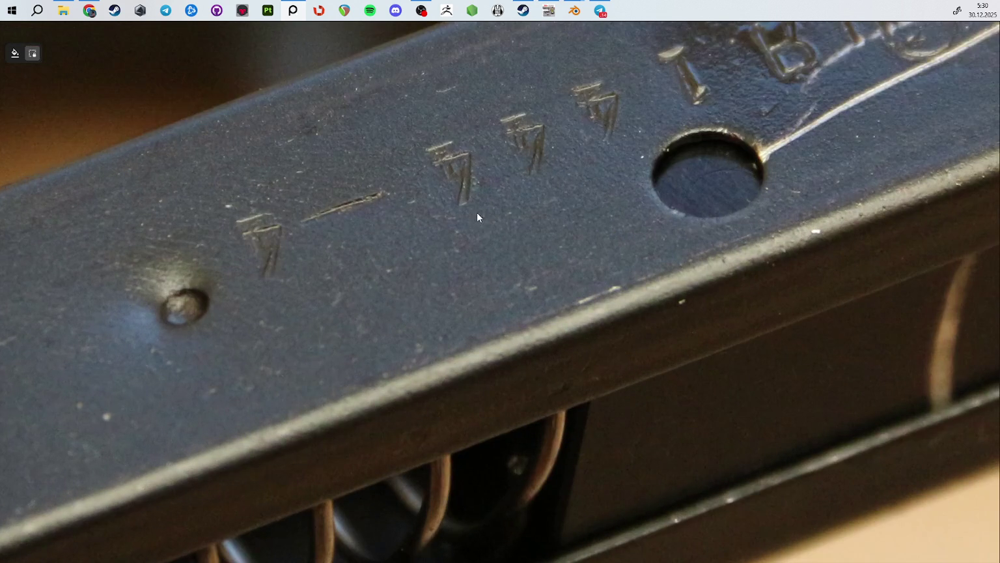
middle_click_drag(414, 216, 652, 222)
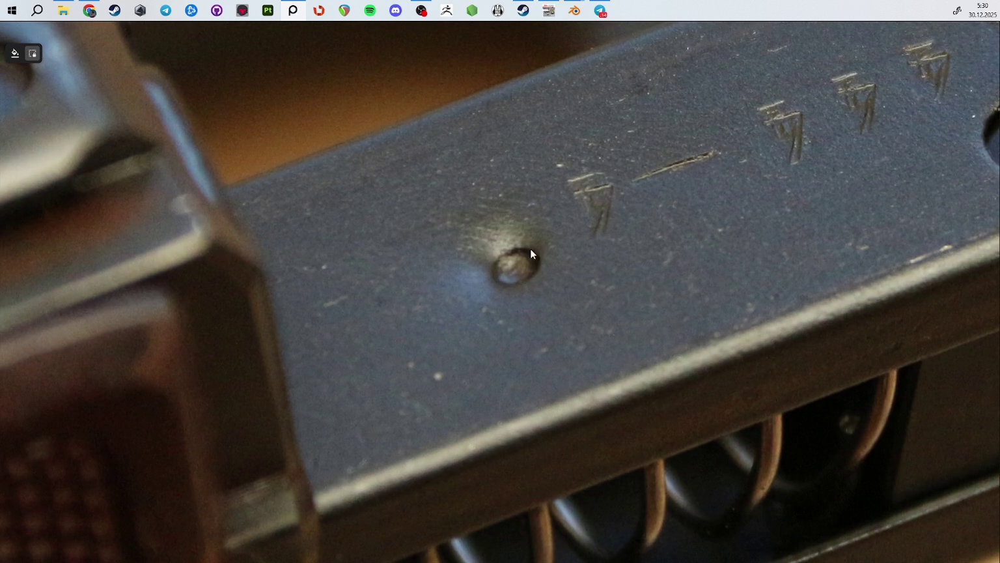
middle_click_drag(696, 179, 294, 286)
scroll(461, 264, "down", 3)
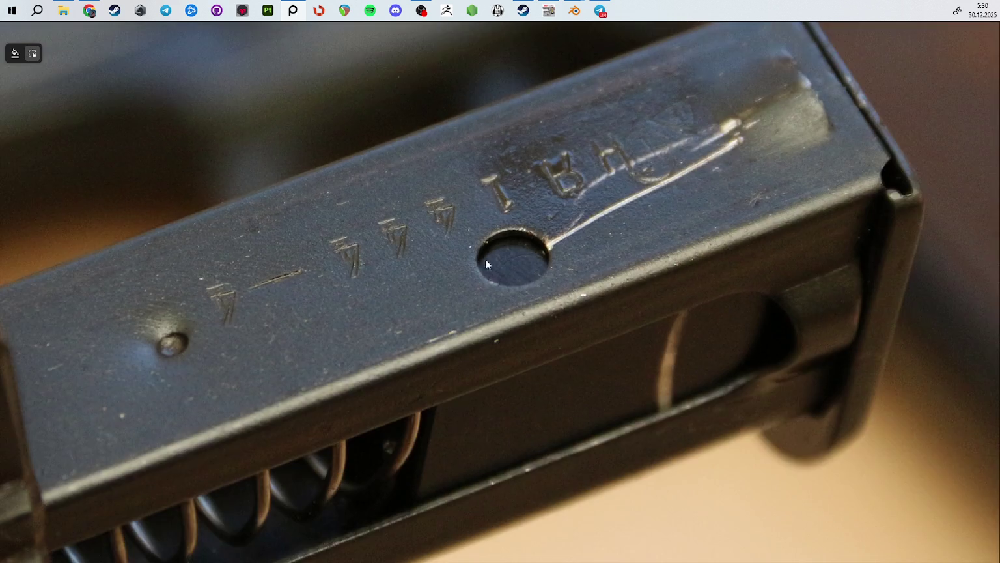
scroll(409, 325, "up", 3)
scroll(456, 305, "up", 3)
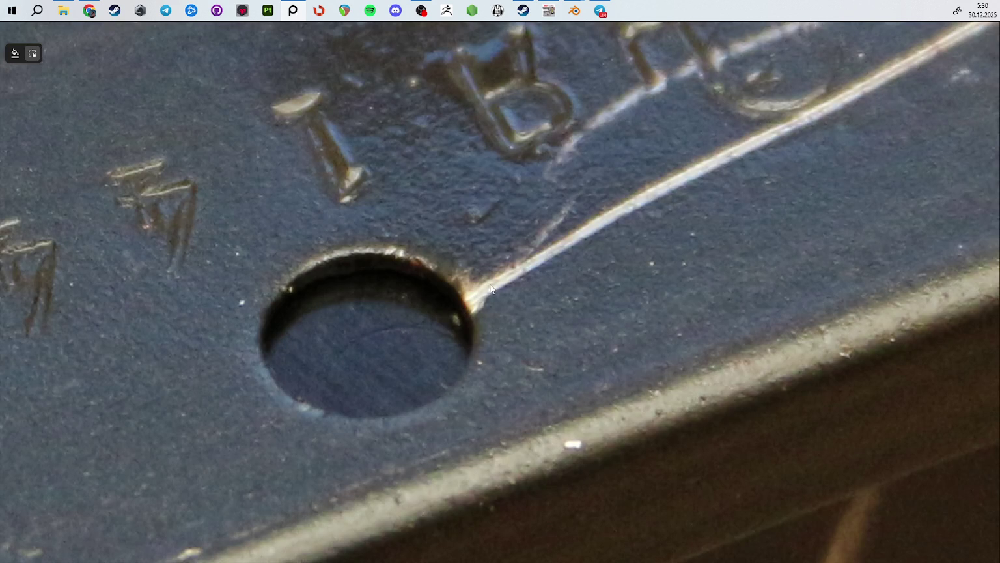
scroll(488, 291, "down", 3)
scroll(390, 378, "down", 2)
scroll(439, 366, "down", 2)
middle_click_drag(439, 366, 267, 376)
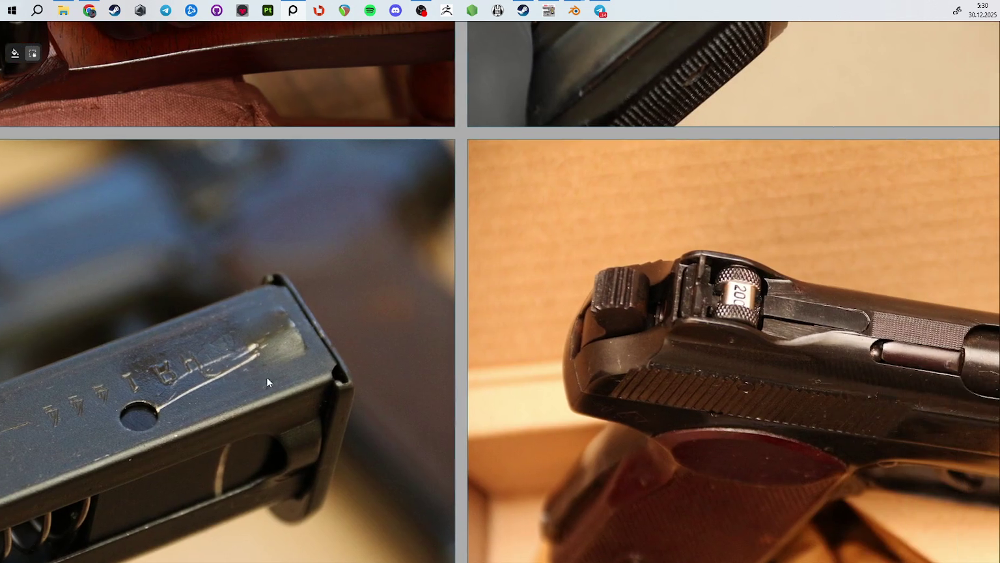
middle_click_drag(571, 334, 573, 374)
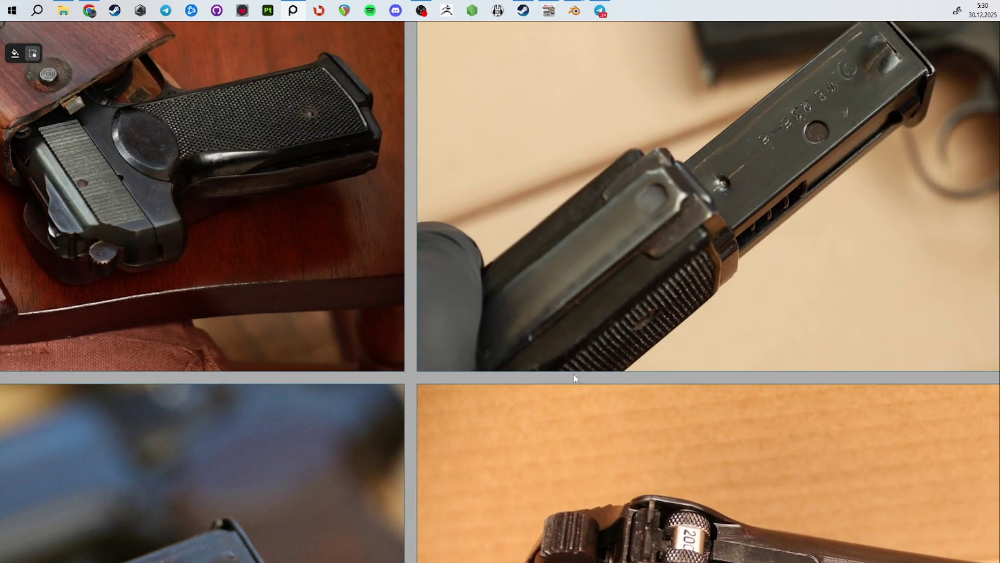
scroll(573, 373, "up", 2)
scroll(582, 305, "up", 3)
scroll(553, 331, "down", 2)
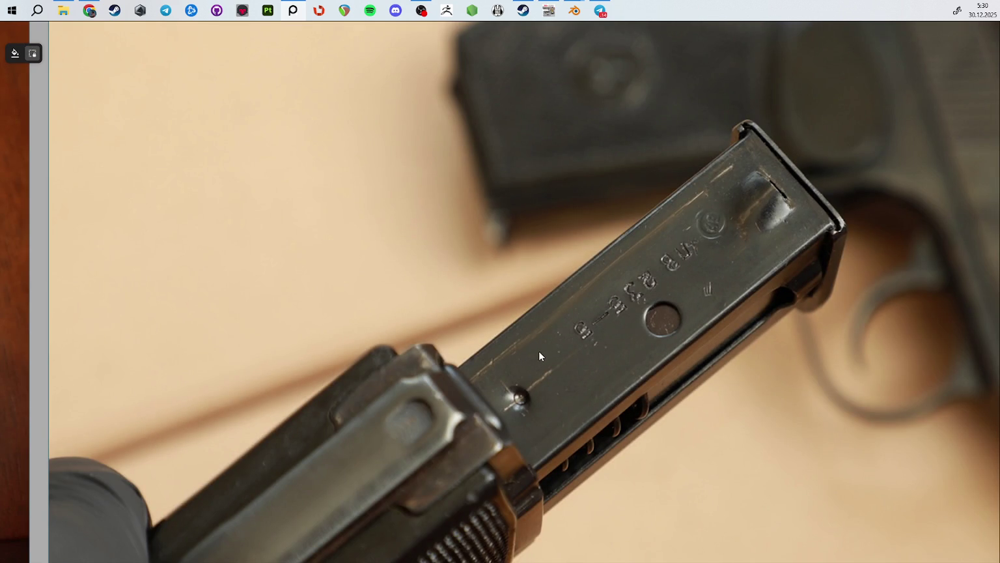
scroll(538, 351, "down", 2)
scroll(640, 519, "down", 2)
scroll(459, 435, "up", 2)
scroll(452, 376, "up", 2)
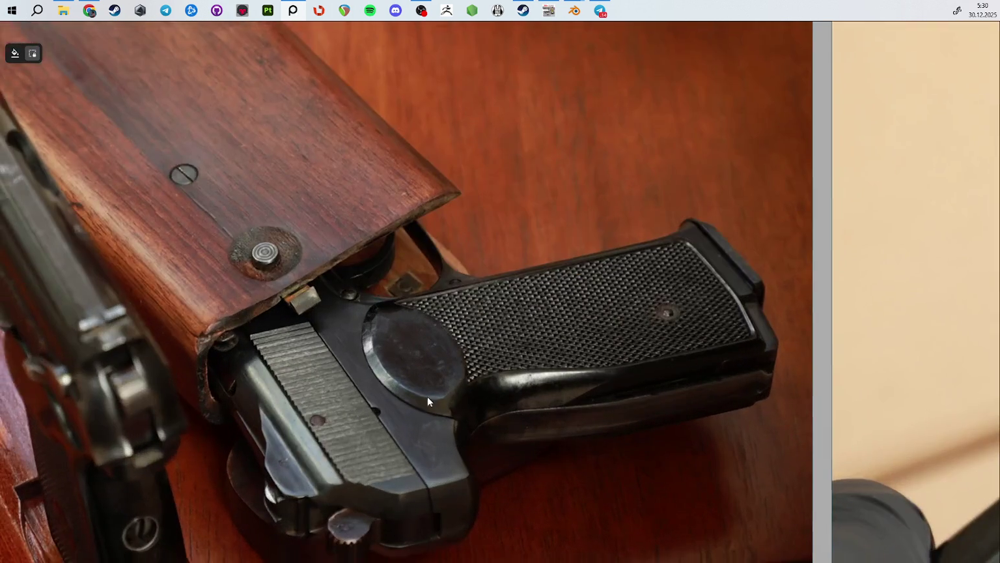
scroll(472, 294, "down", 4)
left_click_drag(426, 360, 648, 277)
scroll(690, 273, "up", 3)
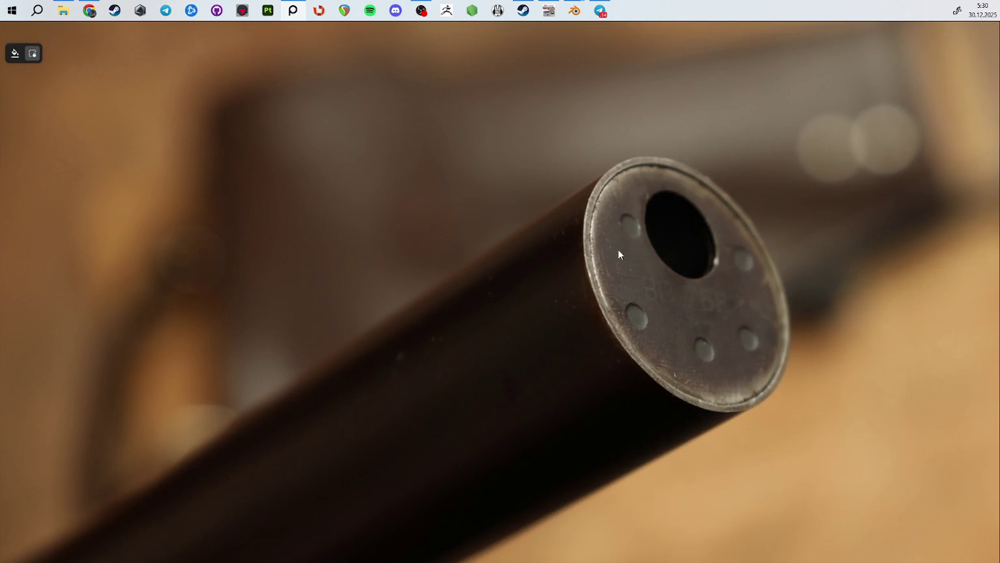
scroll(616, 251, "up", 2)
left_click_drag(613, 273, 419, 266)
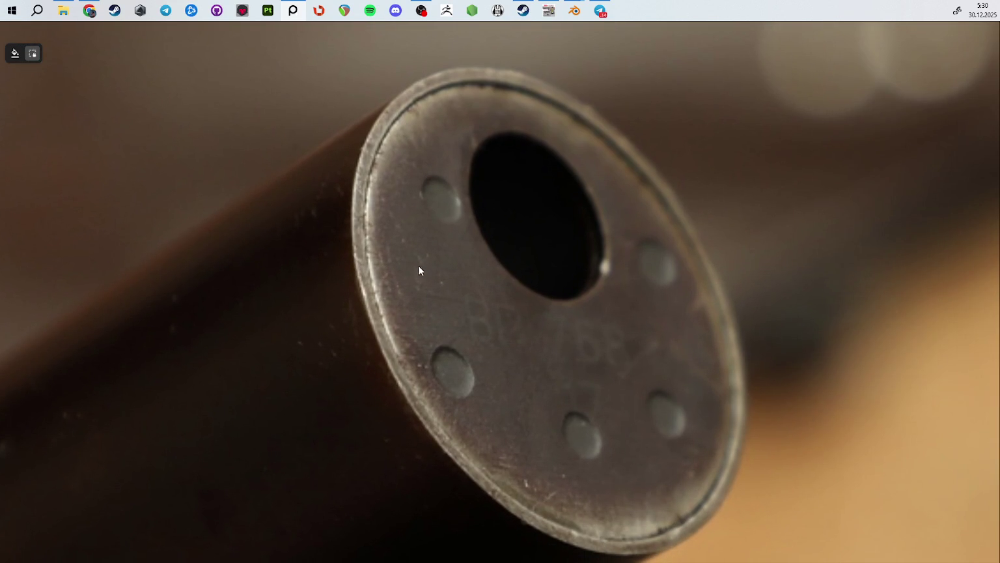
scroll(430, 287, "down", 3)
scroll(433, 310, "down", 2)
left_click_drag(436, 306, 546, 366)
middle_click_drag(545, 366, 677, 308)
scroll(521, 351, "up", 3)
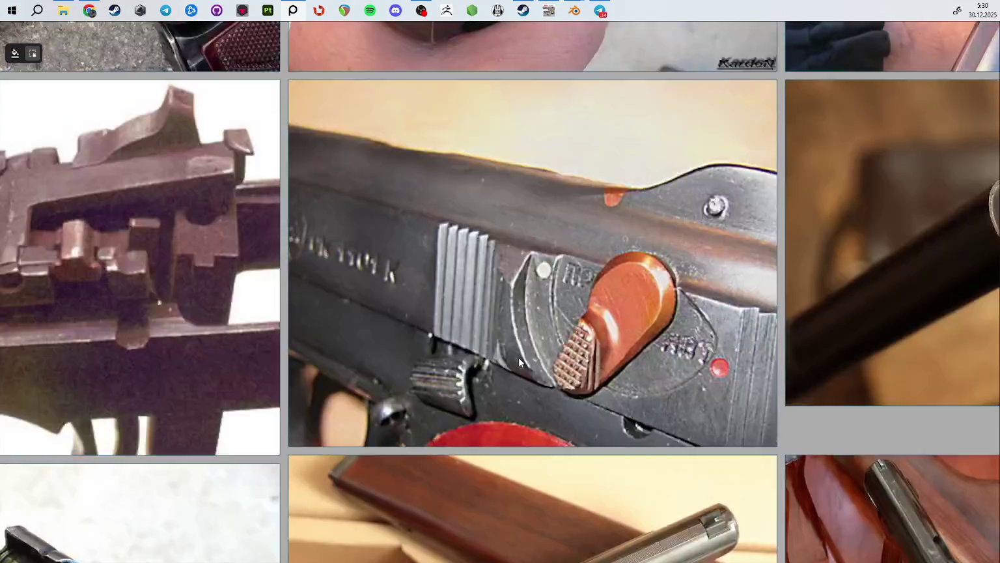
scroll(508, 342, "down", 3)
scroll(497, 334, "left", 10)
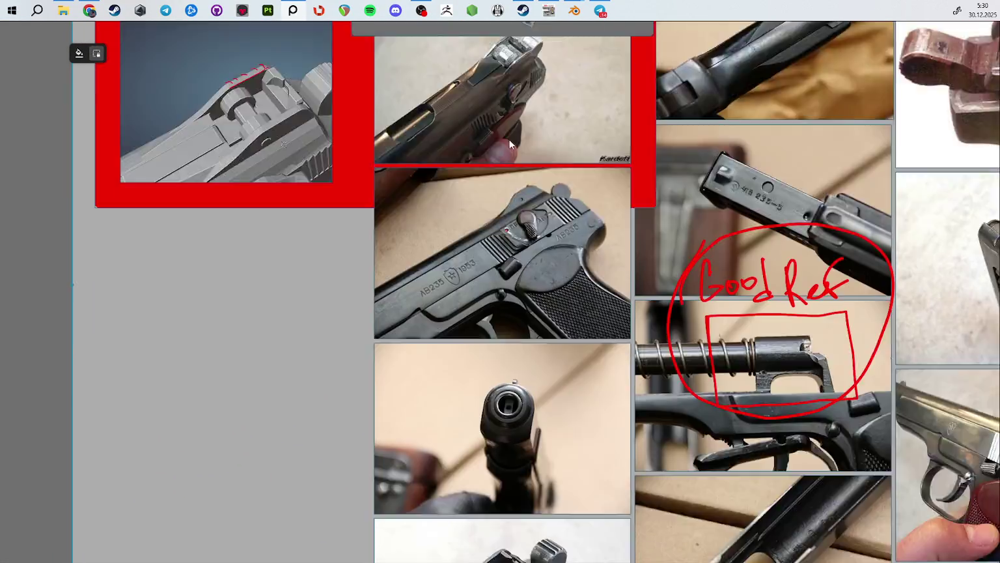
scroll(508, 140, "up", 5)
middle_click_drag(458, 154, 411, 265)
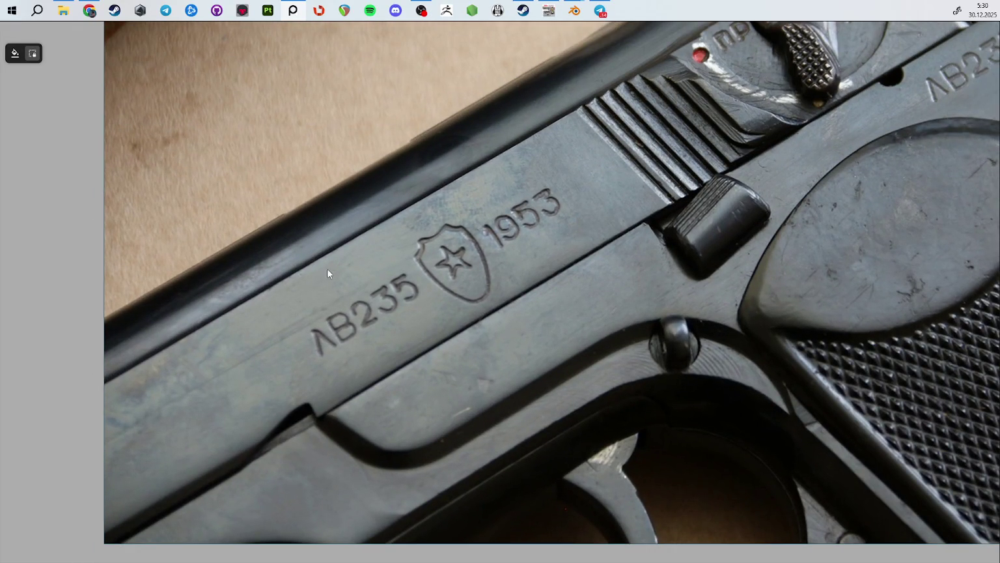
scroll(183, 387, "down", 5)
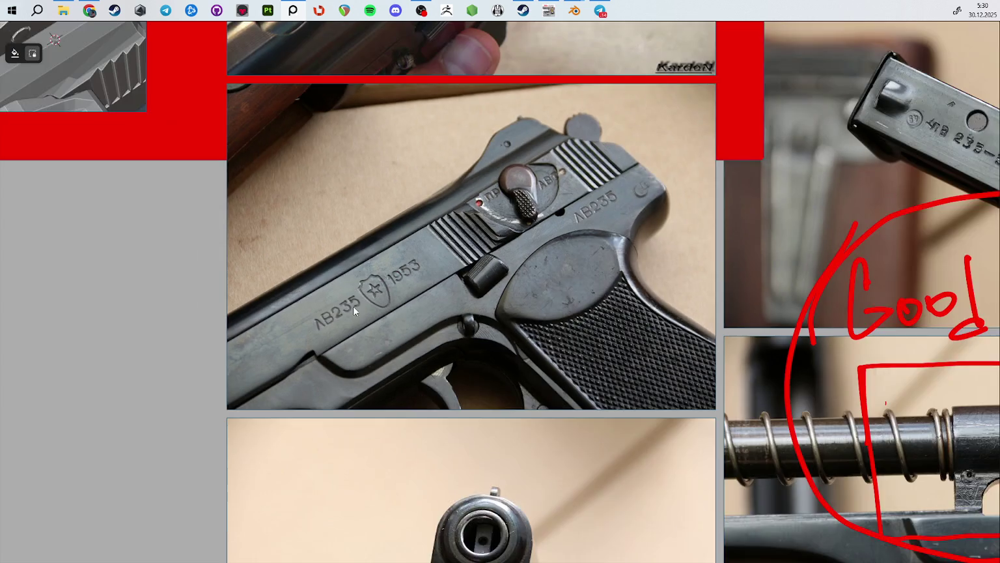
scroll(408, 348, "up", 5)
scroll(464, 480, "up", 5)
scroll(431, 524, "down", 3)
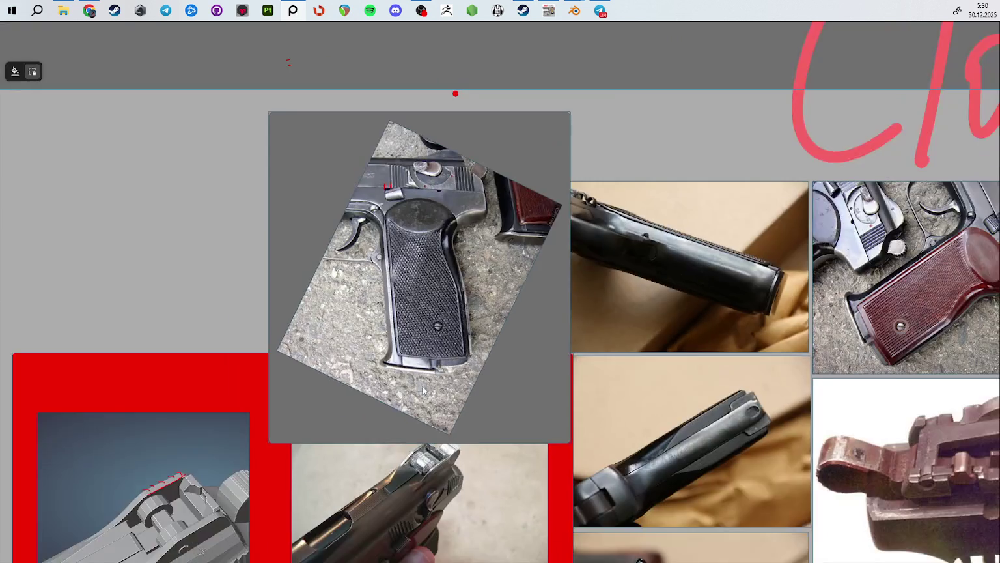
middle_click_drag(716, 390, 471, 346)
middle_click_drag(694, 364, 132, 322)
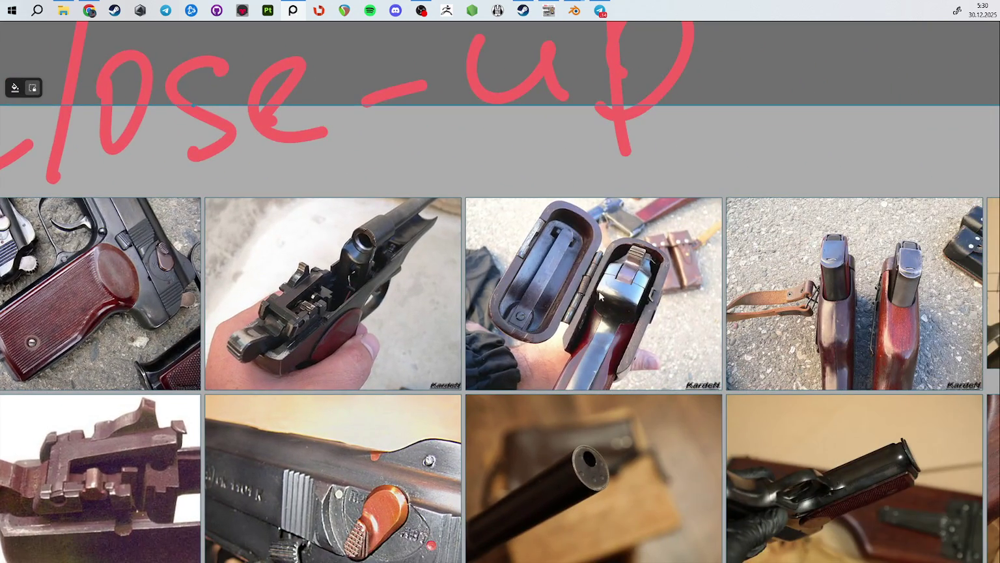
middle_click_drag(598, 290, 129, 278)
middle_click_drag(429, 312, 406, 207)
scroll(515, 220, "up", 5)
scroll(515, 220, "down", 1)
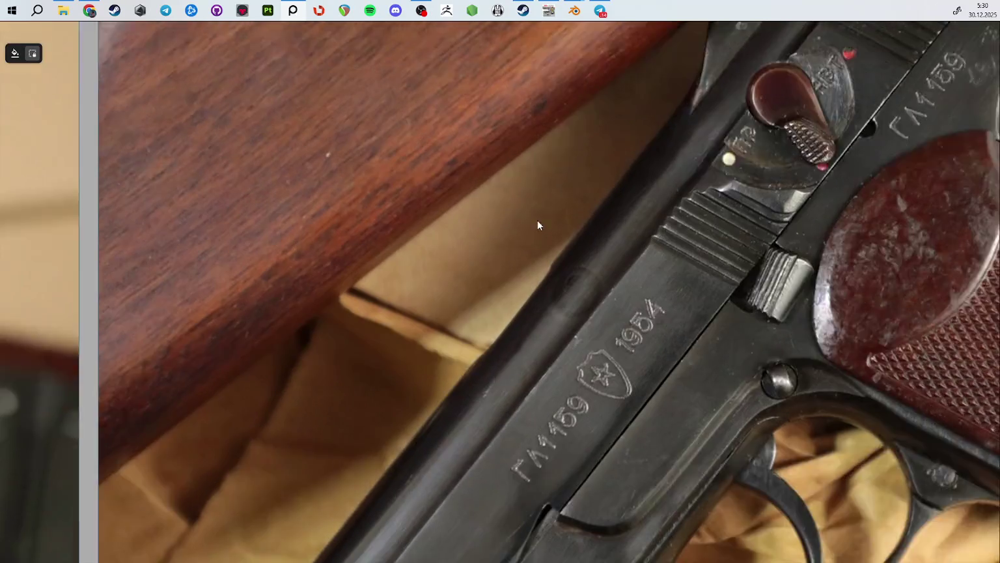
middle_click_drag(537, 223, 437, 185)
scroll(438, 186, "up", 1)
scroll(484, 196, "down", 2)
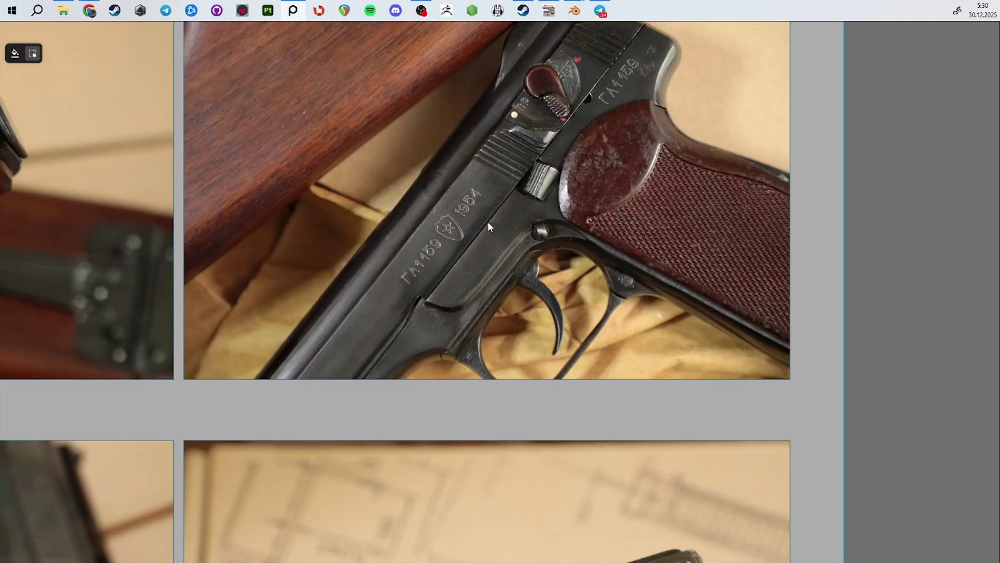
middle_click_drag(487, 221, 409, 31)
scroll(460, 250, "up", 3)
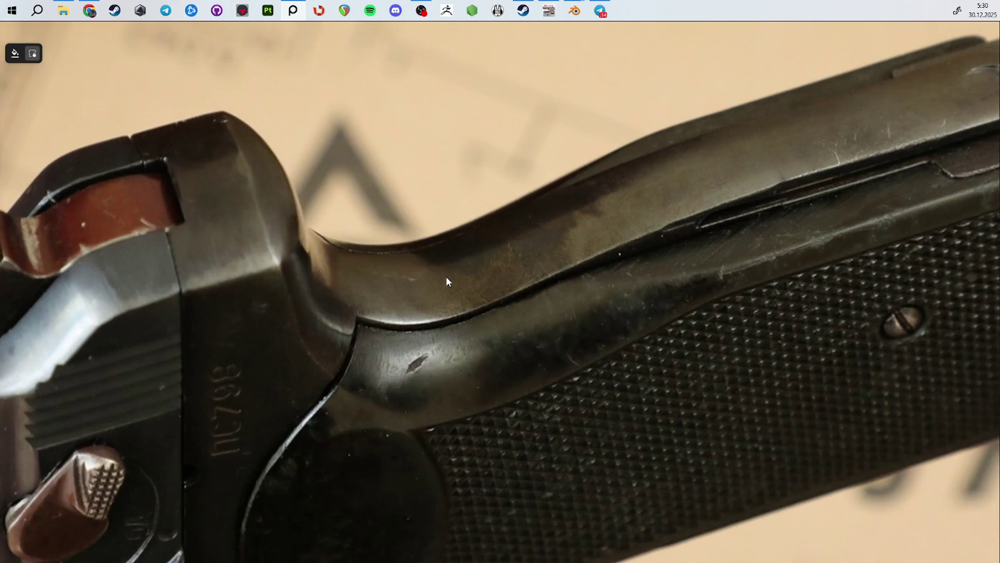
middle_click_drag(446, 276, 467, 305)
scroll(462, 321, "down", 1)
scroll(460, 322, "down", 1)
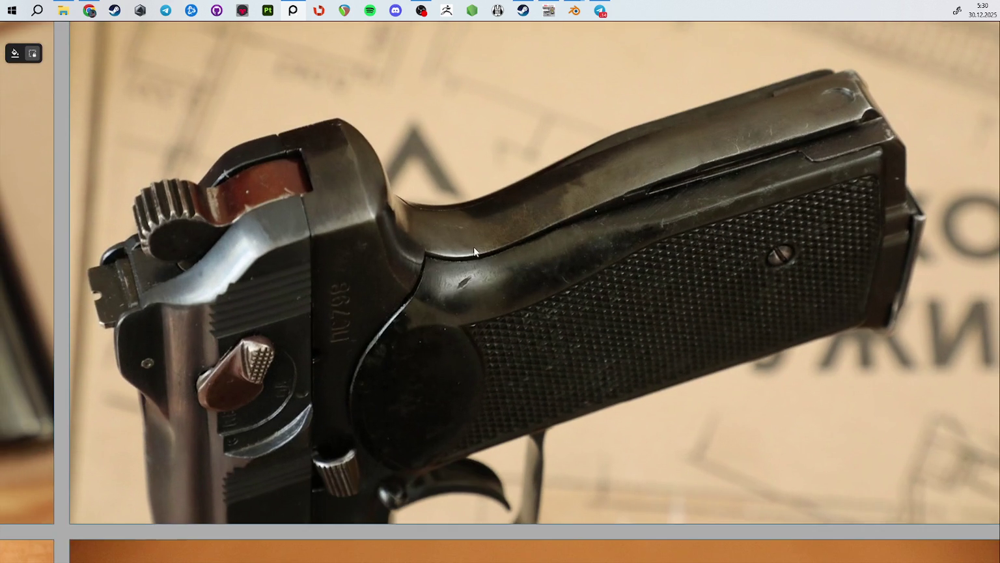
scroll(360, 223, "up", 4)
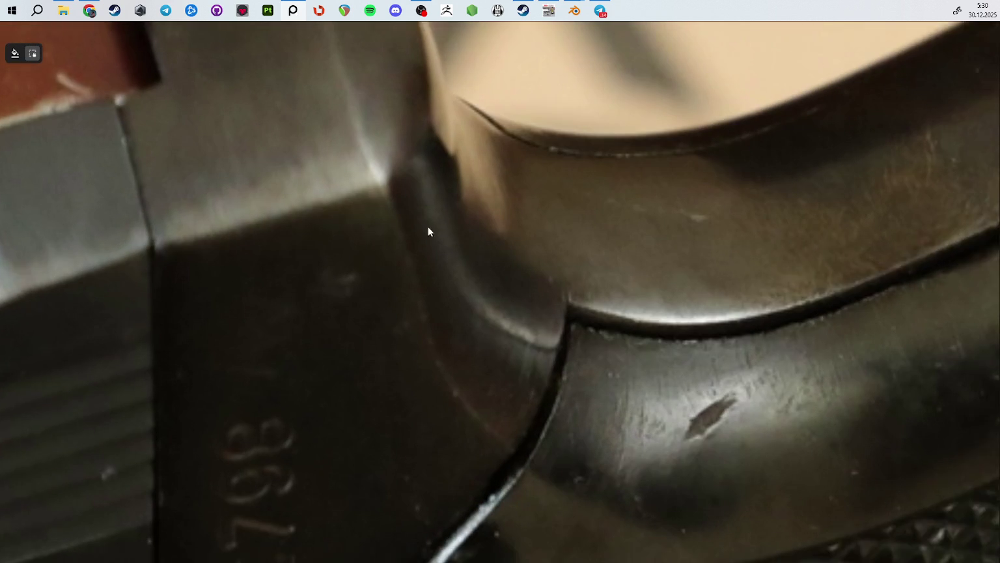
middle_click_drag(359, 212, 269, 111)
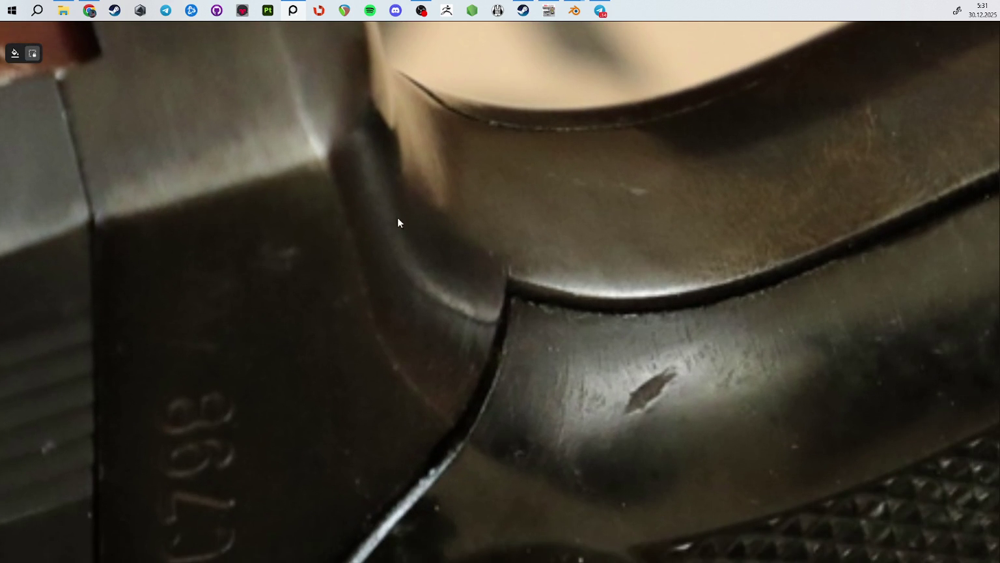
scroll(391, 195, "down", 3)
scroll(422, 240, "up", 3)
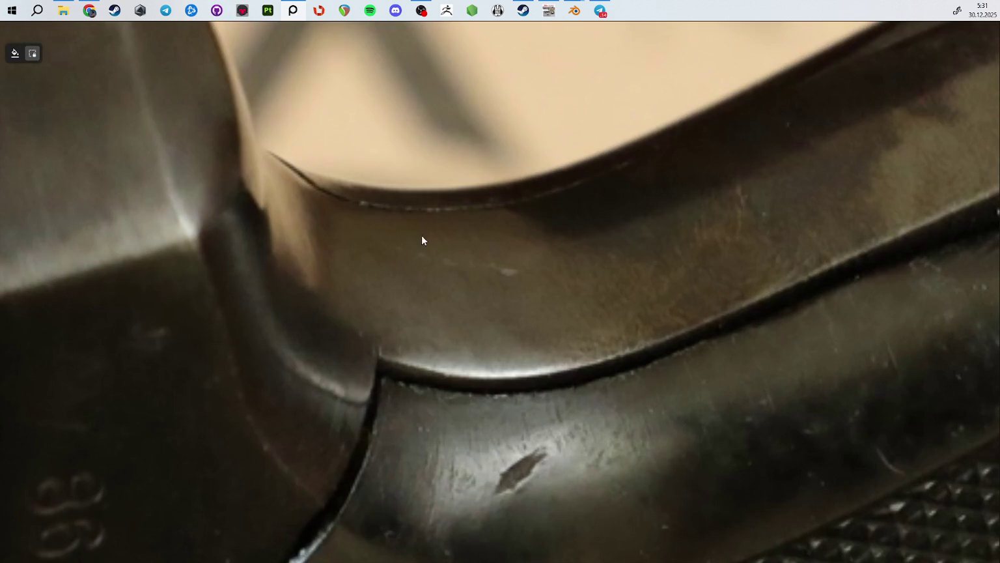
scroll(590, 370, "down", 3)
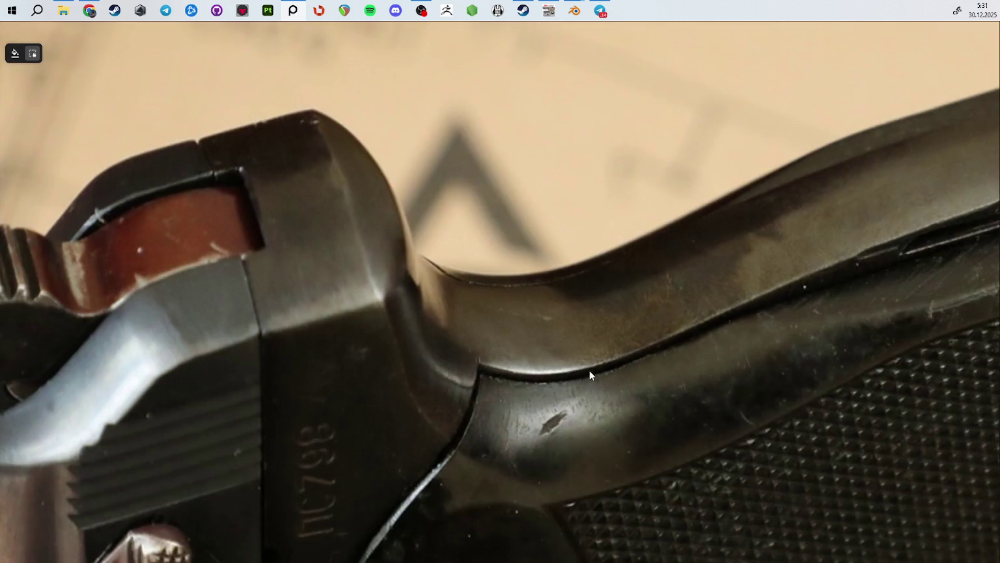
scroll(470, 181, "up", 3)
scroll(376, 194, "up", 2)
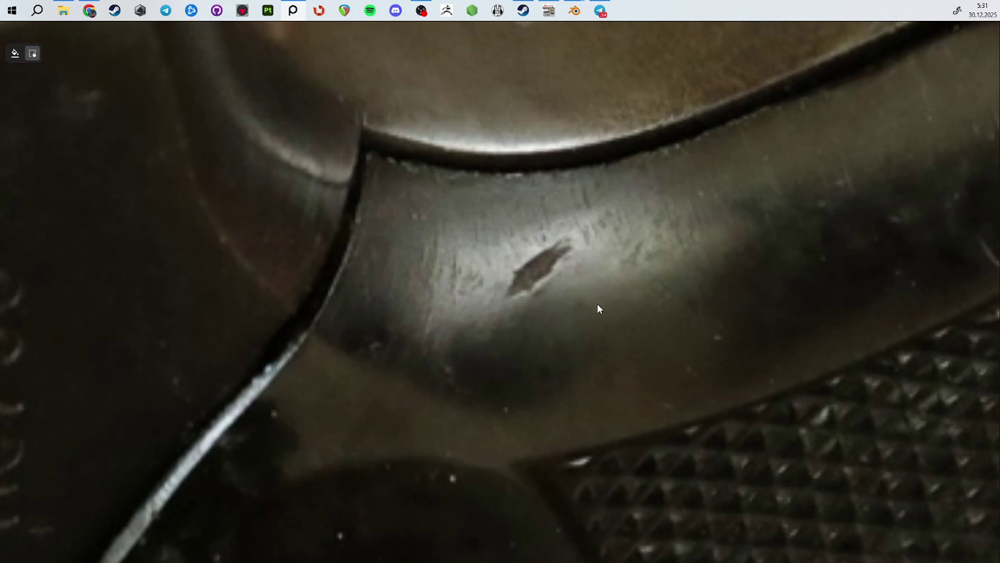
scroll(506, 186, "down", 5)
scroll(548, 206, "down", 2)
scroll(578, 197, "down", 3)
scroll(579, 197, "down", 5)
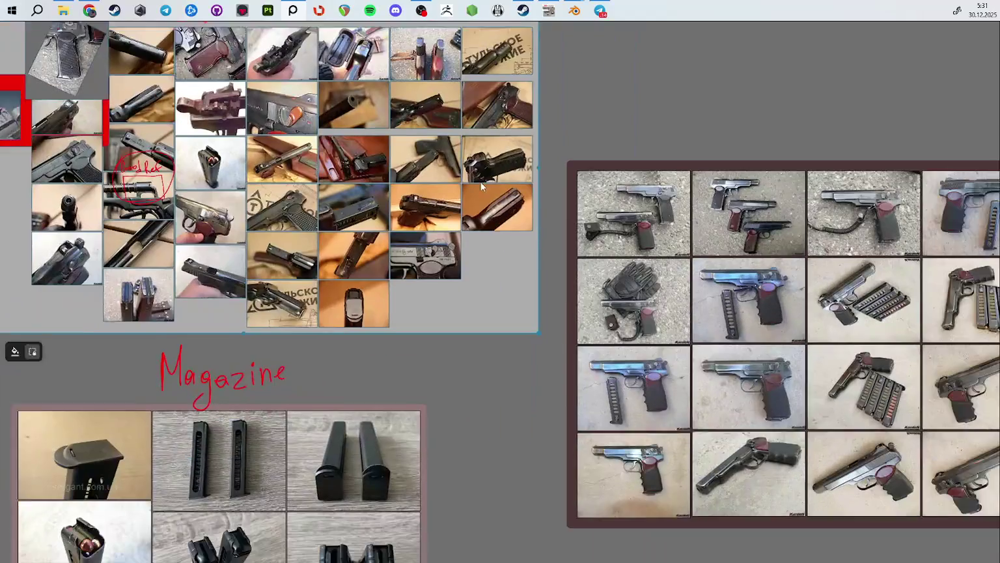
Step: Zoom in and out across the pistol photos on the Ste4kin reference board
scroll(571, 241, "up", 5)
scroll(628, 212, "up", 4)
scroll(629, 211, "down", 5)
scroll(629, 212, "down", 3)
scroll(411, 223, "up", 2)
scroll(572, 117, "up", 3)
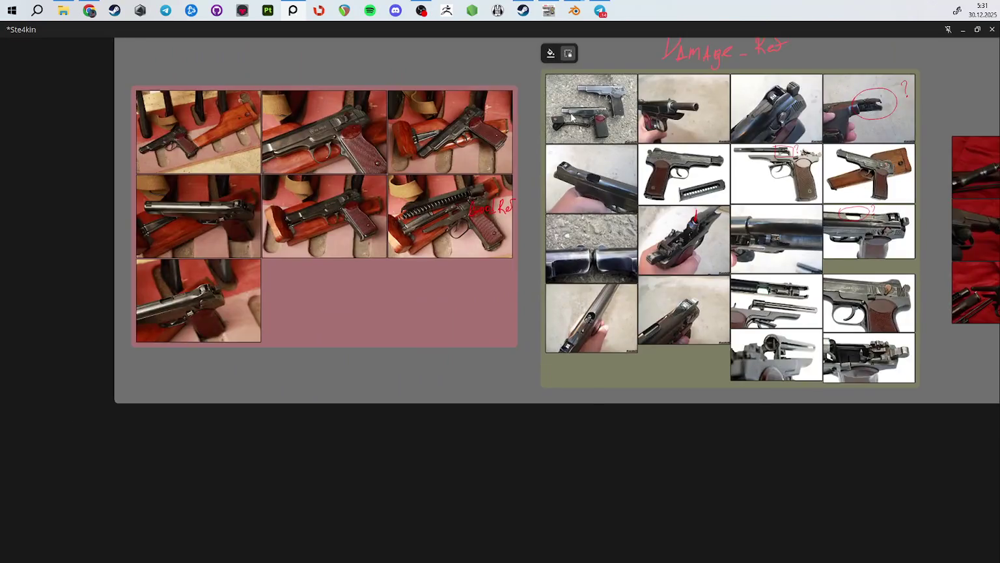
scroll(571, 118, "up", 2)
scroll(551, 210, "up", 4)
scroll(551, 210, "up", 1)
scroll(552, 210, "down", 2)
scroll(589, 127, "up", 3)
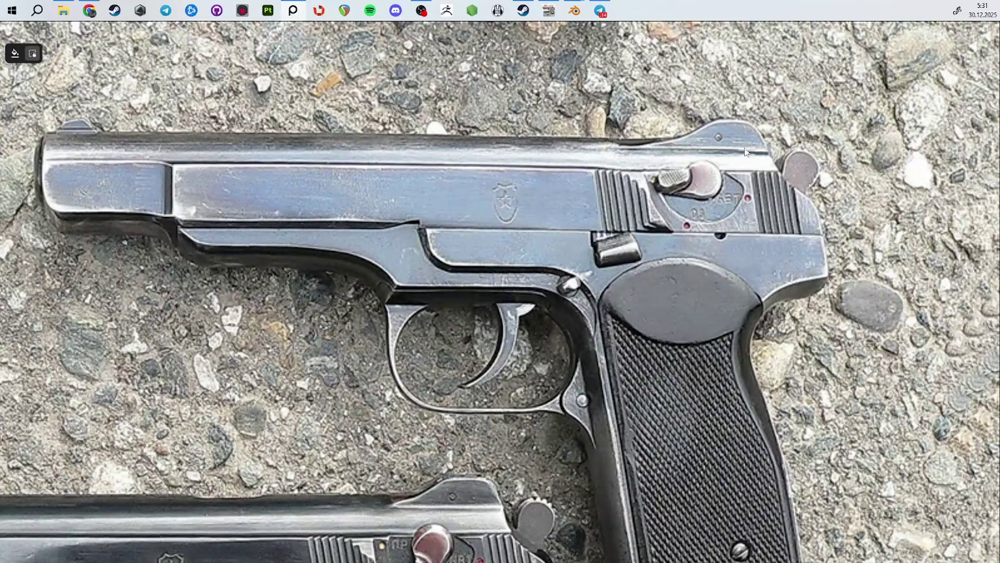
scroll(411, 176, "up", 2)
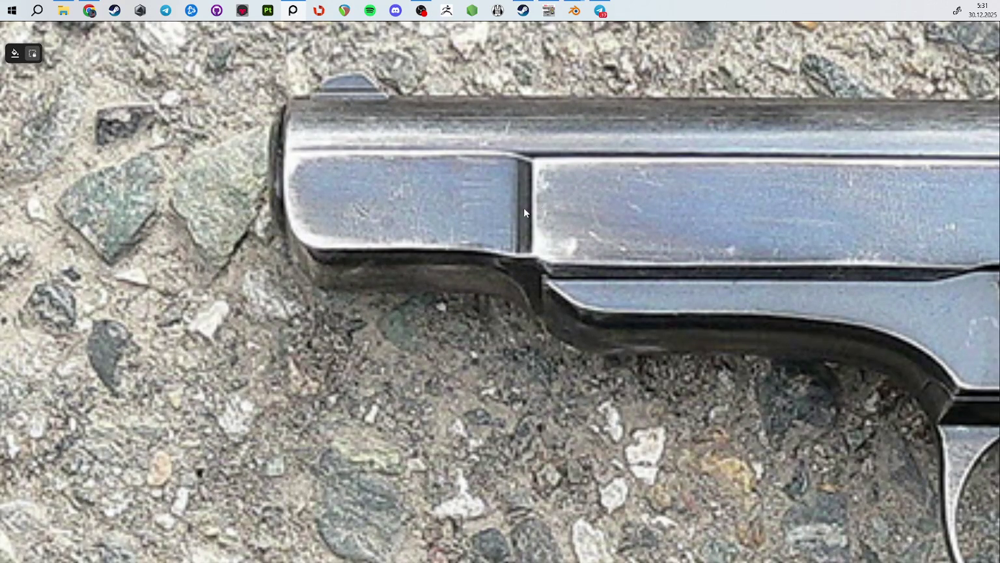
scroll(527, 212, "down", 5)
Step: Pan through the pistol and slide photos, zooming onto the red-arrow chamber photo
middle_click_drag(529, 214, 228, 39)
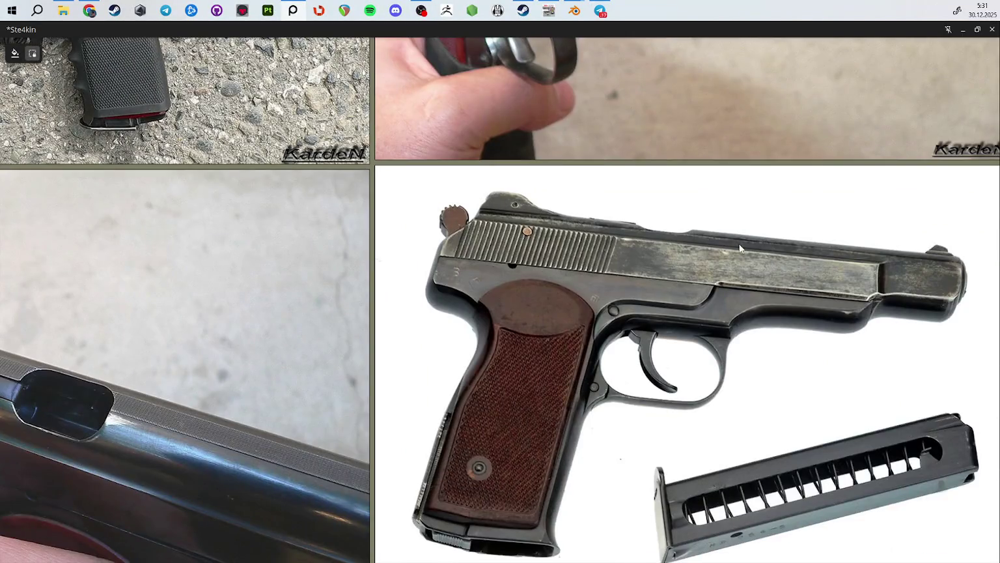
scroll(520, 202, "up", 5)
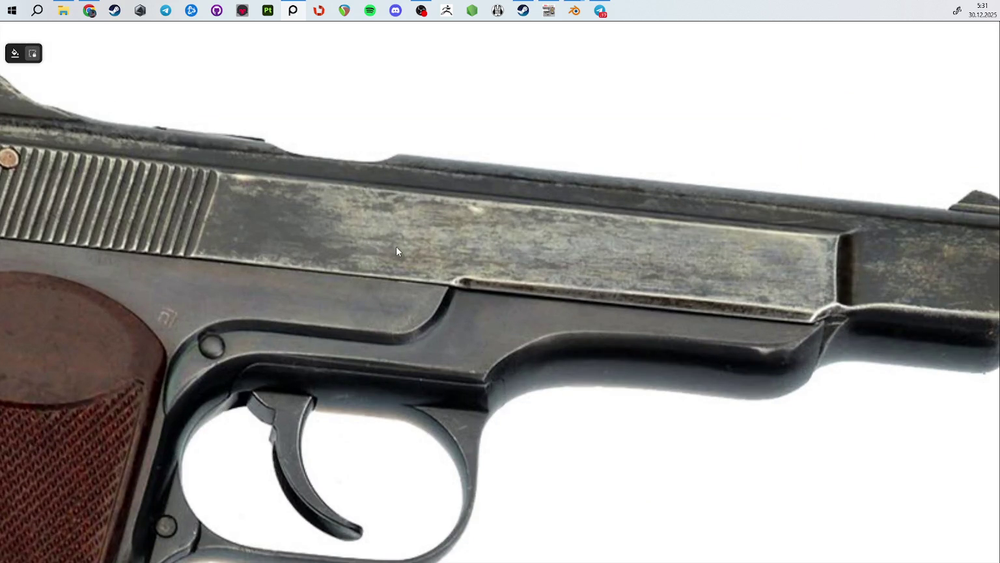
scroll(573, 264, "down", 1)
scroll(716, 259, "down", 3)
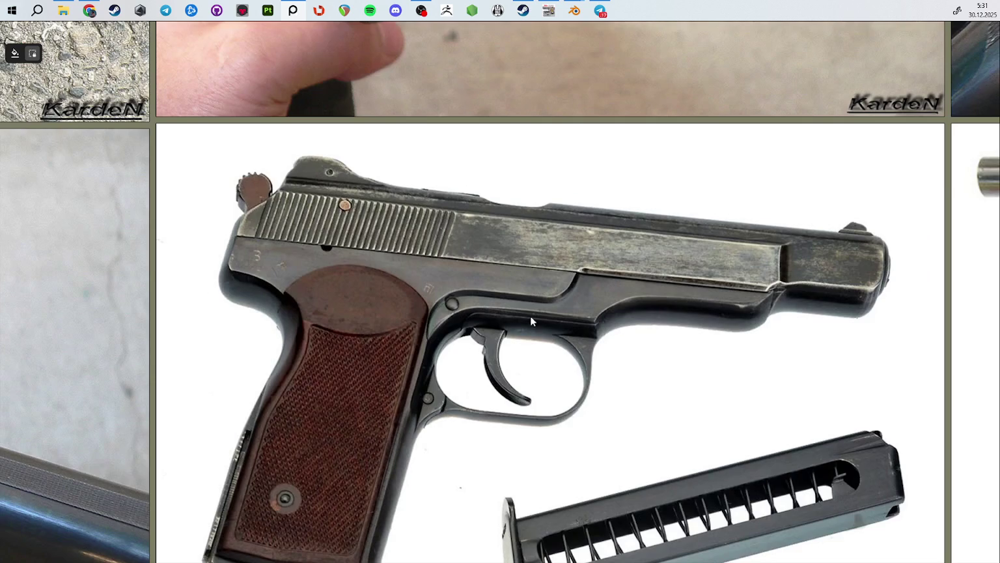
middle_click_drag(530, 316, 638, 146)
scroll(638, 146, "down", 2)
scroll(555, 367, "up", 2)
scroll(555, 367, "up", 4)
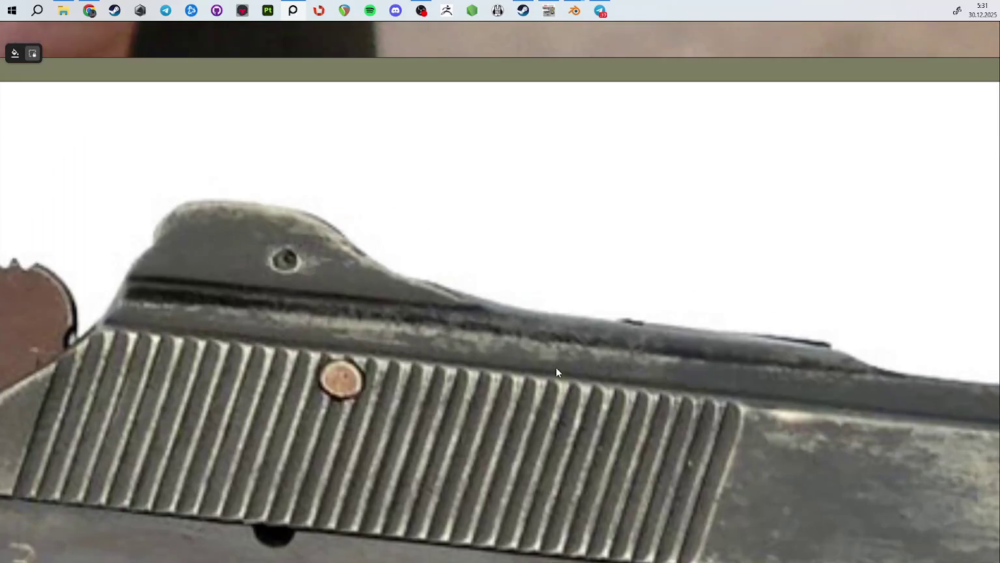
scroll(595, 452, "down", 4)
mouse_move(595, 452)
middle_mouse_down()
mouse_move(417, 188)
mouse_move(473, 48)
middle_mouse_up()
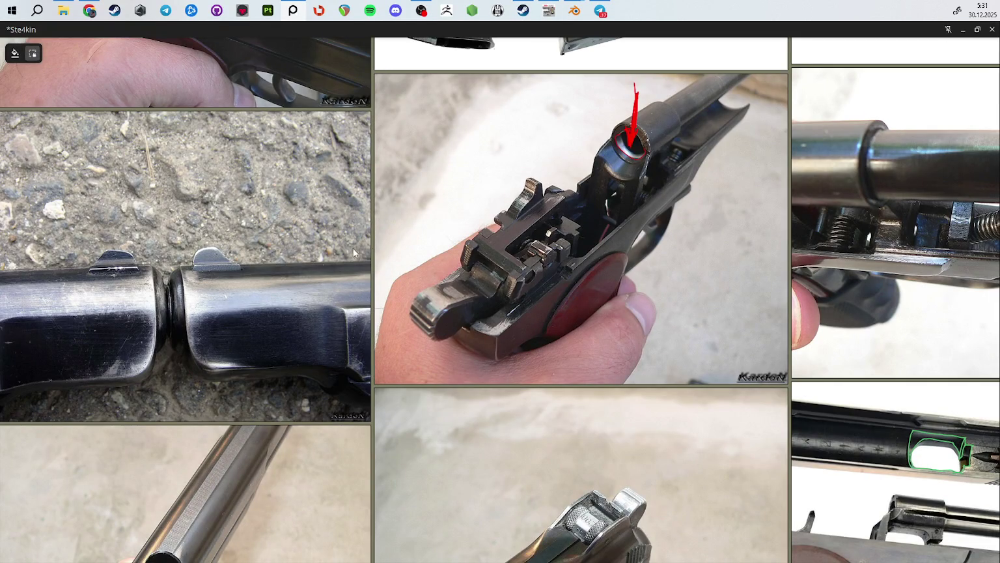
scroll(636, 141, "up", 4)
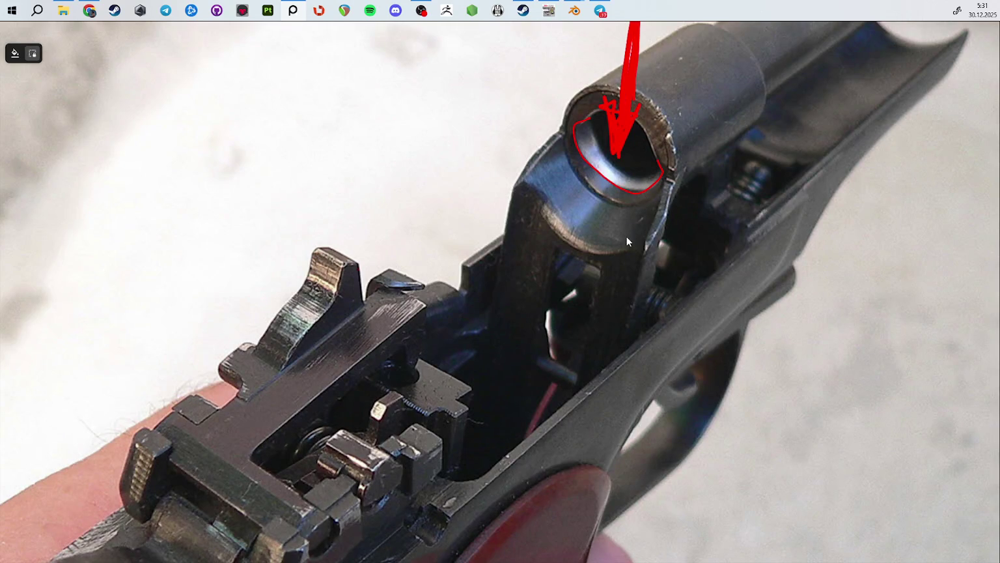
Step: Zoom out the board and un-maximize PureRef into a small window over Blender
scroll(625, 245, "down", 2)
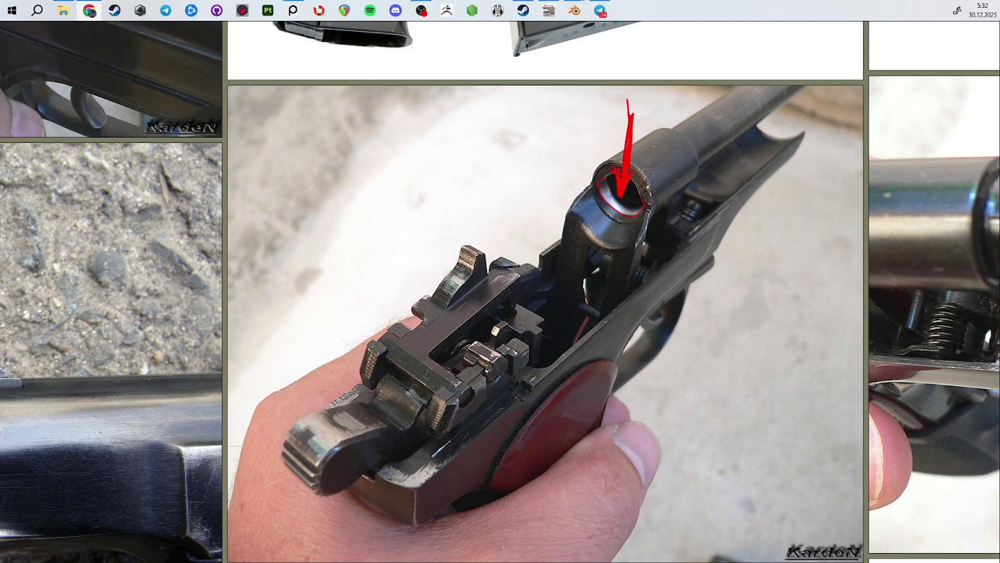
key("ctrl+f")
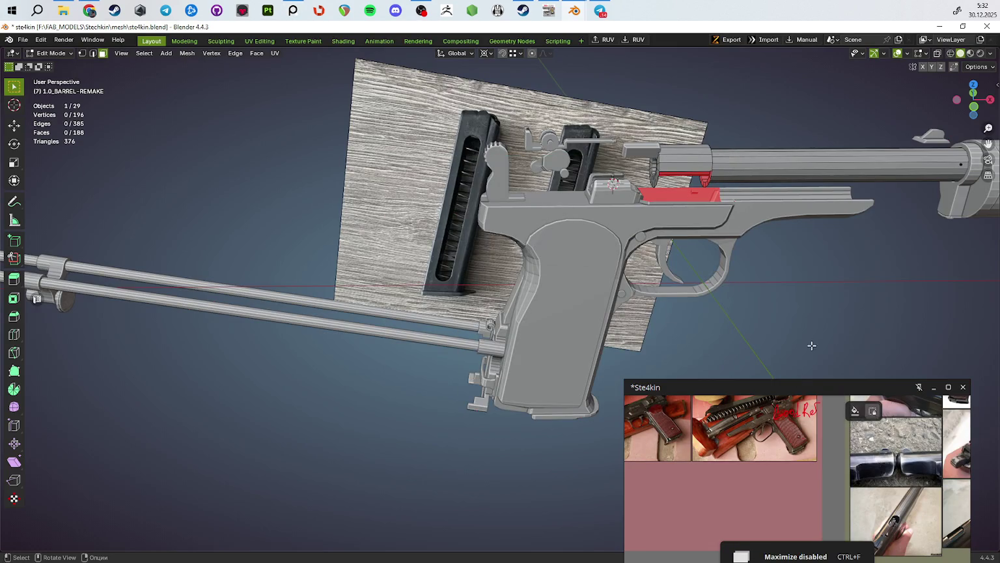
Step: Orbit to a high three-quarter view of the pistol and return to Object Mode
scroll(811, 345, "down", 3)
middle_click_drag(792, 328, 716, 300)
scroll(649, 272, "up", 3)
mouse_move(650, 272)
middle_mouse_down()
mouse_move(789, 252)
mouse_move(749, 254)
middle_mouse_up()
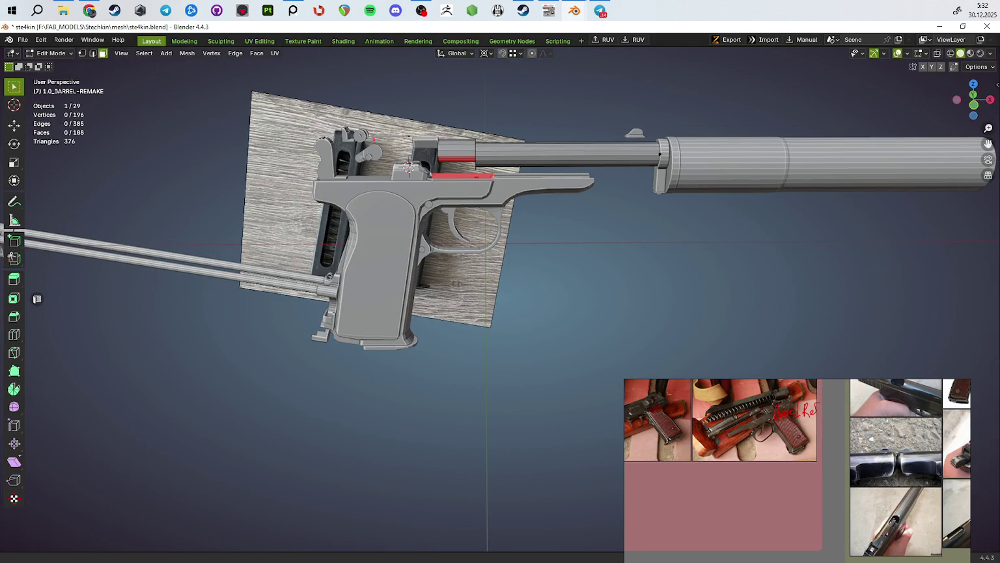
mouse_move(879, 223)
middle_mouse_down()
mouse_move(571, 166)
mouse_move(768, 268)
middle_mouse_up()
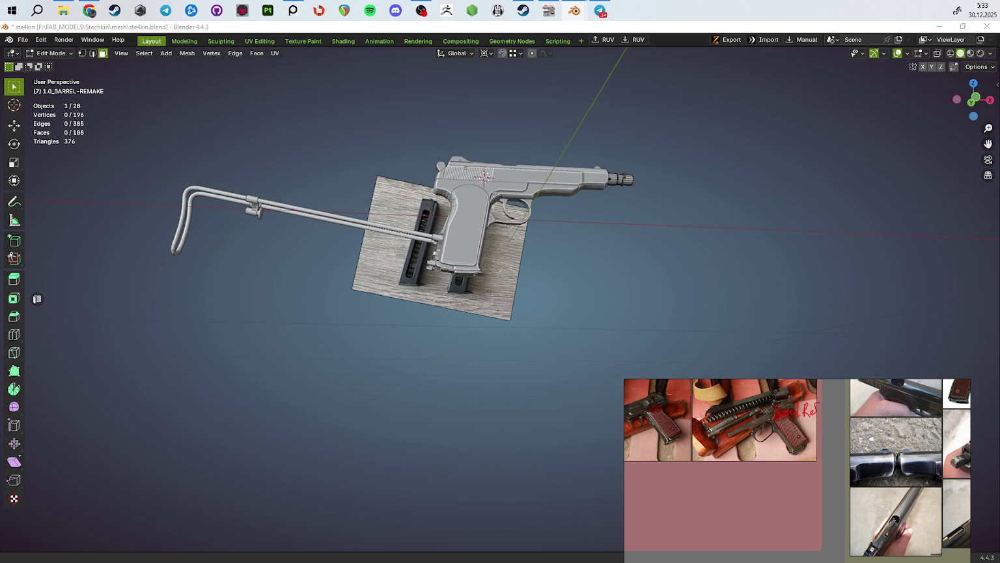
scroll(627, 212, "up", 3)
scroll(602, 288, "up", 3)
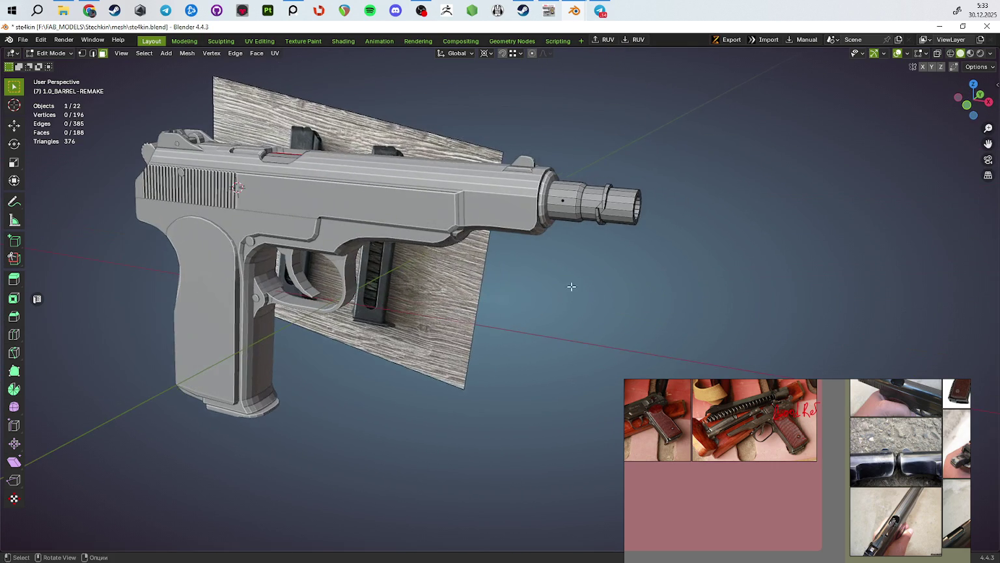
key("Tab")
Step: View from the muzzle end and re-enter barrel Edit Mode, toggling X-ray on and off
mouse_move(637, 272)
middle_mouse_down()
mouse_move(509, 301)
mouse_move(569, 262)
mouse_move(529, 264)
mouse_move(547, 291)
mouse_move(593, 294)
middle_mouse_up()
scroll(528, 264, "up", 3)
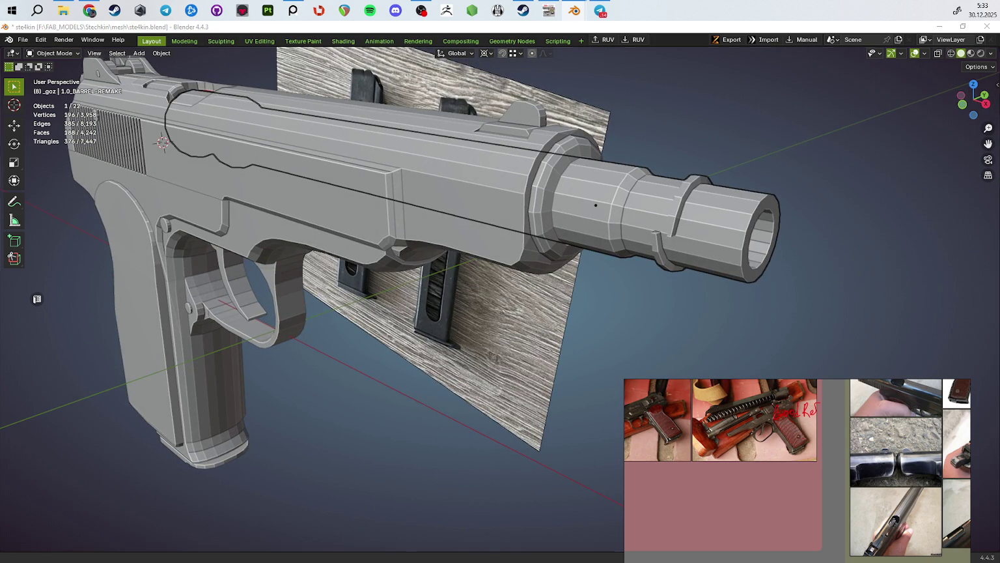
scroll(614, 214, "up", 2)
scroll(652, 200, "up", 2)
key("Tab")
key("alt+z")
middle_click_drag(653, 200, 539, 254)
key("alt+z")
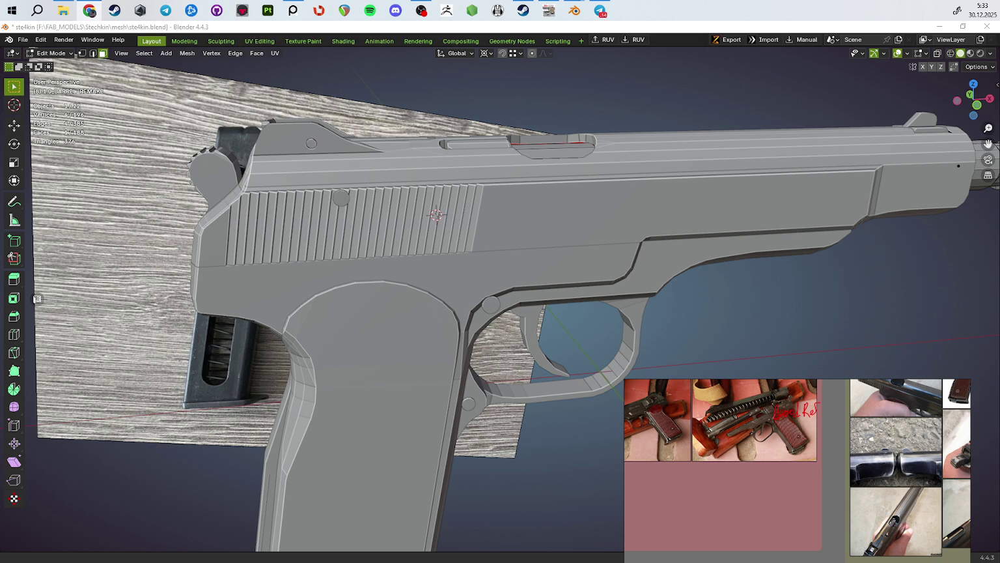
Step: Look at the pistol from above and leave barrel Edit Mode
scroll(505, 241, "down", 4)
mouse_move(505, 240)
middle_mouse_down()
mouse_move(580, 295)
mouse_move(670, 268)
mouse_move(543, 259)
middle_mouse_up()
scroll(649, 271, "up", 3)
scroll(542, 259, "up", 4)
key("Tab")
Step: Make the 1.0_goz slide active and inspect its rear in Edit Mode
scroll(545, 293, "down", 5)
left_click(506, 357)
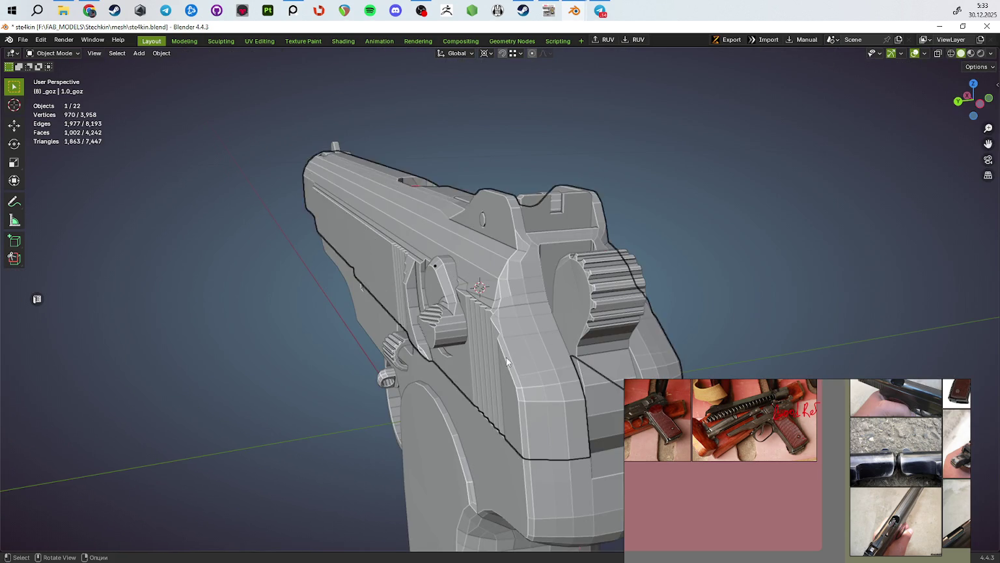
key("Tab")
scroll(526, 343, "up", 2)
scroll(526, 343, "down", 2)
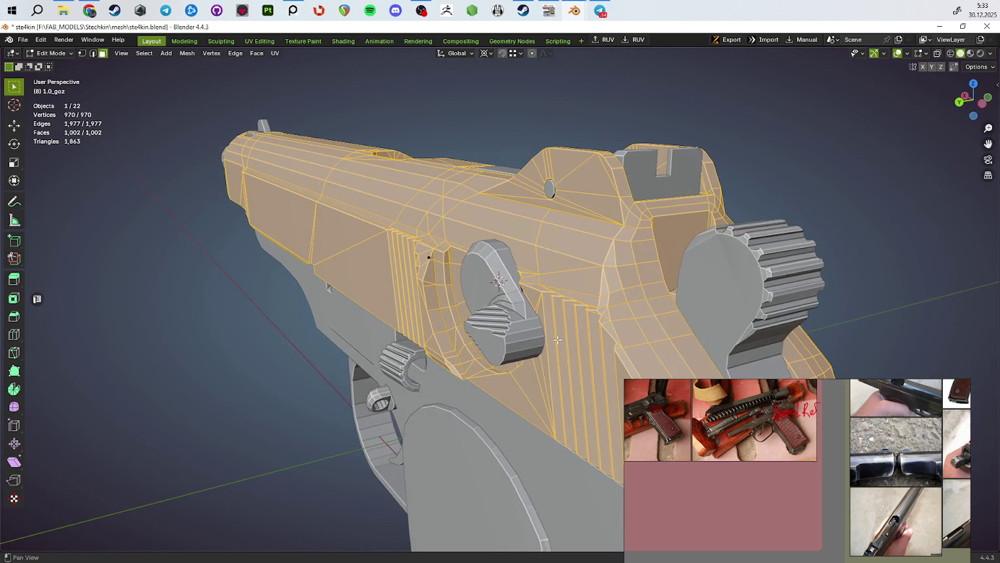
scroll(467, 314, "up", 5)
scroll(467, 319, "down", 5)
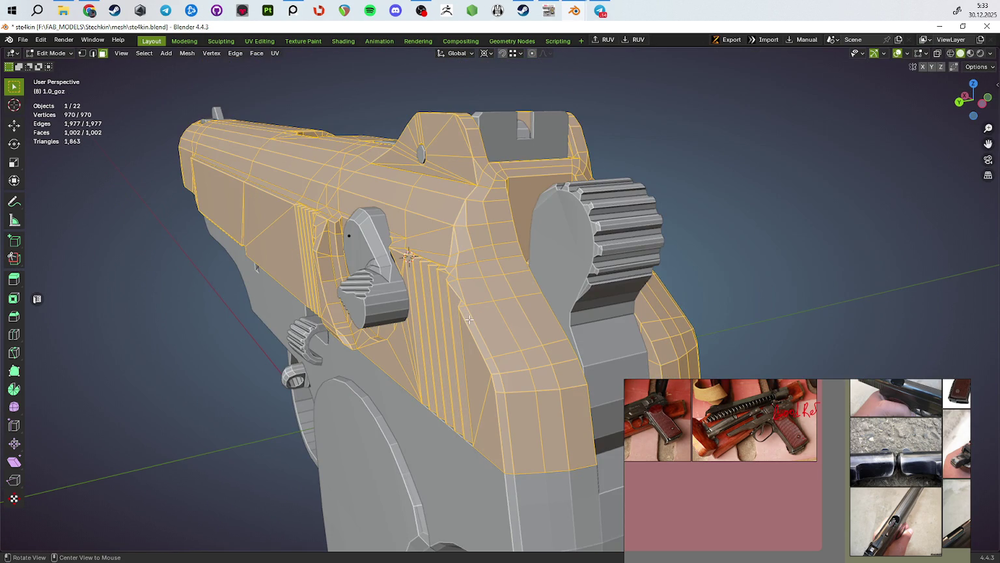
mouse_move(467, 320)
middle_mouse_down()
mouse_move(428, 327)
mouse_move(438, 308)
mouse_move(343, 312)
mouse_move(663, 329)
mouse_move(596, 323)
middle_mouse_up()
key("Tab")
key("Tab")
scroll(495, 306, "up", 1)
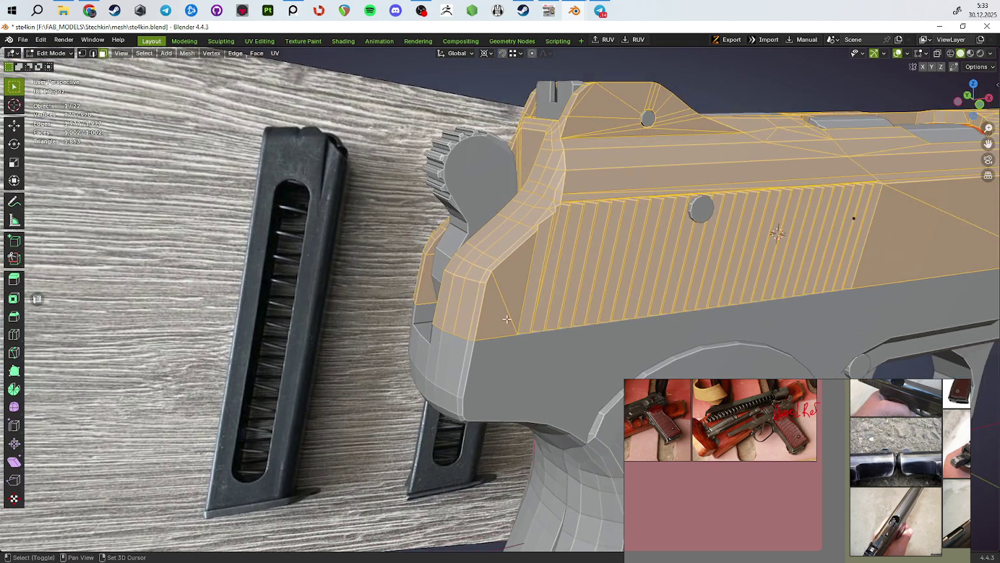
scroll(485, 303, "up", 1)
scroll(479, 301, "up", 1)
Step: Dissolve the rear face's diagonal edge, then try a triangulation and undo it
key("2")
left_click(495, 306)
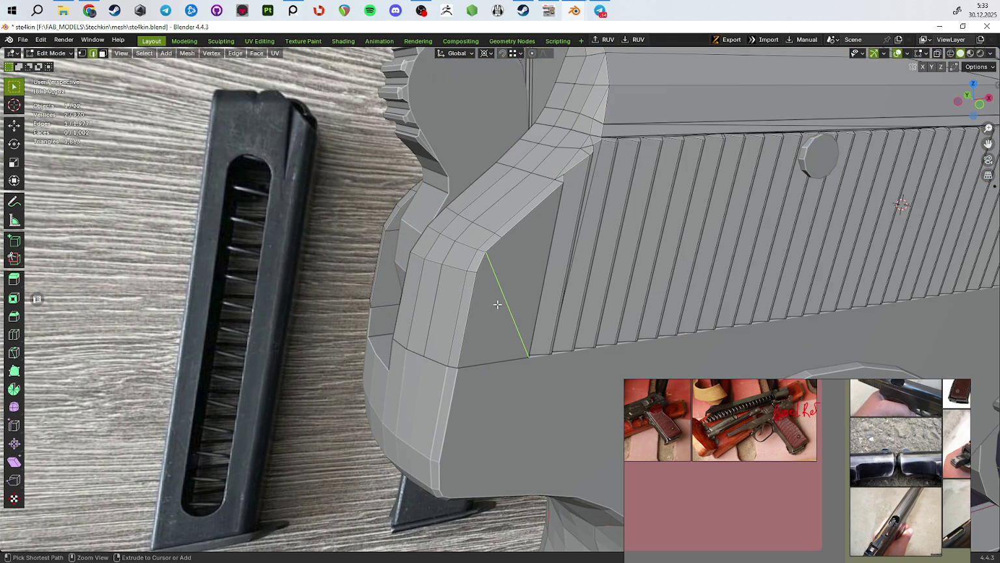
key("ctrl+x")
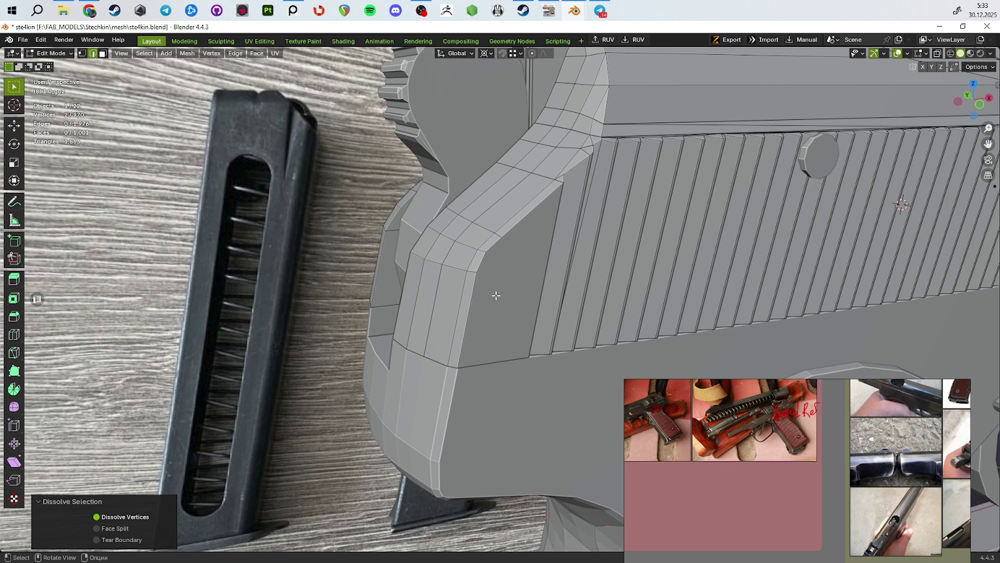
key("3")
left_click(496, 294)
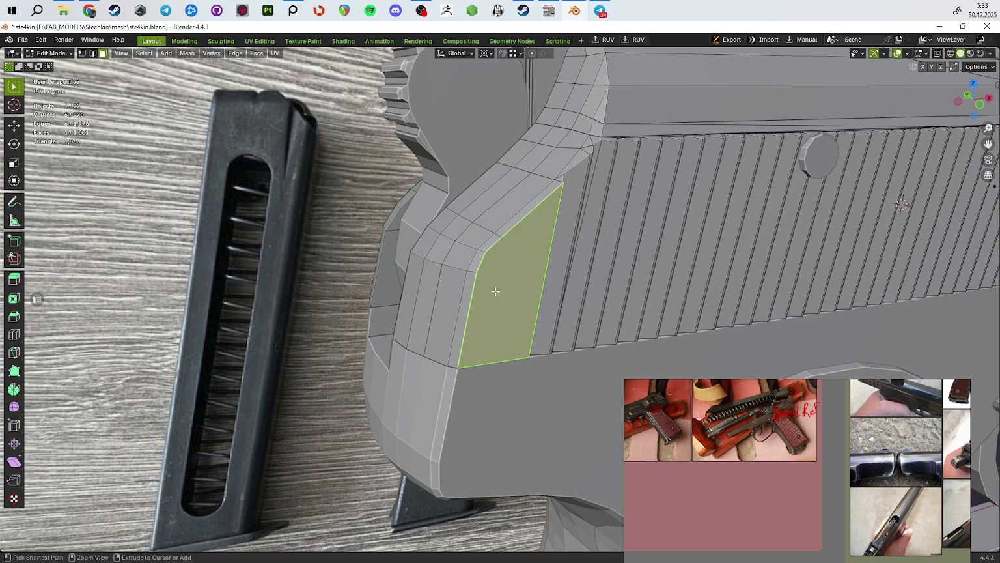
key("ctrl+t")
mouse_move(510, 299)
middle_mouse_down()
mouse_move(550, 285)
mouse_move(397, 278)
mouse_move(499, 345)
mouse_move(721, 360)
middle_mouse_up()
key("ctrl+z")
key("ctrl+z")
key("ctrl+z")
key("Tab")
scroll(398, 279, "down", 5)
scroll(500, 345, "down", 3)
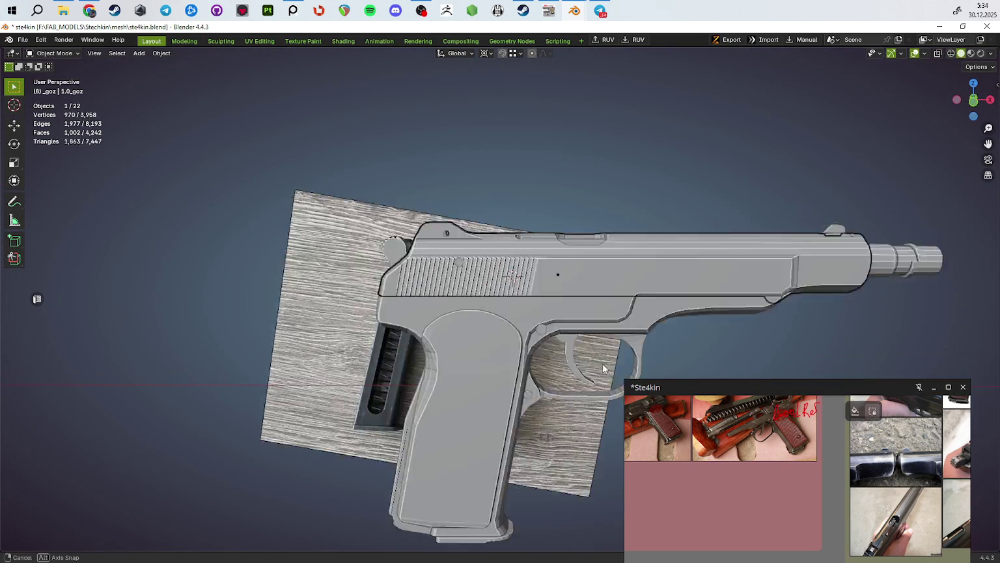
Step: Move the seven selected pistol parts 58 mm along X
scroll(721, 361, "up", 3)
mouse_move(721, 361)
middle_mouse_down()
mouse_move(633, 258)
mouse_move(683, 271)
middle_mouse_up()
key("g")
key("y")
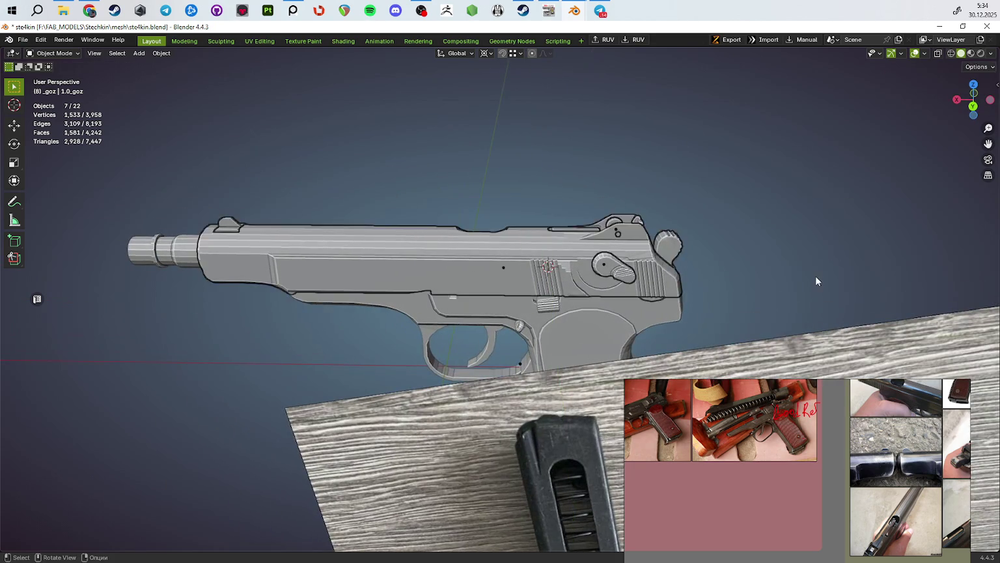
key("x")
left_click(937, 280)
mouse_move(937, 280)
middle_mouse_down()
mouse_move(584, 258)
mouse_move(465, 293)
mouse_move(632, 291)
mouse_move(470, 225)
mouse_move(507, 291)
mouse_move(514, 243)
mouse_move(559, 293)
mouse_move(600, 211)
middle_mouse_up()
Step: Isolate the slide in local view and enter its Edit Mode
scroll(601, 211, "down", 5)
left_click(576, 298)
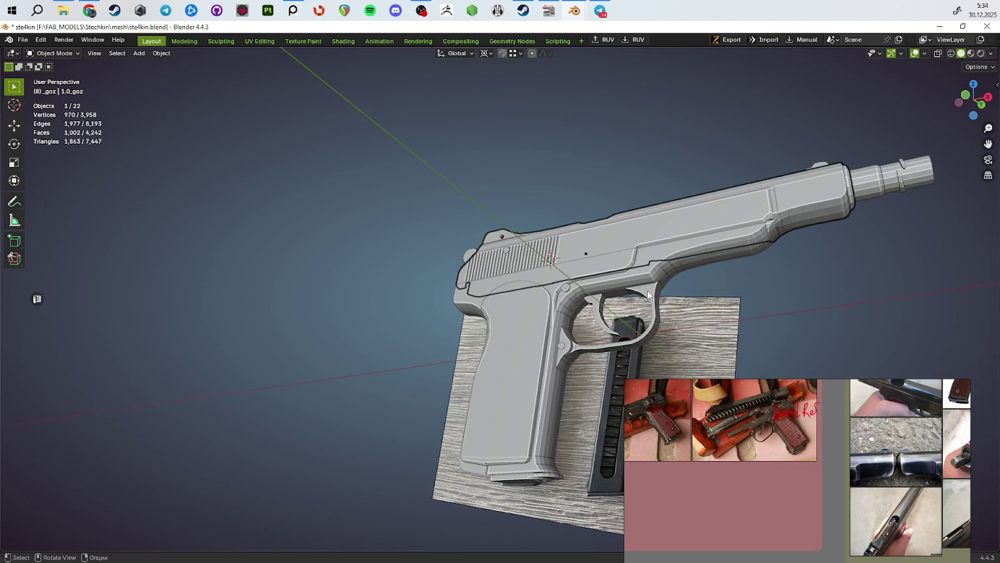
key("KP_Divide")
mouse_move(647, 294)
middle_mouse_down()
mouse_move(401, 196)
mouse_move(526, 250)
mouse_move(515, 273)
mouse_move(543, 313)
mouse_move(400, 232)
mouse_move(427, 230)
mouse_move(517, 259)
mouse_move(561, 330)
mouse_move(554, 326)
middle_mouse_up()
scroll(521, 300, "up", 4)
key("Tab")
Step: Orbit to a diagonal view of the slide and maximize the reference board
scroll(554, 325, "down", 2)
scroll(586, 365, "down", 2)
mouse_move(596, 368)
middle_mouse_down()
mouse_move(517, 324)
mouse_move(749, 430)
middle_mouse_up()
scroll(853, 456, "down", 5)
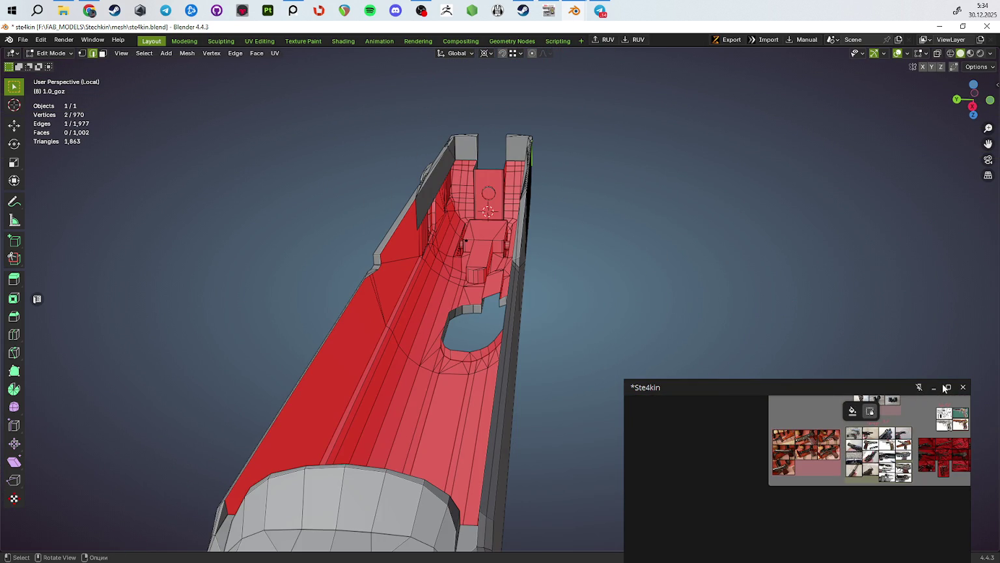
left_click(948, 387)
Step: Zoom and pan the PureRef board to the outlined slide opening in the Damage-Ref photo
scroll(871, 400, "up", 10)
middle_click_drag(845, 384, 795, 46)
scroll(720, 264, "up", 5)
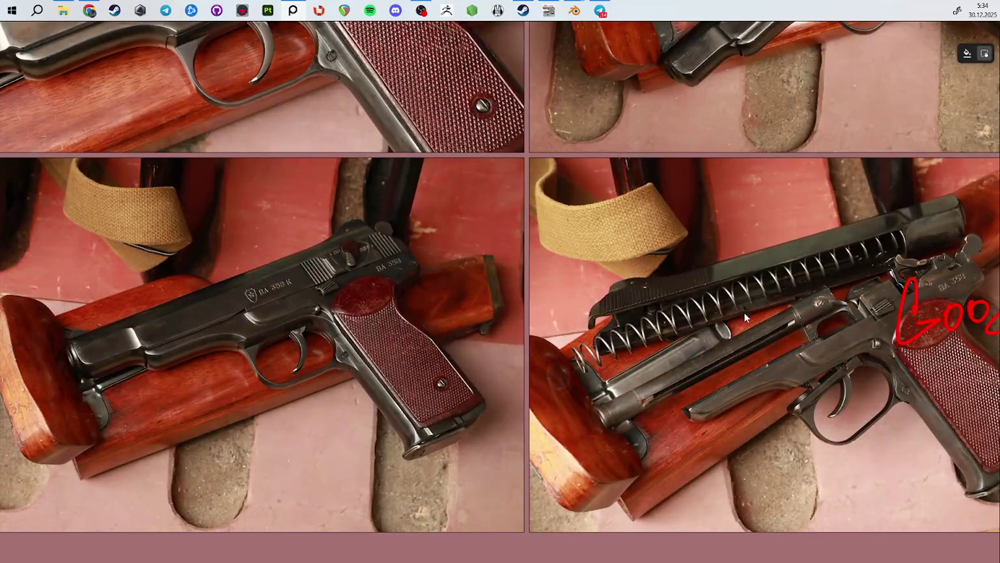
scroll(743, 301, "down", 2)
scroll(702, 328, "down", 8)
mouse_move(772, 384)
middle_mouse_down()
mouse_move(426, 364)
mouse_move(654, 250)
middle_mouse_up()
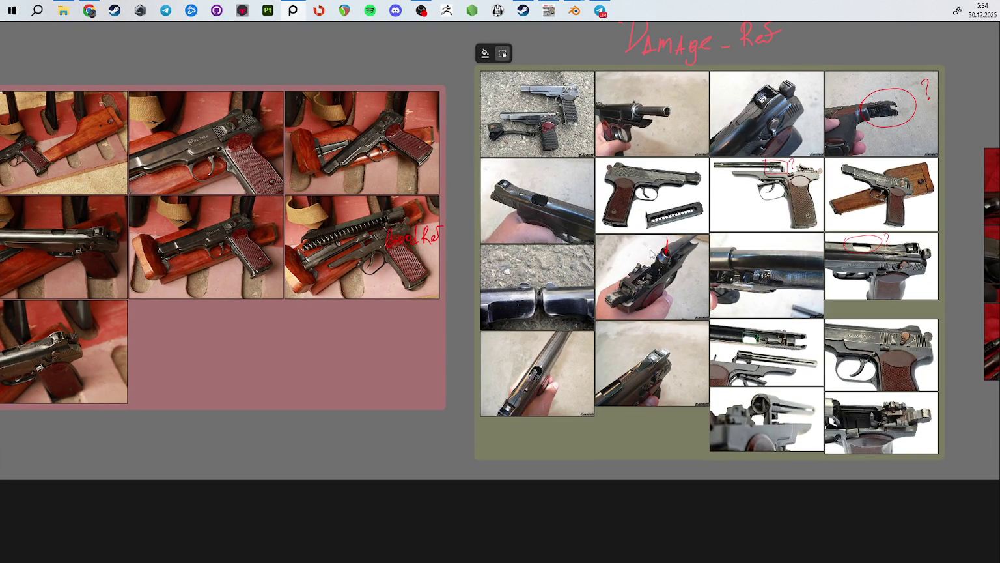
scroll(787, 382, "up", 5)
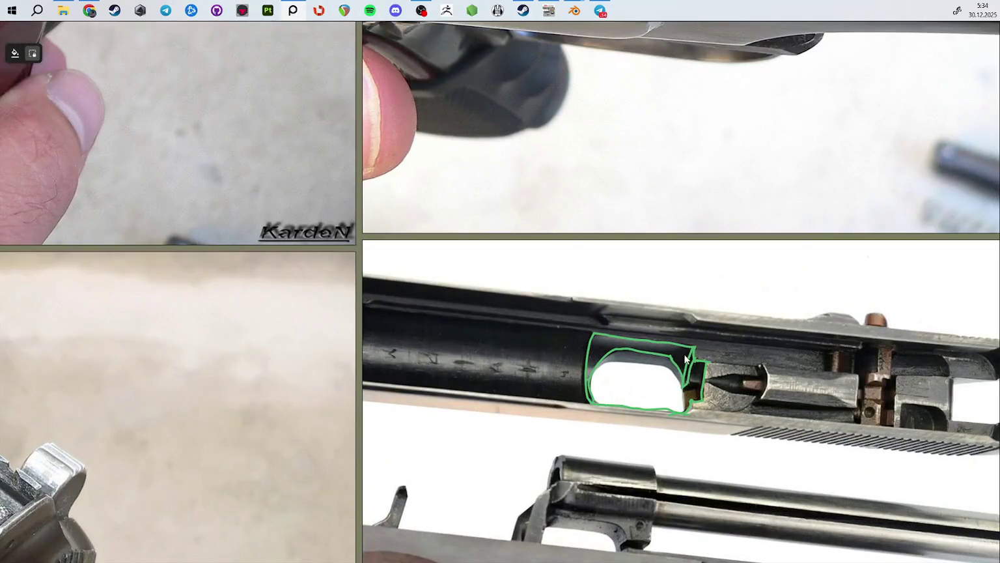
middle_click_drag(685, 365, 680, 312)
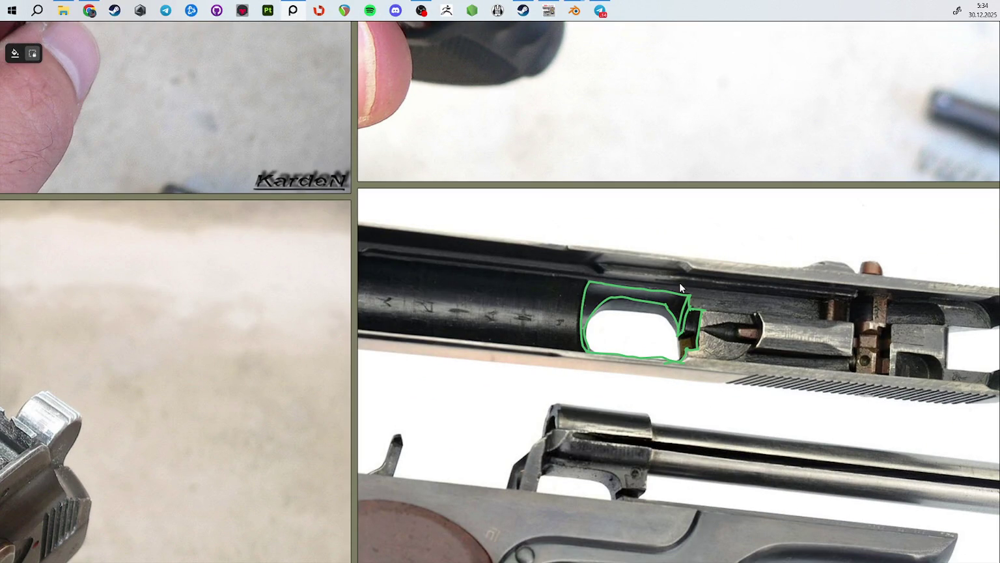
Step: Erase the green outline around the slide opening and shrink PureRef back to a small window
key("e")
mouse_move(679, 286)
left_mouse_down()
mouse_move(610, 333)
mouse_move(685, 306)
mouse_move(707, 318)
mouse_move(677, 362)
mouse_move(599, 303)
mouse_move(596, 283)
left_mouse_up()
key("p")
key("Escape")
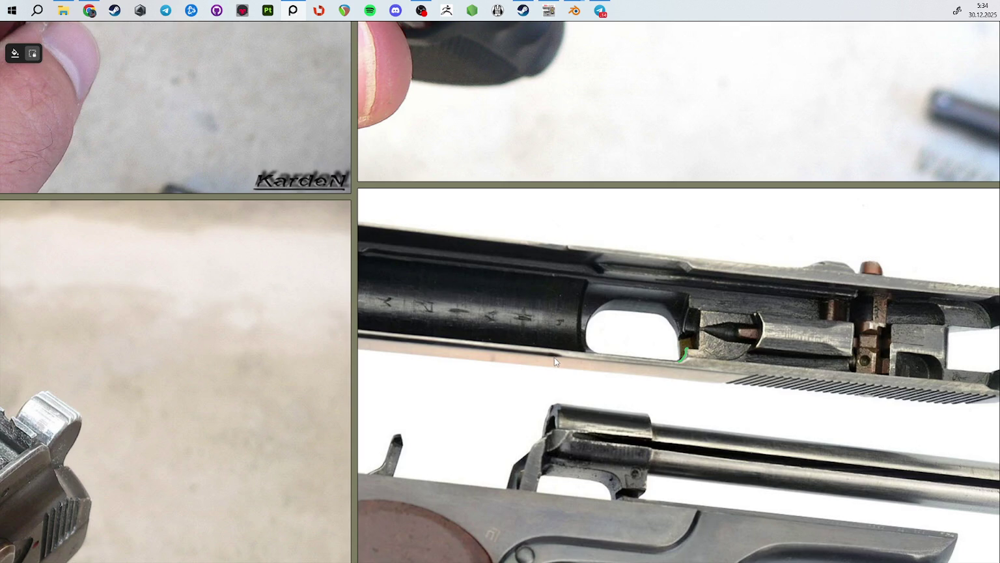
key("ctrl+f")
Step: In Blender, select the slide channel's interior faces and duplicate them in place
mouse_move(430, 363)
middle_mouse_down()
mouse_move(409, 371)
mouse_move(426, 338)
mouse_move(447, 409)
mouse_move(306, 314)
mouse_move(324, 301)
mouse_move(319, 273)
mouse_move(335, 272)
mouse_move(390, 347)
mouse_move(387, 369)
mouse_move(503, 353)
mouse_move(431, 357)
mouse_move(502, 286)
middle_mouse_up()
left_click(306, 314)
left_click(390, 369)
left_click(506, 345, "ctrl")
key("shift+d")
right_click(431, 356)
Step: Lower the duplicated channel faces about 3 mm along Z
key("g")
key("z")
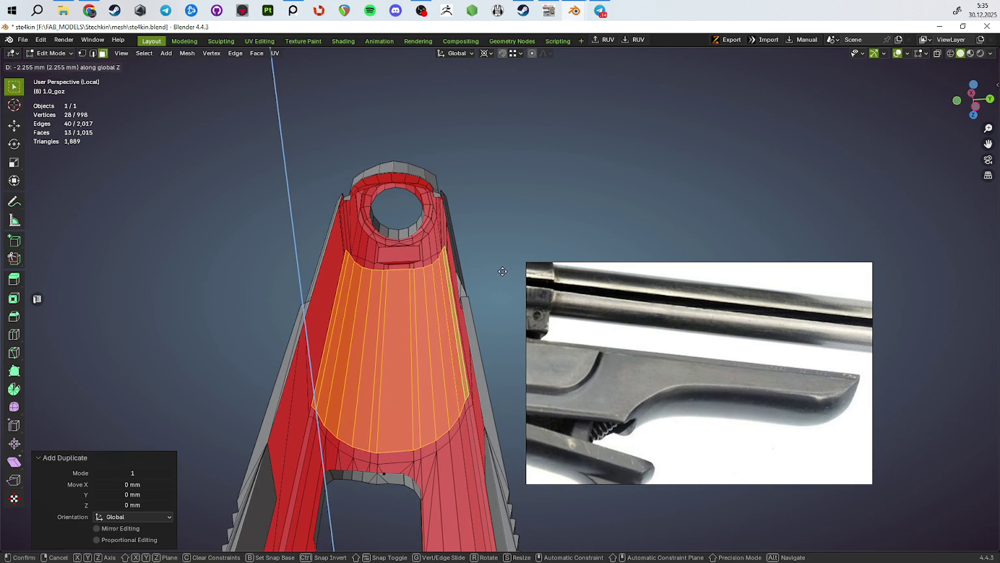
left_click(504, 264)
middle_click_drag(504, 263, 480, 273)
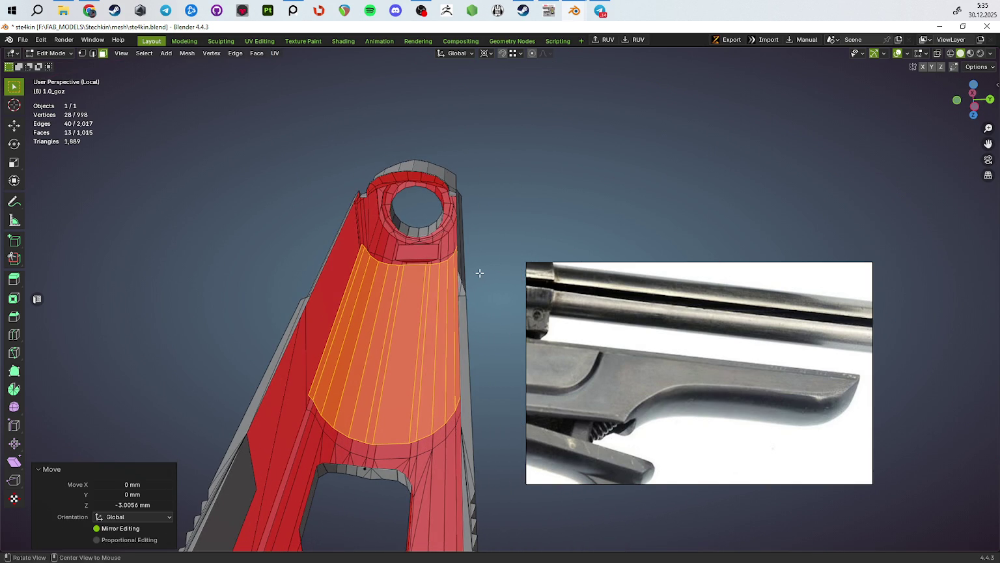
right_click(479, 272)
key("Escape")
key("Tab")
mouse_move(454, 151)
middle_mouse_down()
mouse_move(487, 289)
mouse_move(352, 217)
mouse_move(383, 334)
middle_mouse_up()
key("Tab")
Step: Add a centred lengthwise edge loop along the channel and slide its bottom edge
key("ctrl+r")
left_click(372, 368)
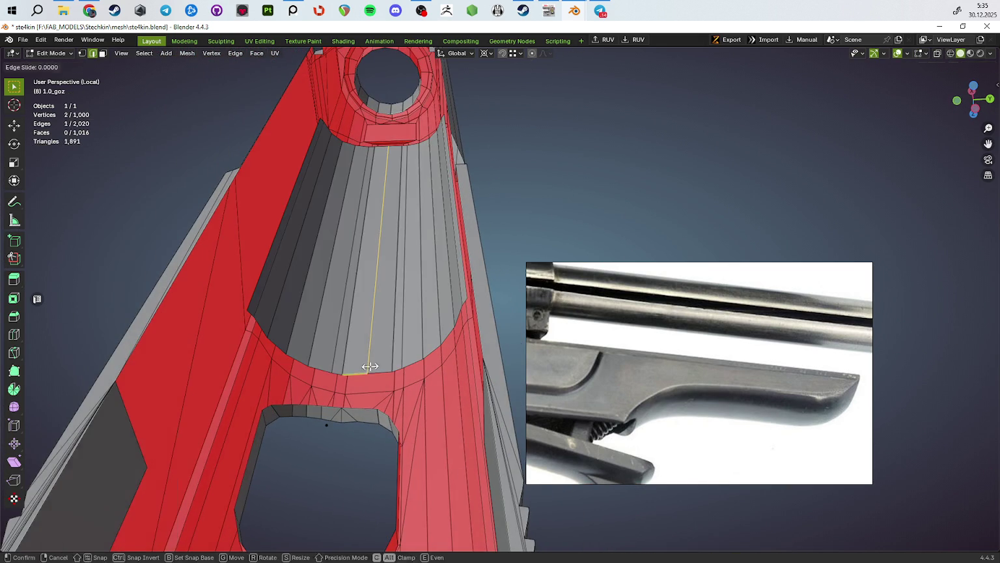
right_click(378, 371)
left_click(384, 377)
key("g")
key("g")
left_click(355, 371)
key("g")
key("g")
left_click(407, 370)
Step: Merge the whole mesh by distance, removing 4 vertices, and return to Object Mode
key("a")
key("m")
left_click(485, 418)
mouse_move(486, 418)
middle_mouse_down()
mouse_move(465, 358)
mouse_move(405, 335)
mouse_move(131, 282)
middle_mouse_up()
key("Tab")
key("Tab")
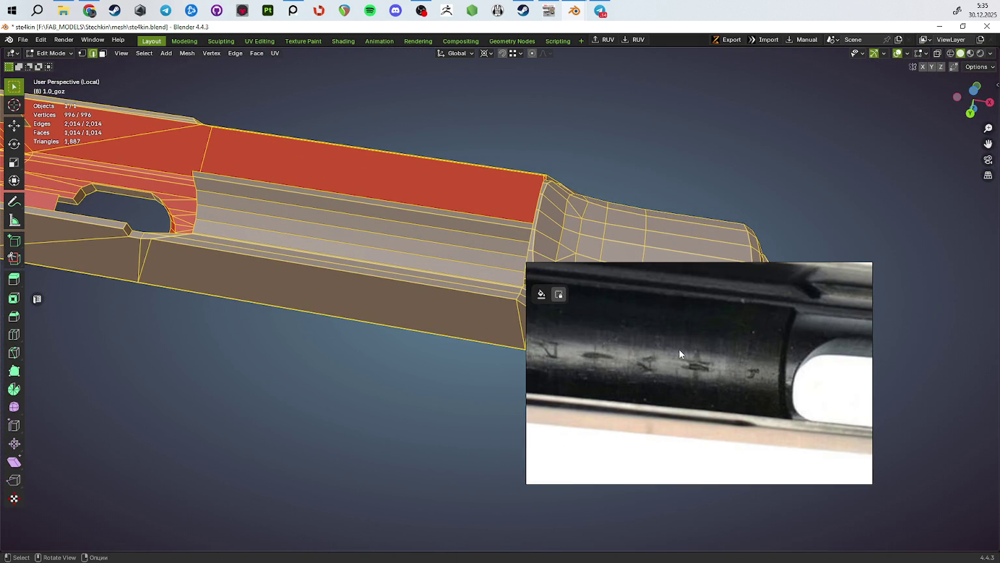
middle_click_drag(329, 324, 458, 274)
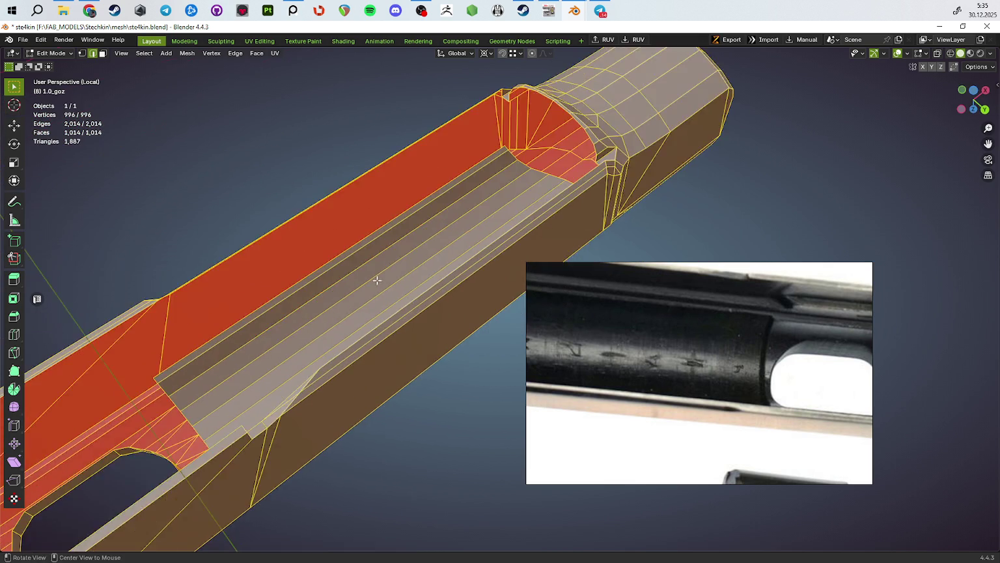
key("Tab")
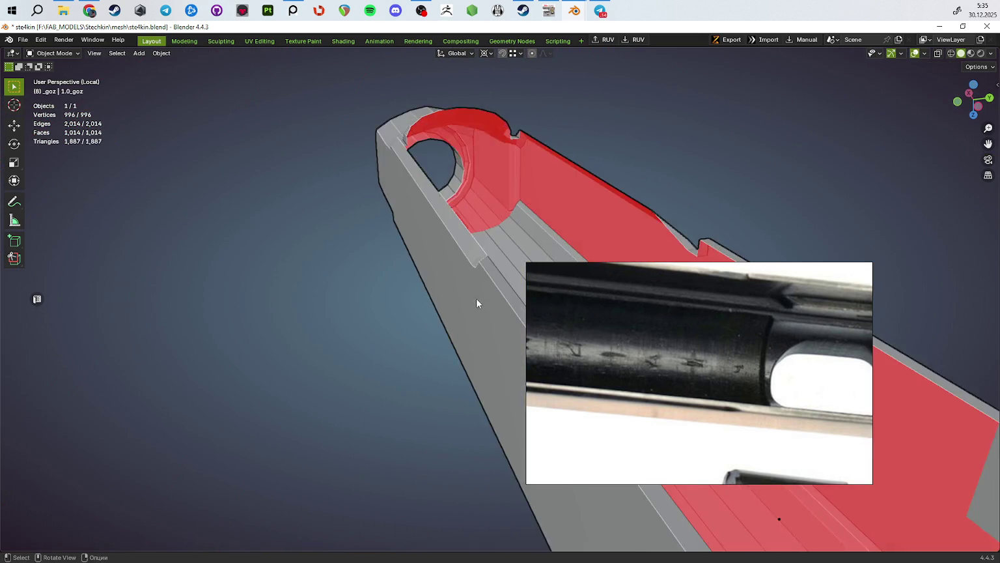
mouse_move(457, 274)
middle_mouse_down()
mouse_move(416, 317)
mouse_move(611, 248)
mouse_move(552, 113)
middle_mouse_up()
key("Tab")
key("Tab")
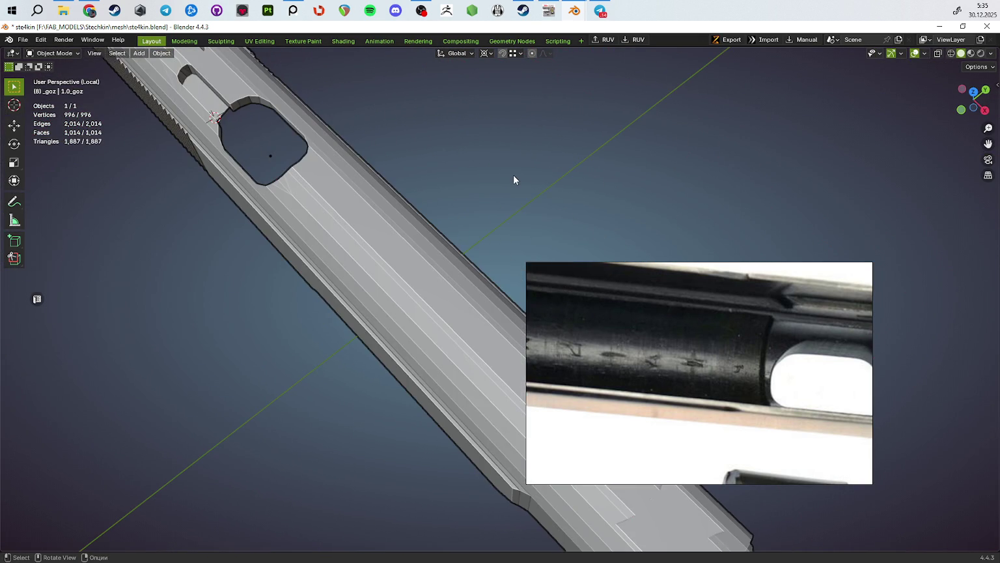
key("KP_Divide")
middle_click_drag(438, 200, 371, 151)
scroll(391, 157, "up", 3)
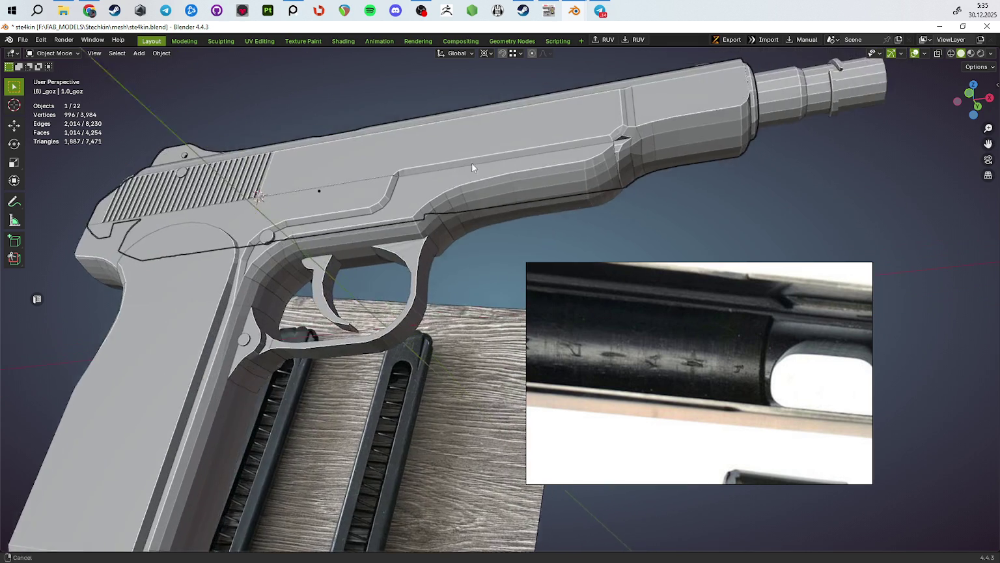
middle_click_drag(471, 168, 544, 174)
key("g")
key("x")
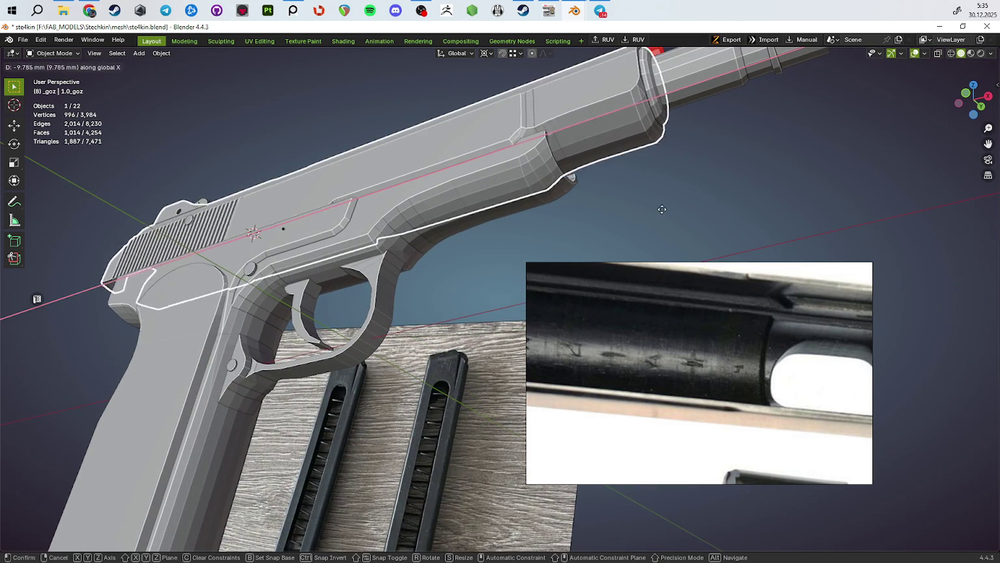
key("Escape")
mouse_move(661, 209)
middle_mouse_down()
mouse_move(450, 196)
mouse_move(516, 179)
mouse_move(487, 203)
middle_mouse_up()
key("g")
key("x")
left_click(339, 194)
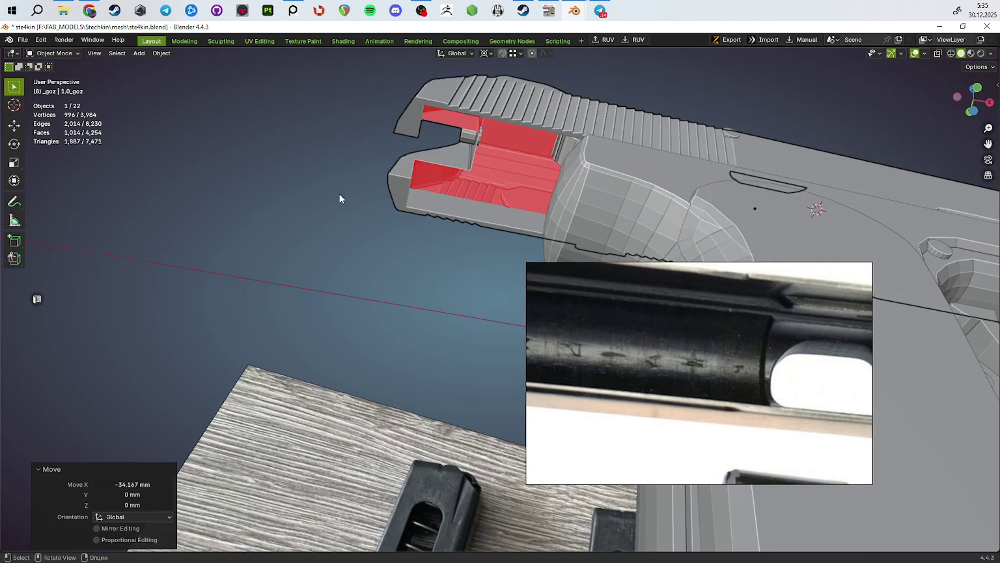
key("ctrl+z")
mouse_move(474, 151)
middle_mouse_down()
mouse_move(489, 187)
mouse_move(470, 211)
mouse_move(484, 103)
mouse_move(349, 158)
mouse_move(427, 185)
middle_mouse_up()
key("KP_Divide")
left_click_drag(629, 322, 773, 298)
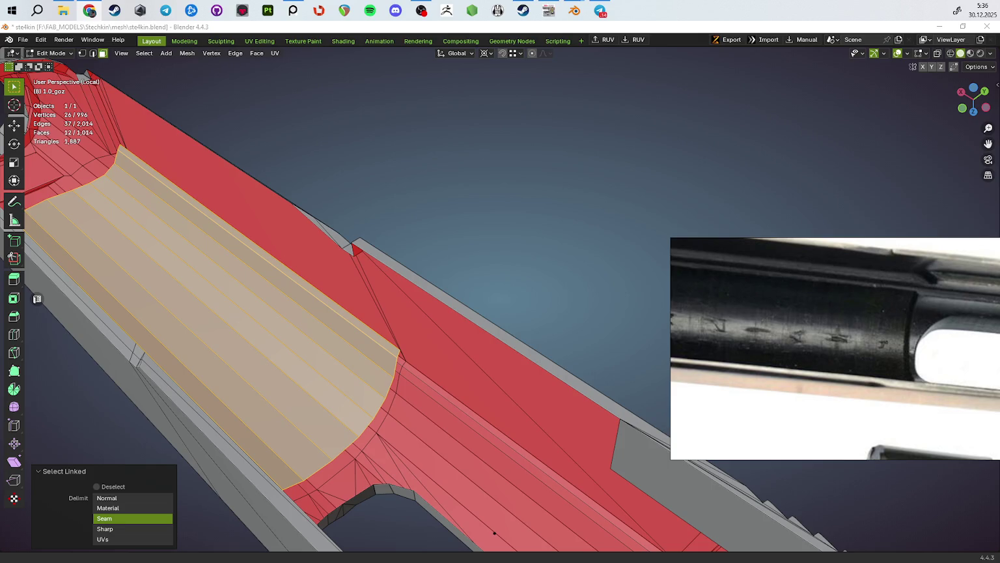
Step: Select the long top faces on both prongs of the slide's channel walls
scroll(521, 161, "down", 3)
mouse_move(422, 181)
middle_mouse_down()
mouse_move(529, 161)
mouse_move(420, 195)
mouse_move(423, 252)
middle_mouse_up()
left_click(421, 264)
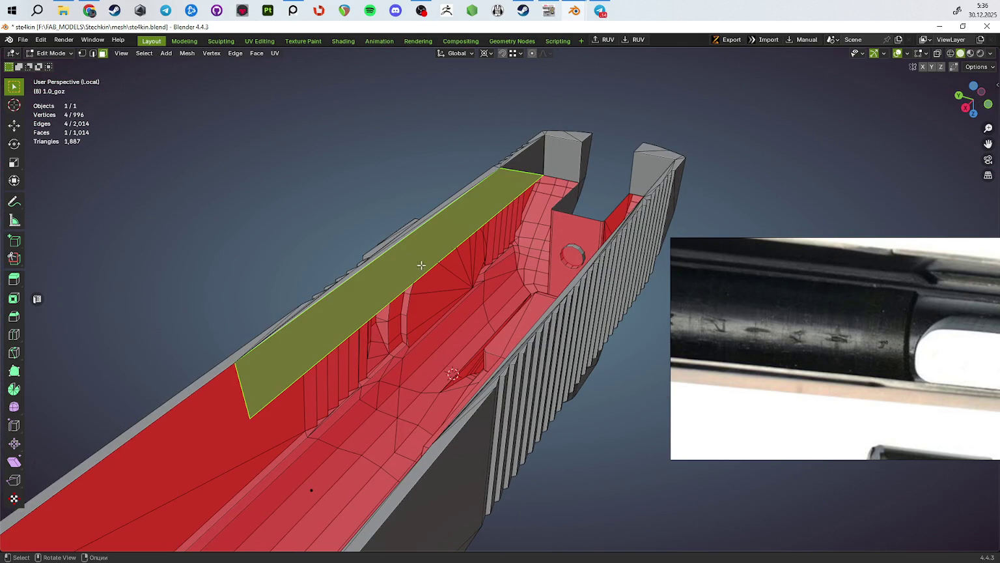
scroll(421, 265, "down", 2)
left_click(534, 185, "shift")
left_click(521, 184, "shift")
mouse_move(521, 184)
middle_mouse_down()
mouse_move(576, 219)
mouse_move(584, 282)
mouse_move(556, 286)
mouse_move(525, 331)
mouse_move(464, 277)
middle_mouse_up()
left_click(586, 192, "shift")
Step: Delete the selected top faces, leaving 1,008 faces, and return to Object Mode
key("x")
left_click(585, 282)
scroll(464, 277, "up", 2)
scroll(390, 283, "up", 3)
scroll(401, 285, "up", 2)
mouse_move(401, 284)
middle_mouse_down()
mouse_move(413, 301)
mouse_move(417, 264)
mouse_move(465, 330)
mouse_move(458, 345)
mouse_move(509, 413)
mouse_move(652, 424)
mouse_move(462, 426)
mouse_move(470, 411)
middle_mouse_up()
key("2")
scroll(418, 264, "down", 5)
key("Tab")
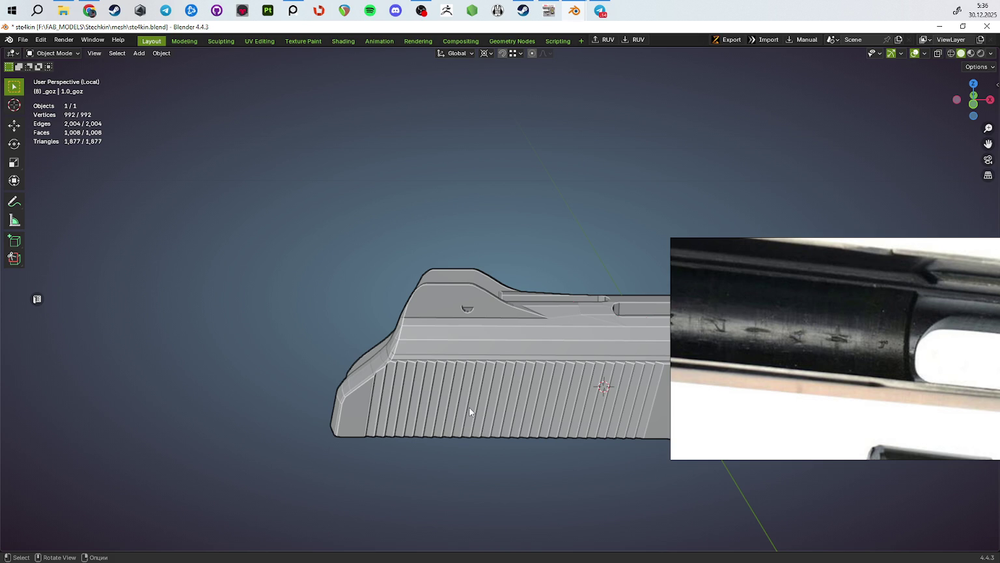
key("Tab")
scroll(438, 292, "up", 8)
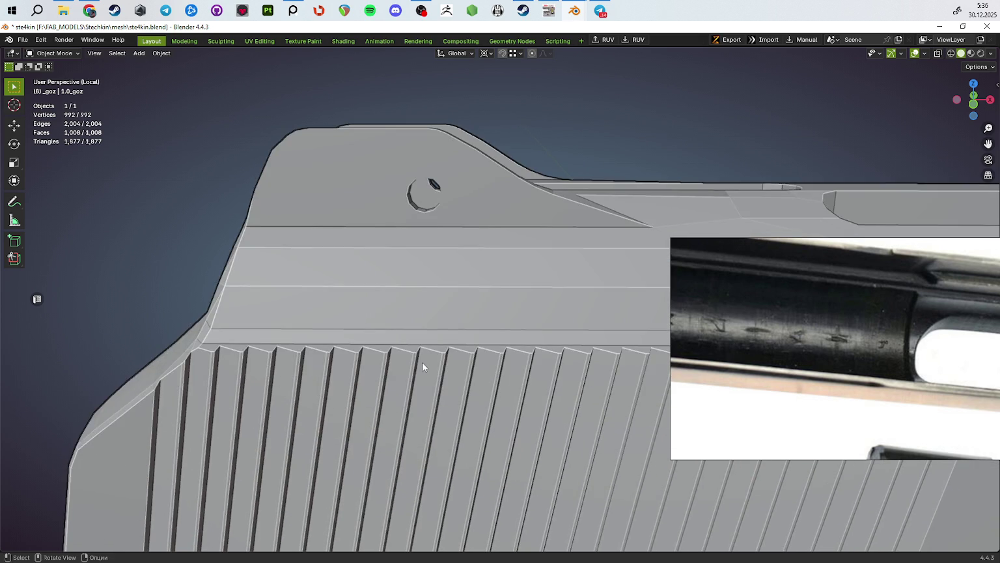
mouse_move(428, 396)
middle_mouse_down()
mouse_move(417, 373)
mouse_move(375, 392)
mouse_move(455, 223)
mouse_move(564, 508)
mouse_move(612, 472)
mouse_move(691, 368)
mouse_move(483, 291)
mouse_move(483, 277)
middle_mouse_up()
scroll(454, 237, "down", 2)
scroll(453, 237, "down", 2)
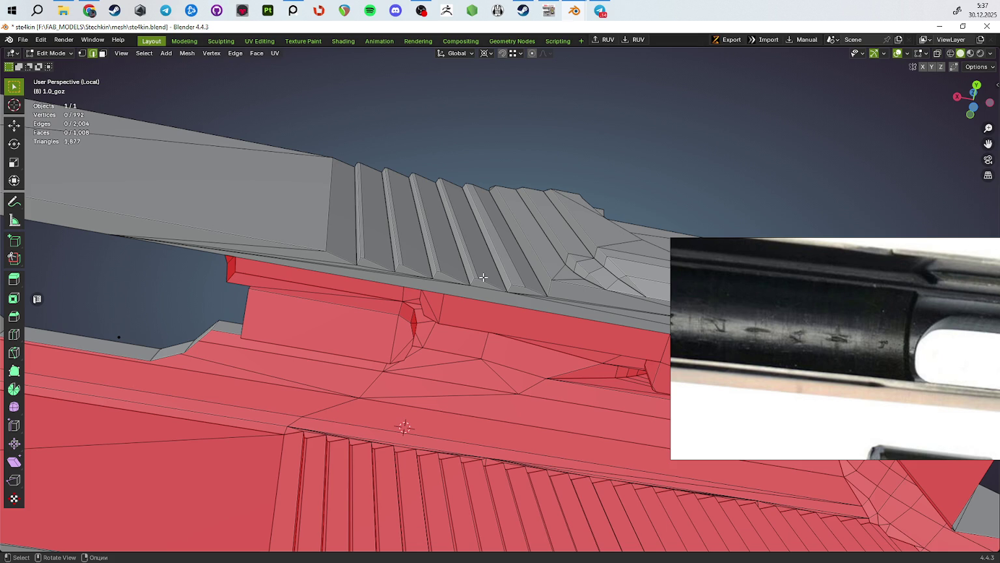
mouse_move(475, 270)
middle_mouse_down()
mouse_move(318, 250)
mouse_move(185, 264)
mouse_move(388, 328)
mouse_move(476, 319)
mouse_move(411, 283)
mouse_move(400, 221)
mouse_move(495, 287)
mouse_move(525, 275)
mouse_move(423, 298)
mouse_move(401, 171)
middle_mouse_up()
key("Tab")
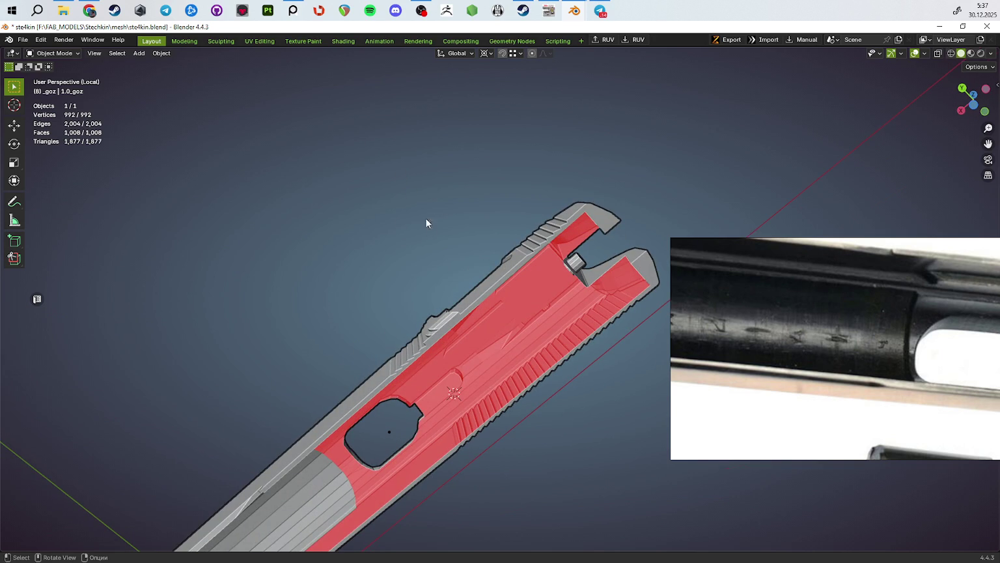
mouse_move(447, 276)
middle_mouse_down()
mouse_move(448, 230)
mouse_move(506, 152)
mouse_move(449, 199)
mouse_move(631, 174)
mouse_move(572, 176)
mouse_move(586, 219)
mouse_move(690, 160)
mouse_move(558, 168)
mouse_move(566, 147)
mouse_move(546, 247)
mouse_move(543, 230)
middle_mouse_up()
key("Tab")
left_click(551, 265)
Step: Shift the right and left inner channel edges about 0.6 mm along Y
key("g")
key("y")
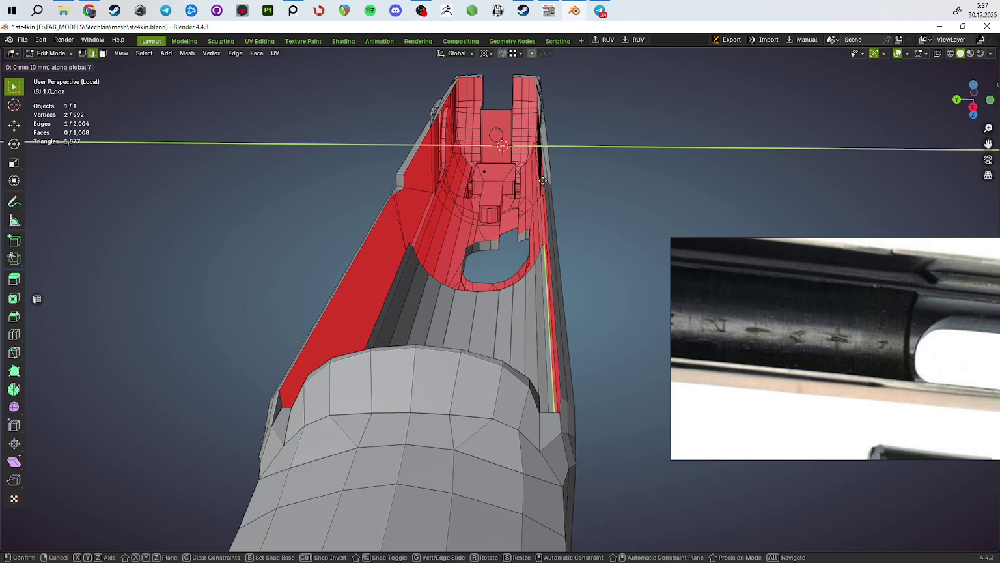
left_click(542, 181)
mouse_move(542, 180)
middle_mouse_down()
mouse_move(420, 260)
mouse_move(410, 218)
middle_mouse_up()
left_click(419, 262)
key("g")
key("y")
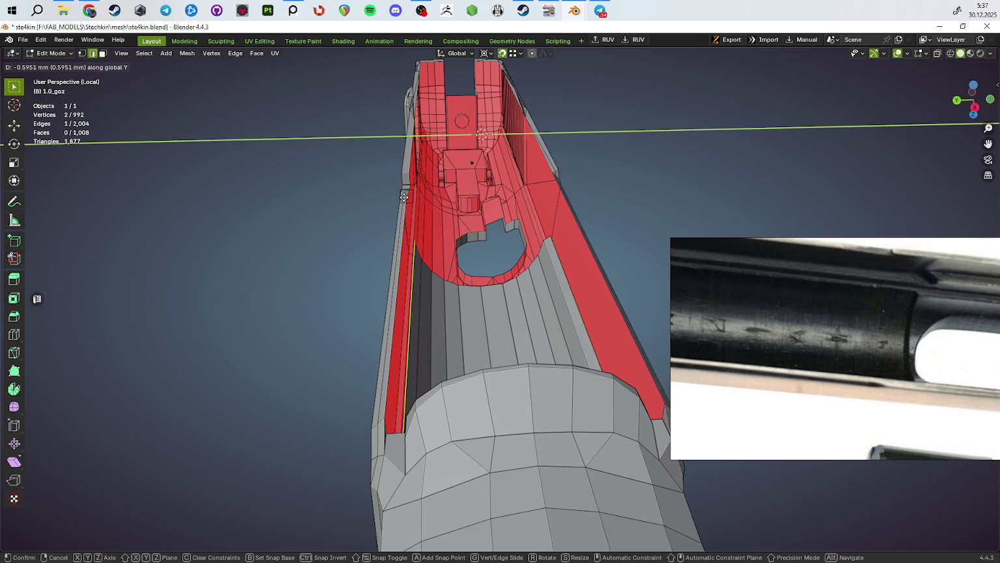
left_click(404, 196)
mouse_move(403, 197)
middle_mouse_down()
mouse_move(468, 322)
mouse_move(499, 342)
middle_mouse_up()
Step: Select the seam-bounded channel floor faces with L to check them
key("3")
left_click(468, 322)
key("l")
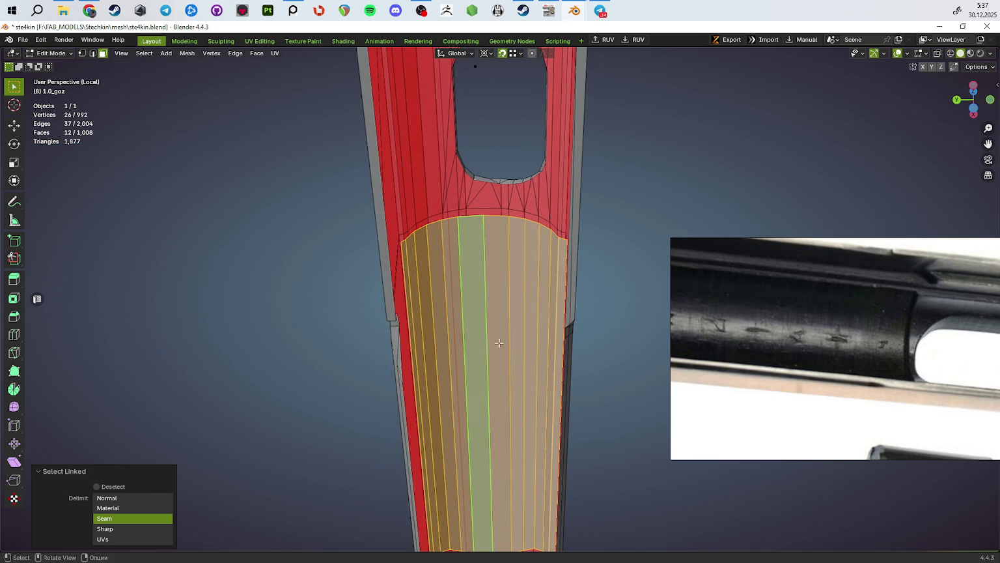
mouse_move(494, 307)
middle_mouse_down()
mouse_move(495, 321)
mouse_move(443, 313)
mouse_move(511, 200)
mouse_move(523, 319)
middle_mouse_up()
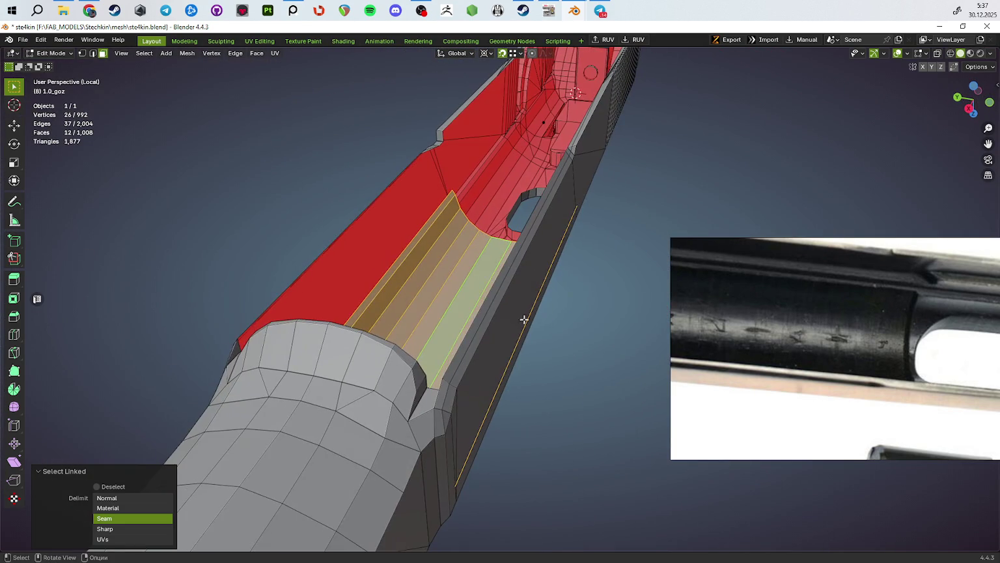
Step: Move an underside edge across the slide along Y and slide it along the channel
key("2")
left_click(508, 364)
mouse_move(508, 364)
middle_mouse_down()
mouse_move(517, 378)
mouse_move(528, 298)
mouse_move(521, 318)
mouse_move(483, 317)
middle_mouse_up()
key("g")
key("y")
left_click(479, 396)
key("g")
key("g")
left_click(521, 317)
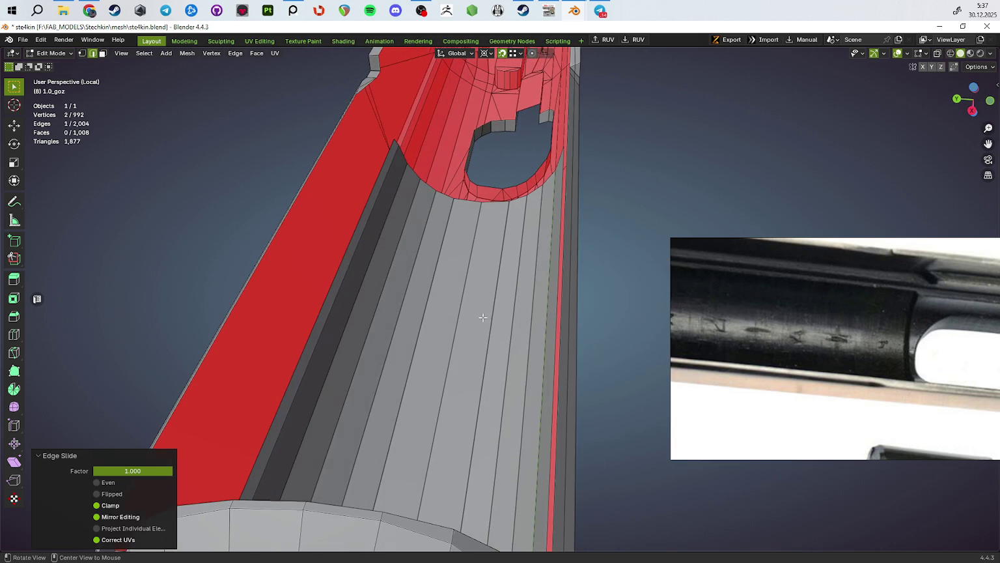
Step: Cut two centred edge loops in the channel, then dissolve the extra new edges
mouse_move(368, 213)
middle_mouse_down()
mouse_move(508, 204)
mouse_move(367, 162)
mouse_move(459, 193)
middle_mouse_up()
key("ctrl+r")
left_click(508, 203)
right_click(508, 203)
key("ctrl+r")
left_click(367, 163)
right_click(367, 163)
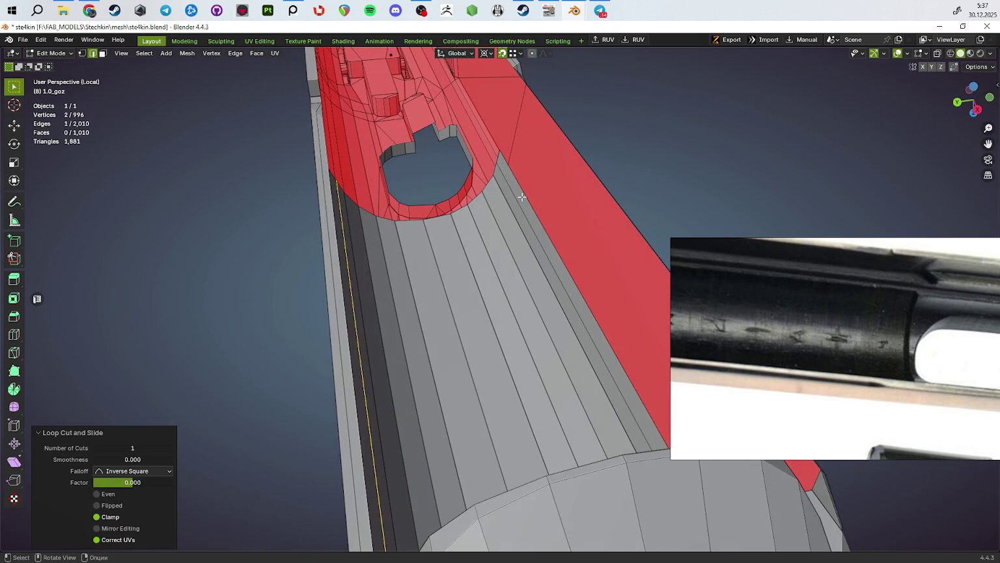
key("ctrl+x")
mouse_move(522, 197)
middle_mouse_down()
mouse_move(377, 222)
mouse_move(543, 276)
mouse_move(552, 297)
mouse_move(542, 307)
middle_mouse_up()
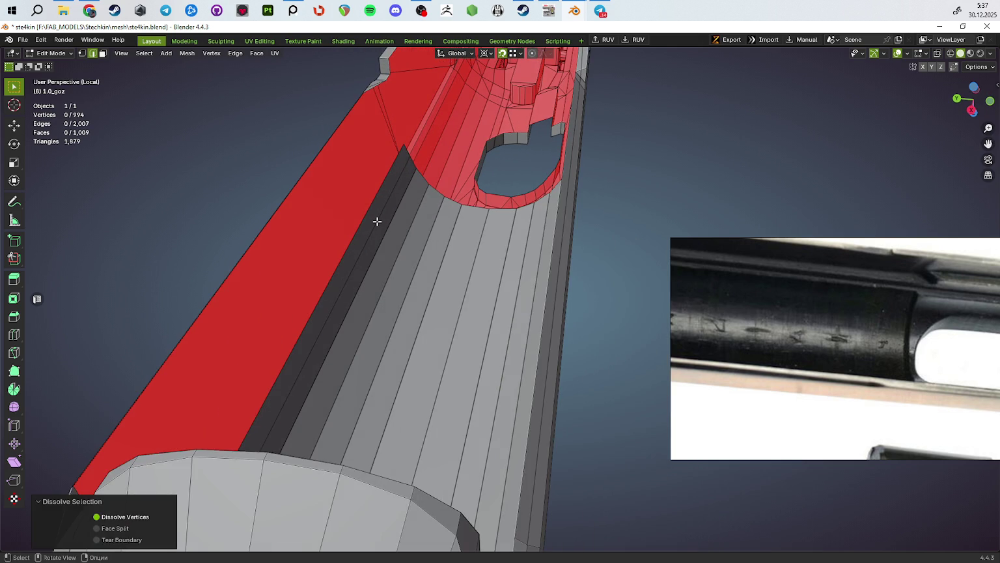
left_click(377, 222)
key("ctrl+x")
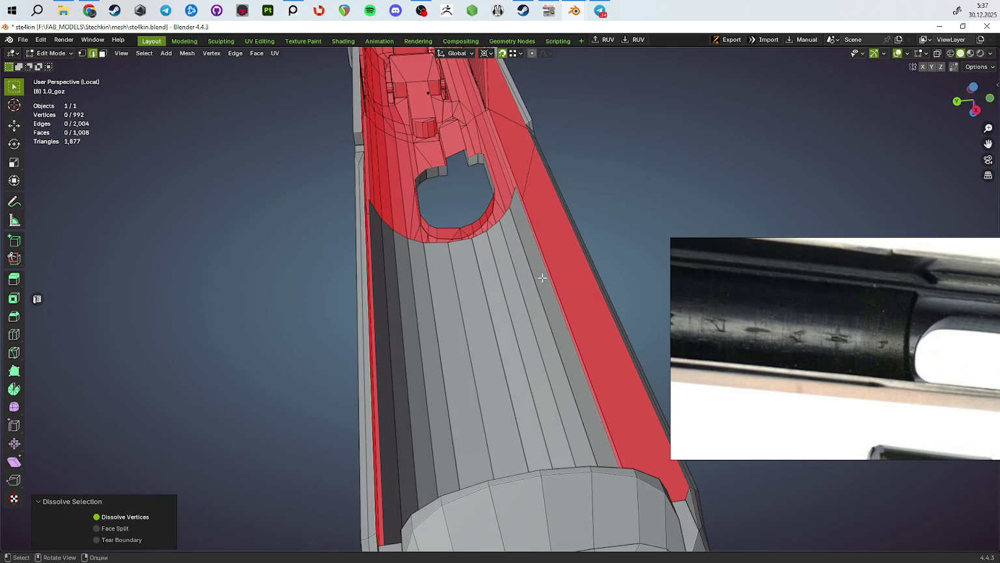
Step: Reselect the 12-face seam-bounded channel floor and scale it to 0.947 along Y
left_click(542, 278)
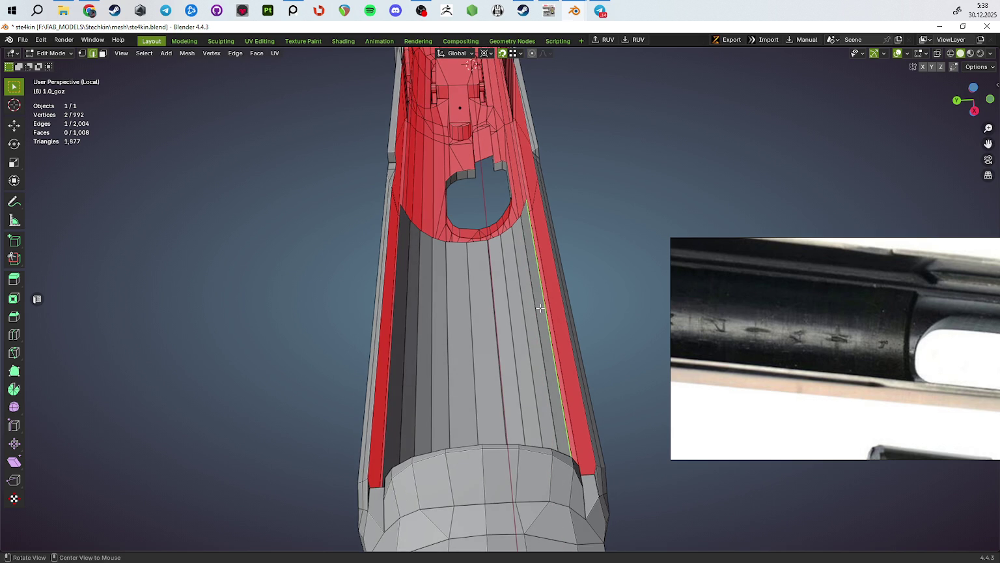
middle_click_drag(541, 308, 533, 290)
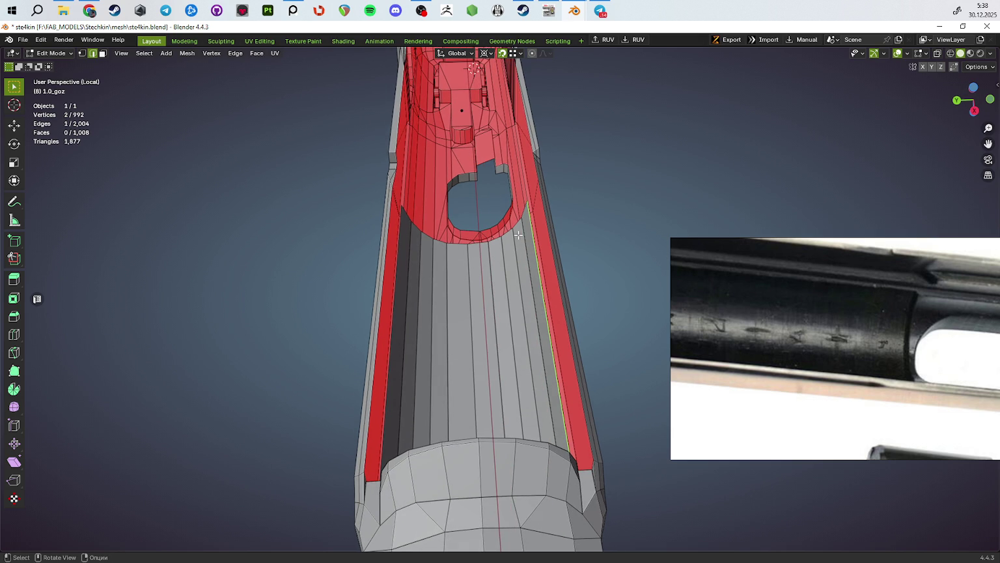
middle_click_drag(631, 332, 543, 314)
key("a")
key("alt+a")
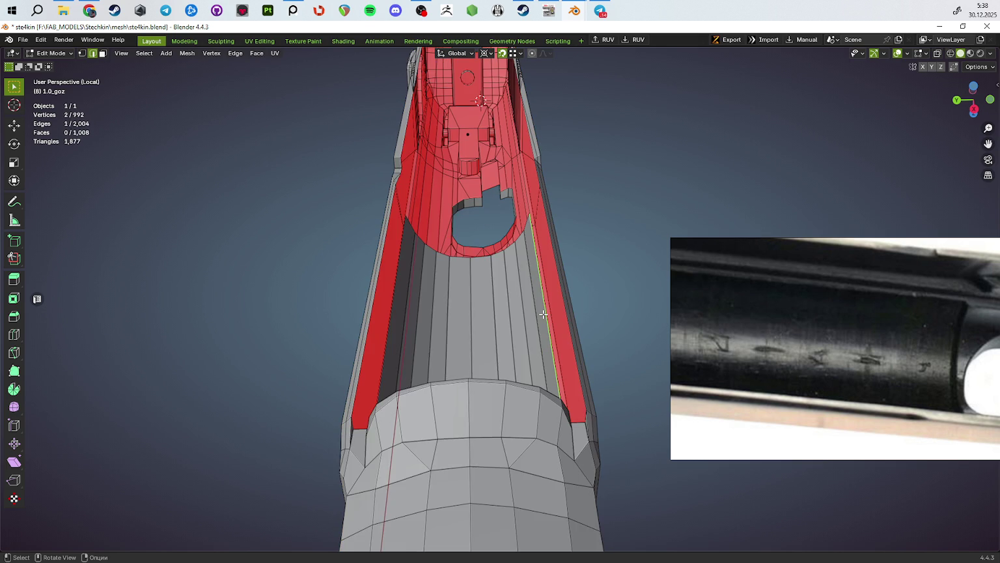
left_click(544, 315)
key("l")
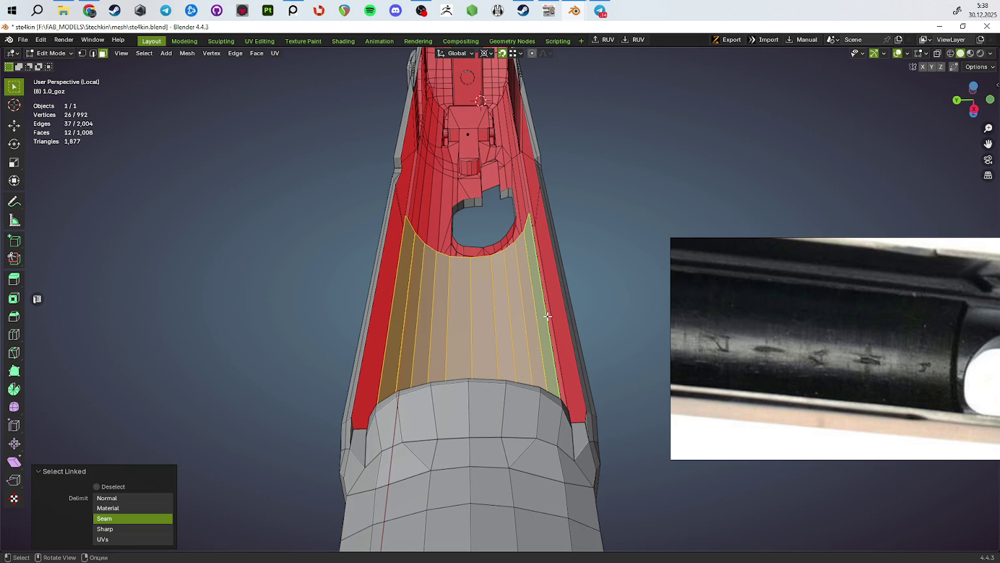
key("s")
key("y")
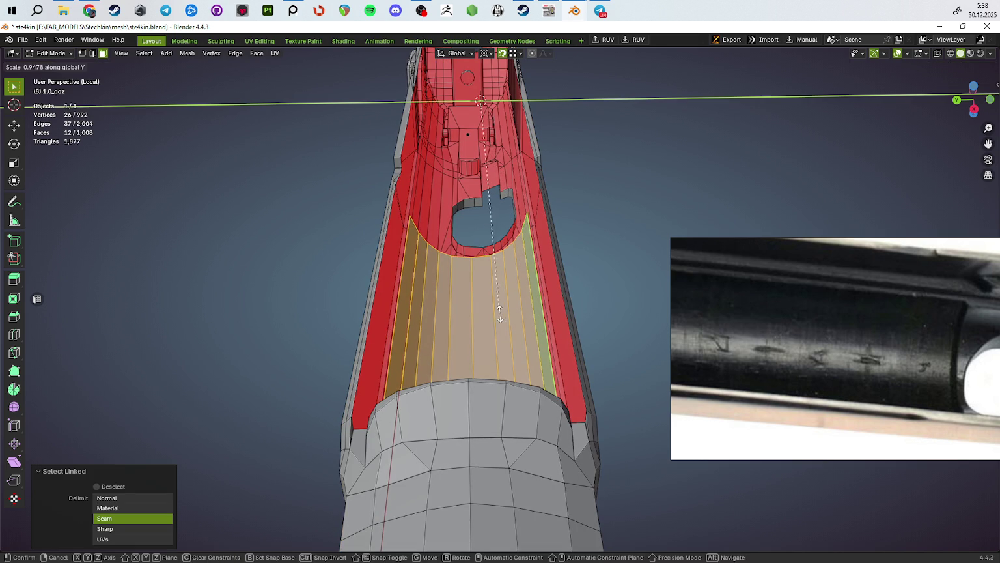
left_click(499, 313)
middle_click_drag(499, 312, 534, 309)
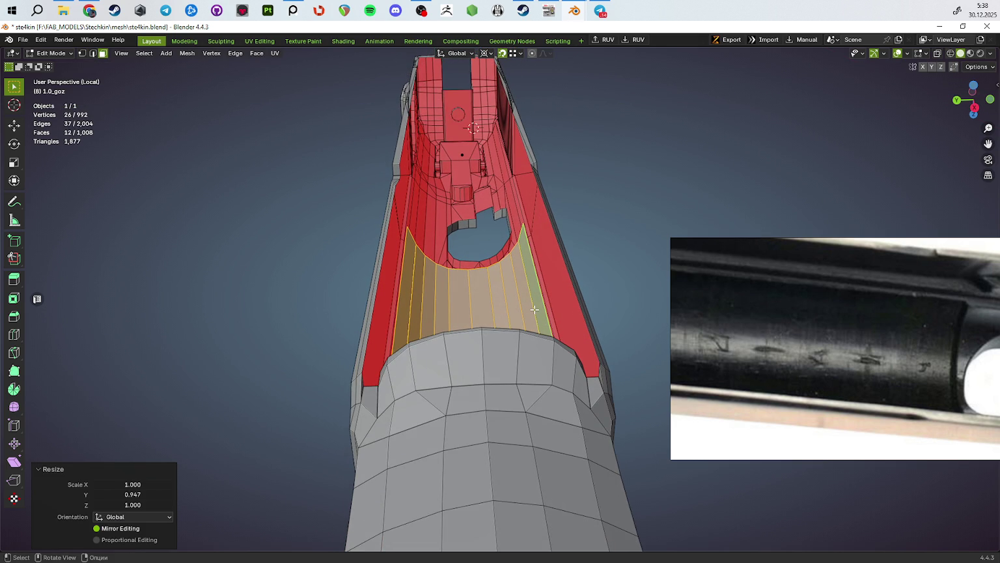
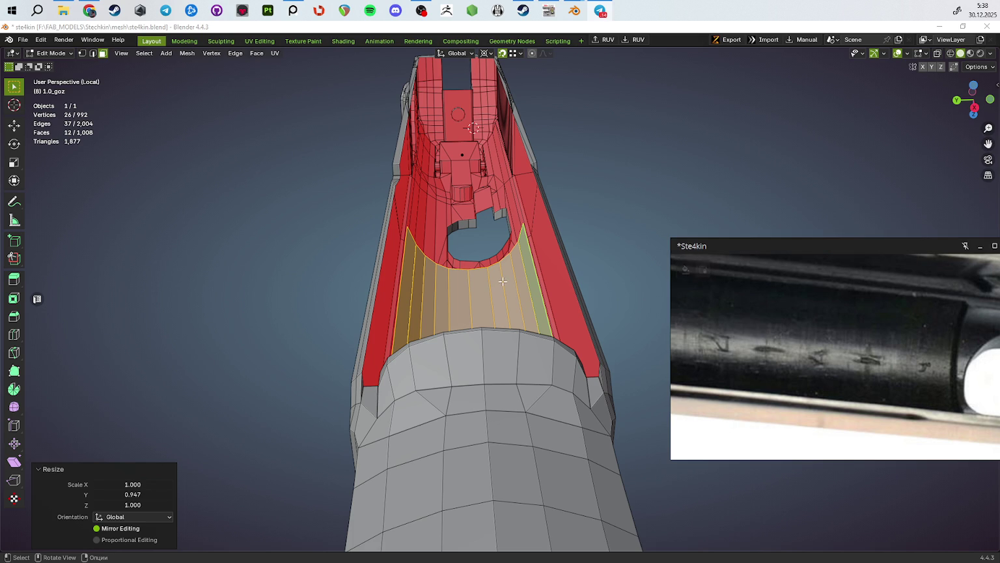
Step: Clear the selection and orbit the slide to inspect it end-on, from the side and inside
scroll(451, 224, "down", 8)
key("alt+a")
mouse_move(554, 271)
middle_mouse_down()
mouse_move(319, 247)
mouse_move(353, 252)
middle_mouse_up()
scroll(529, 261, "up", 5)
mouse_move(530, 261)
middle_mouse_down()
mouse_move(335, 240)
mouse_move(486, 300)
middle_mouse_up()
middle_click_drag(360, 278, 373, 304)
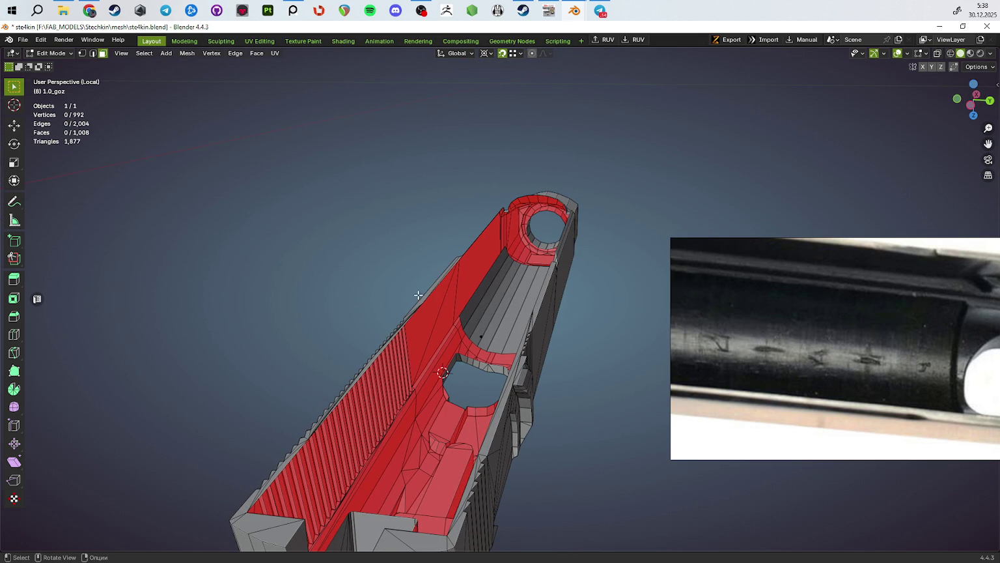
mouse_move(282, 257)
middle_mouse_down()
mouse_move(330, 314)
mouse_move(480, 333)
mouse_move(478, 322)
middle_mouse_up()
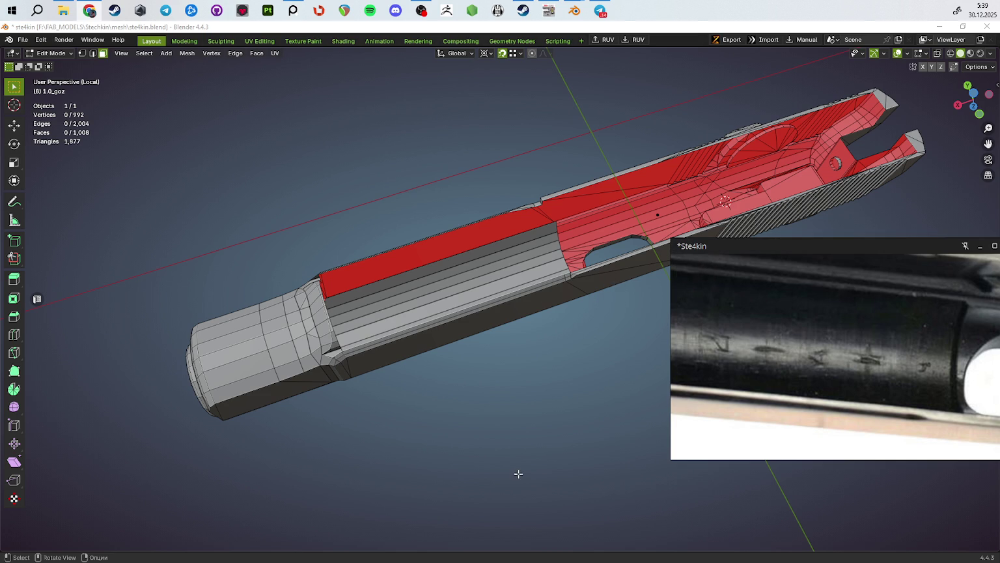
mouse_move(483, 371)
middle_mouse_down()
mouse_move(427, 319)
mouse_move(349, 318)
middle_mouse_up()
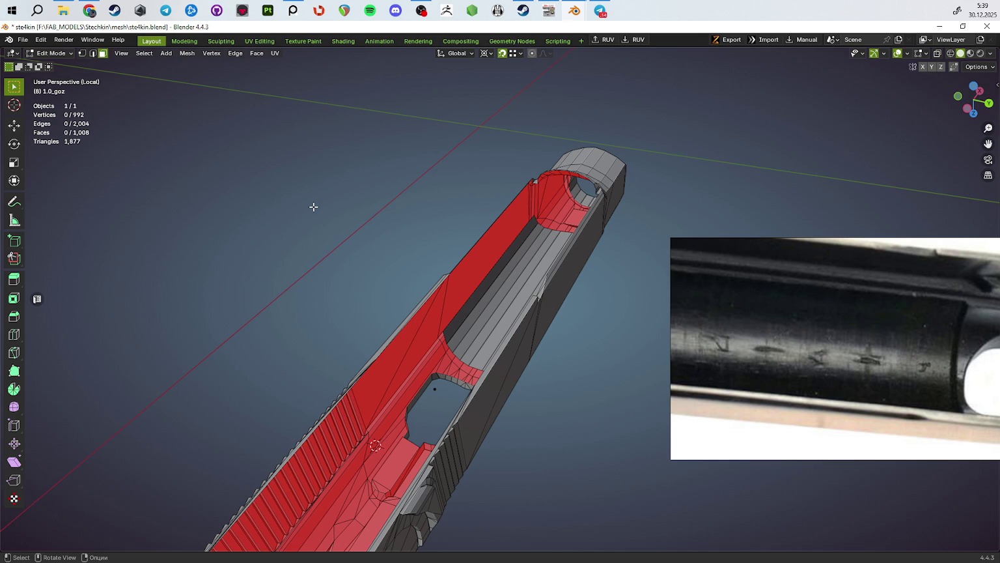
Step: Zoom through the PureRef board to the close-up photo of the slide's rear and firing pin
scroll(918, 355, "down", 1)
scroll(884, 354, "down", 1)
scroll(775, 315, "down", 1)
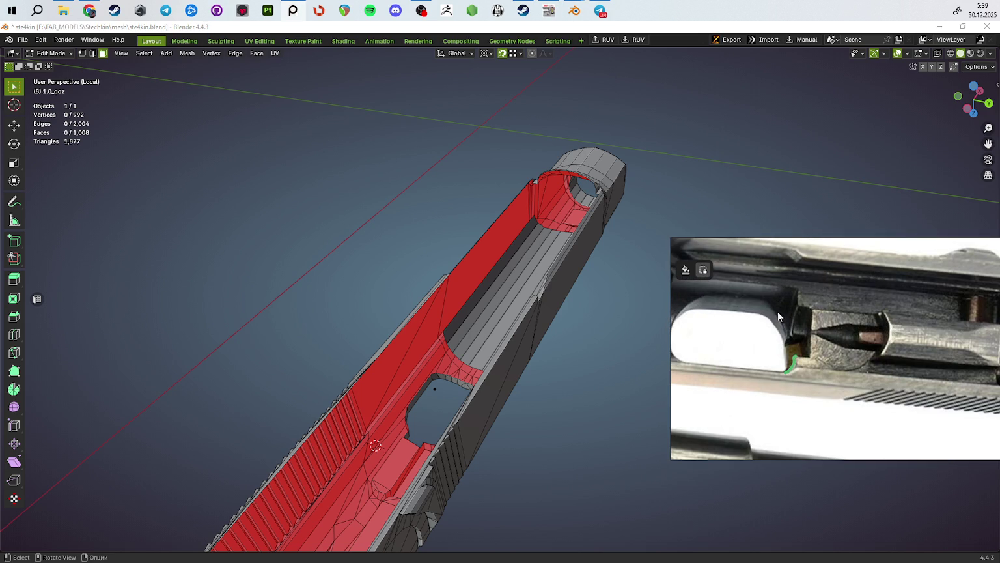
scroll(801, 319, "up", 2, "ctrl")
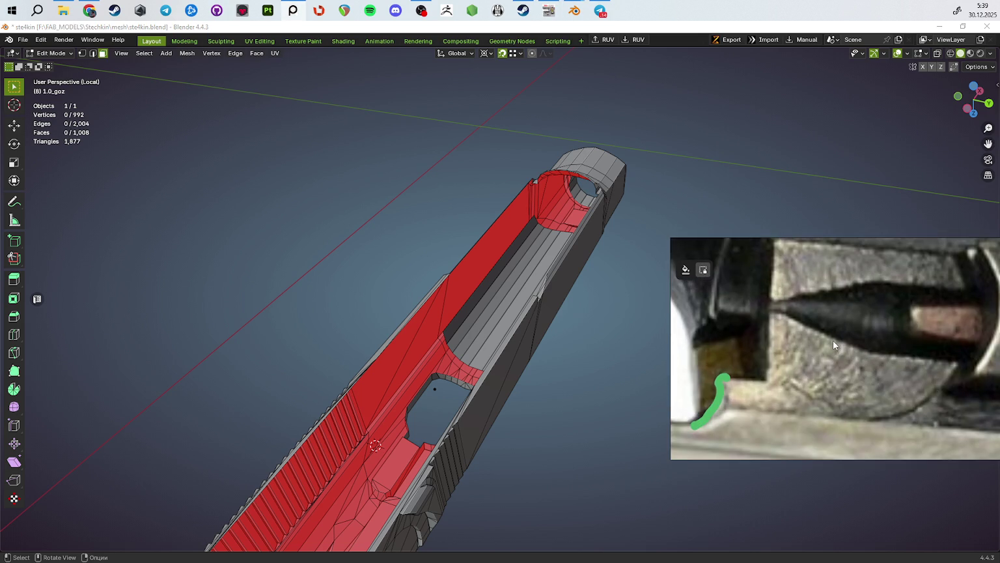
scroll(821, 343, "up", 2, "ctrl")
scroll(795, 408, "down", 3, "ctrl")
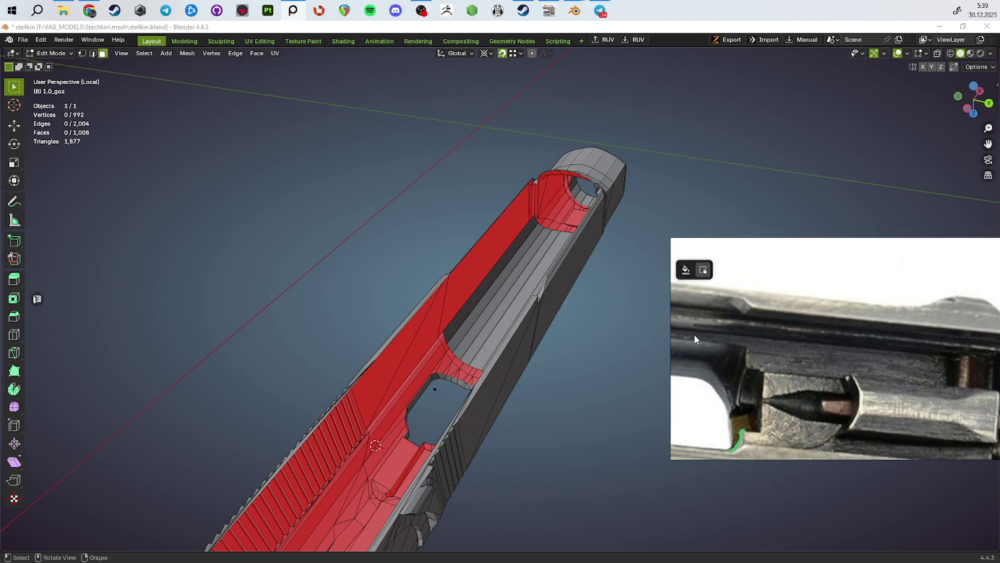
scroll(693, 335, "up", 2, "ctrl")
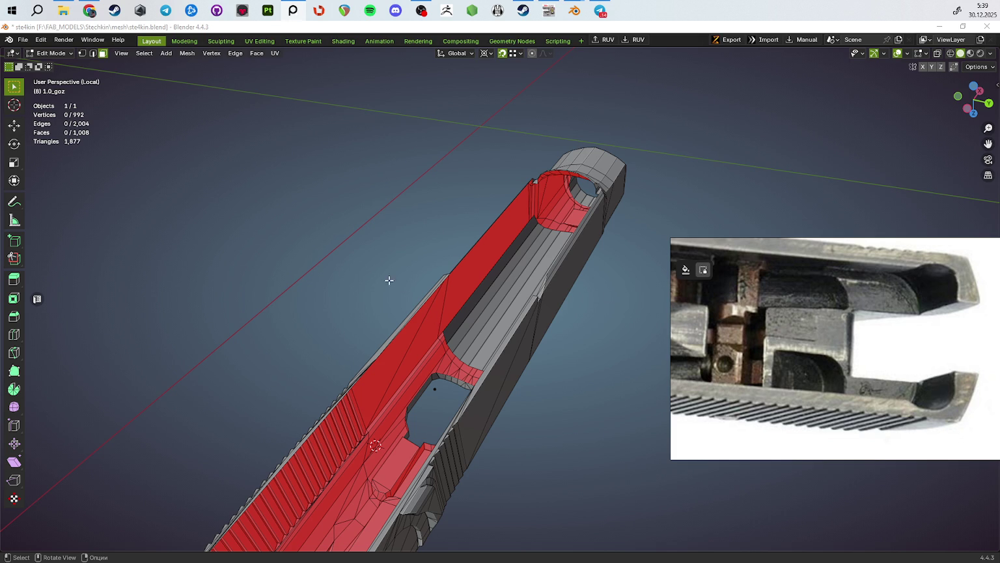
mouse_move(413, 267)
middle_mouse_down()
mouse_move(508, 267)
mouse_move(620, 286)
middle_mouse_up()
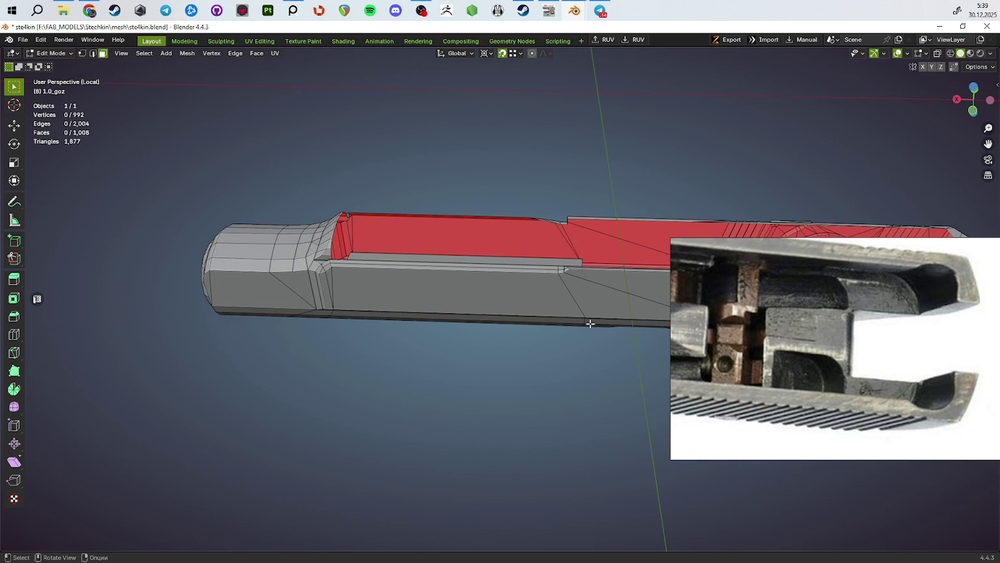
Step: Toggle out of and back into Edit Mode and orbit to an overall tilted view of the slide
mouse_move(471, 281)
middle_mouse_down()
mouse_move(429, 288)
mouse_move(538, 282)
mouse_move(421, 272)
mouse_move(475, 290)
mouse_move(518, 282)
middle_mouse_up()
key("Tab")
key("Tab")
left_click(547, 223)
mouse_move(547, 222)
middle_mouse_down("shift")
mouse_move(430, 260)
mouse_move(458, 308)
mouse_move(528, 337)
mouse_move(483, 356)
mouse_move(532, 338)
mouse_move(541, 344)
mouse_move(493, 335)
middle_mouse_up("shift")
key("Tab")
scroll(482, 317, "down", 3)
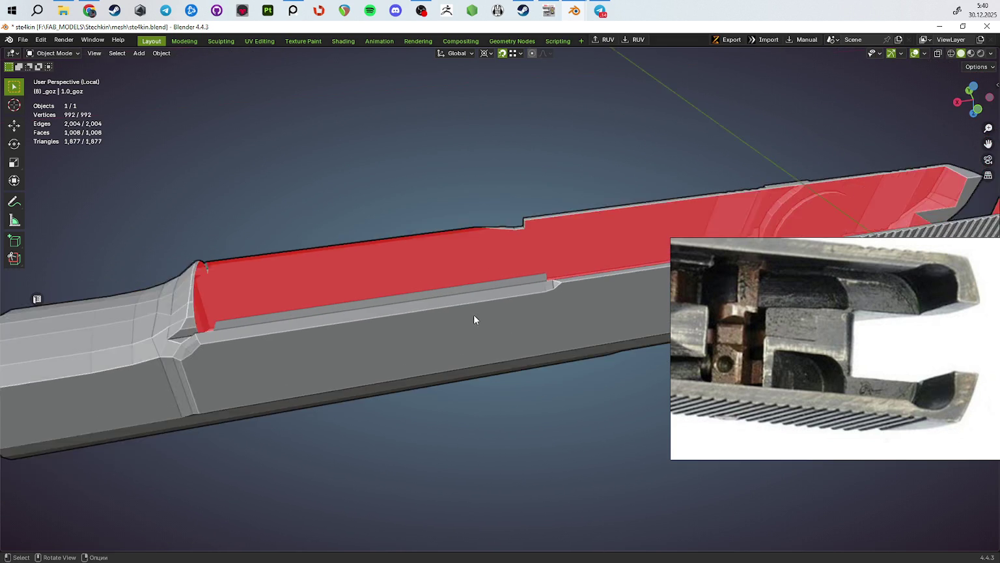
scroll(475, 328, "down", 2)
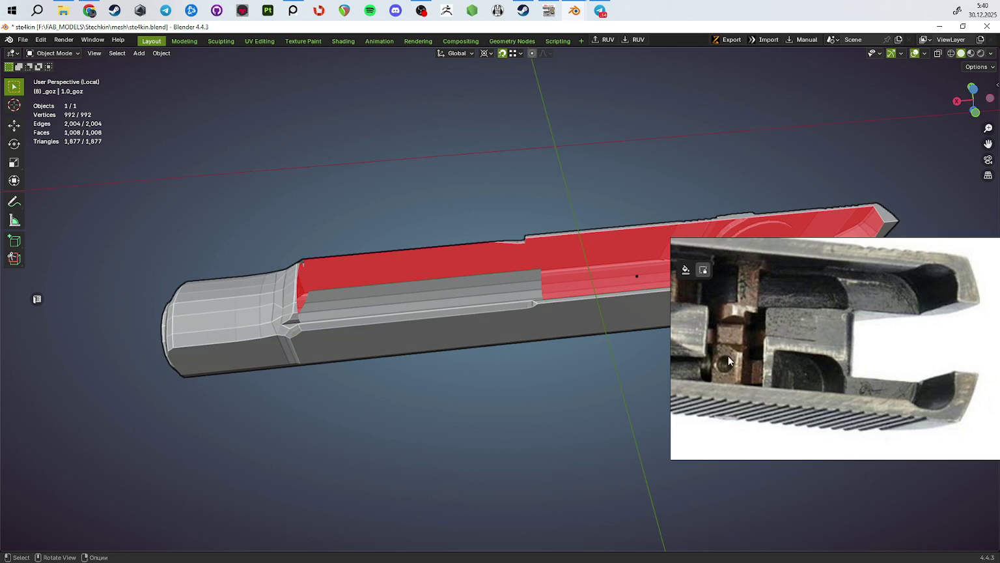
mouse_move(528, 366)
middle_mouse_down()
mouse_move(588, 374)
mouse_move(579, 346)
mouse_move(658, 360)
mouse_move(654, 294)
mouse_move(532, 293)
mouse_move(427, 354)
mouse_move(359, 368)
middle_mouse_up()
mouse_move(459, 356)
middle_mouse_down()
mouse_move(409, 355)
mouse_move(437, 350)
mouse_move(389, 329)
mouse_move(468, 306)
mouse_move(440, 301)
mouse_move(543, 304)
middle_mouse_up()
scroll(454, 322, "up", 5)
scroll(515, 294, "up", 3)
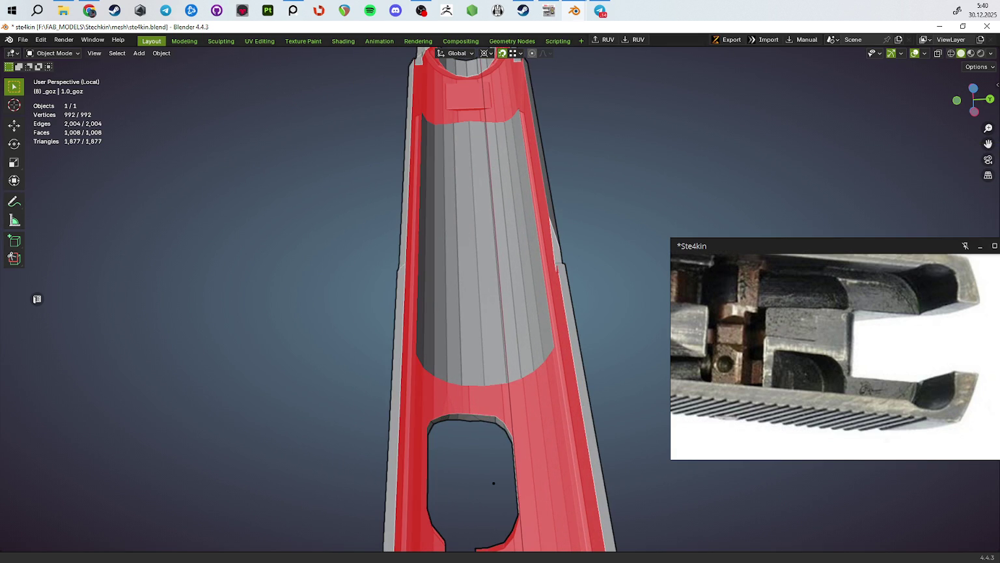
Step: Close the floating PureRef reference photo and re-enter Edit Mode on the slide
left_click(700, 271)
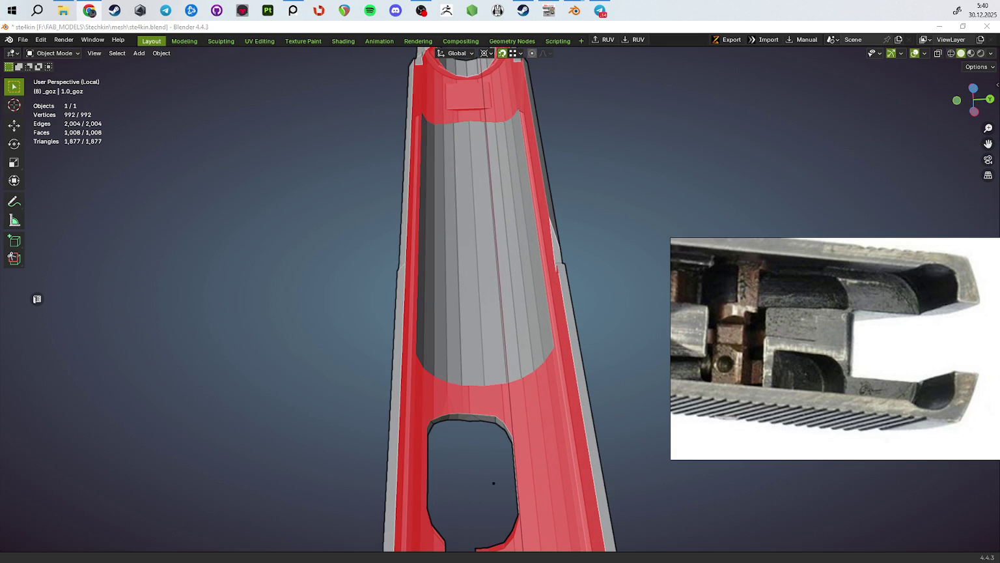
scroll(615, 239, "down", 5)
middle_click_drag(538, 264, 607, 248)
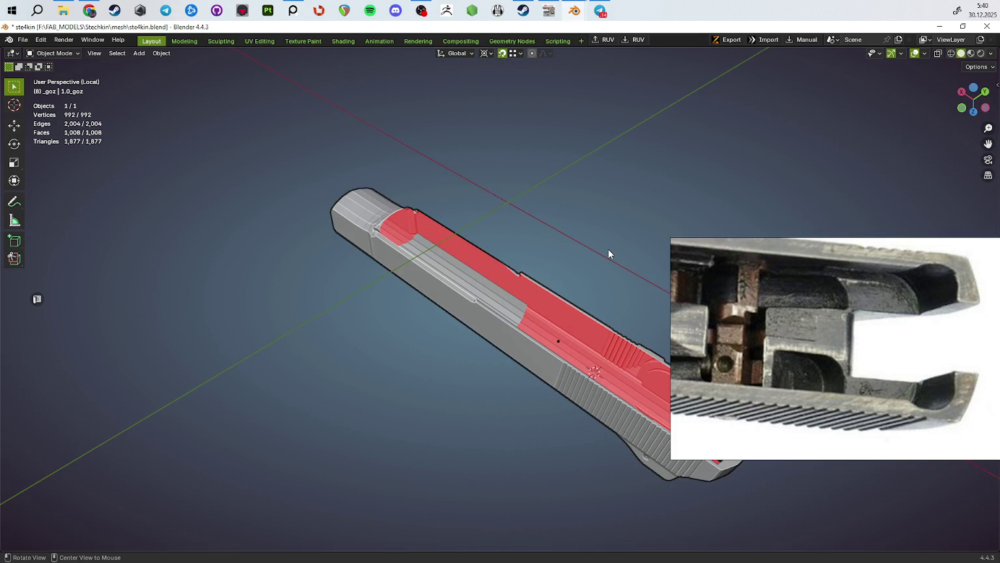
scroll(584, 272, "up", 2)
scroll(640, 293, "up", 4)
mouse_move(782, 356)
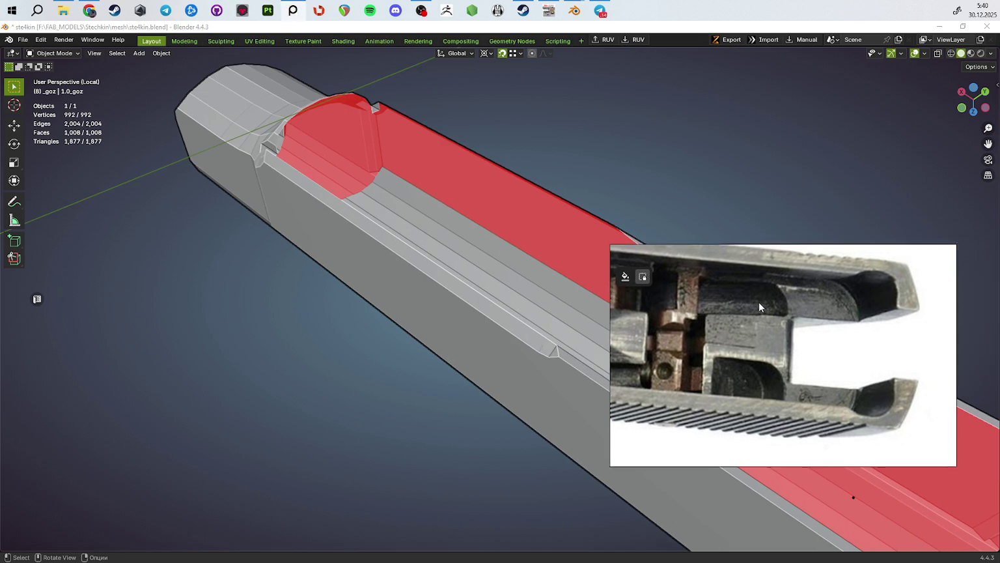
left_click(868, 256)
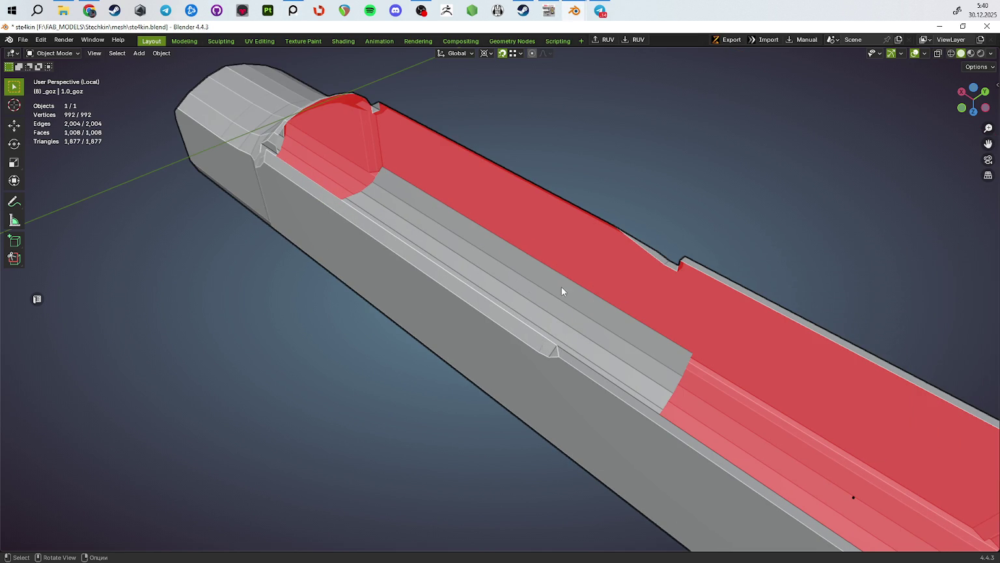
mouse_move(552, 306)
middle_mouse_down()
mouse_move(441, 302)
mouse_move(421, 317)
mouse_move(426, 327)
mouse_move(534, 325)
mouse_move(499, 348)
mouse_move(596, 282)
mouse_move(602, 291)
mouse_move(540, 319)
middle_mouse_up()
key("Tab")
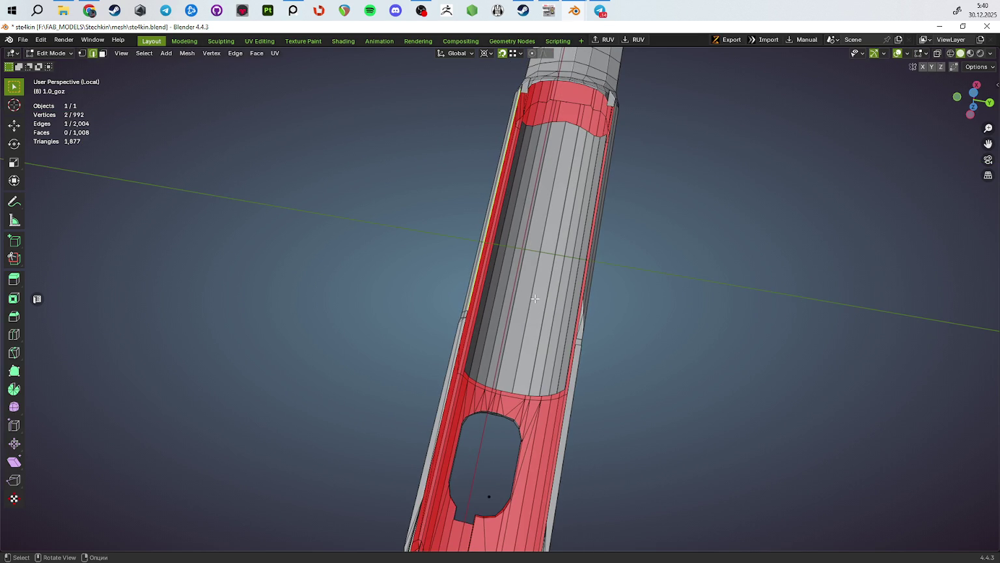
Step: Set the pivot to Bounding Box Center and flatten the bore's top edge loop with a zero X scale
key("1")
key("2")
left_click(564, 133, "alt")
key("s")
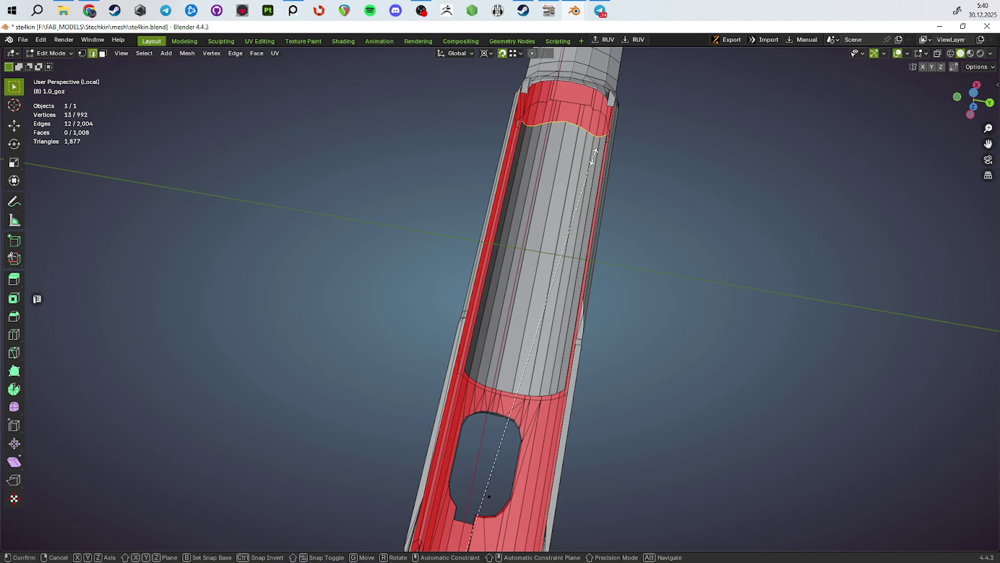
type("yx0")
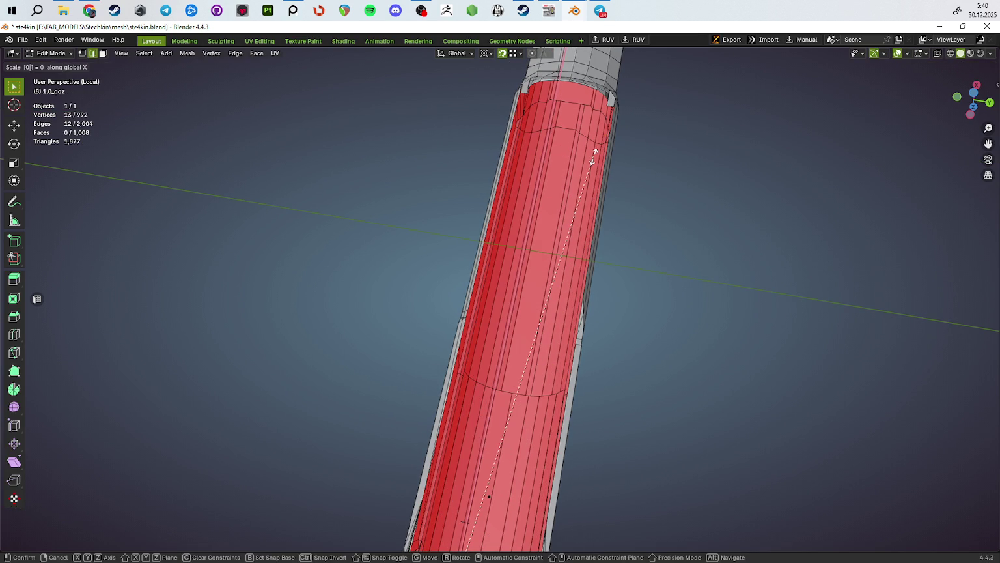
key("Return")
left_click(486, 53)
left_click(507, 80)
type("sx0")
key("Return")
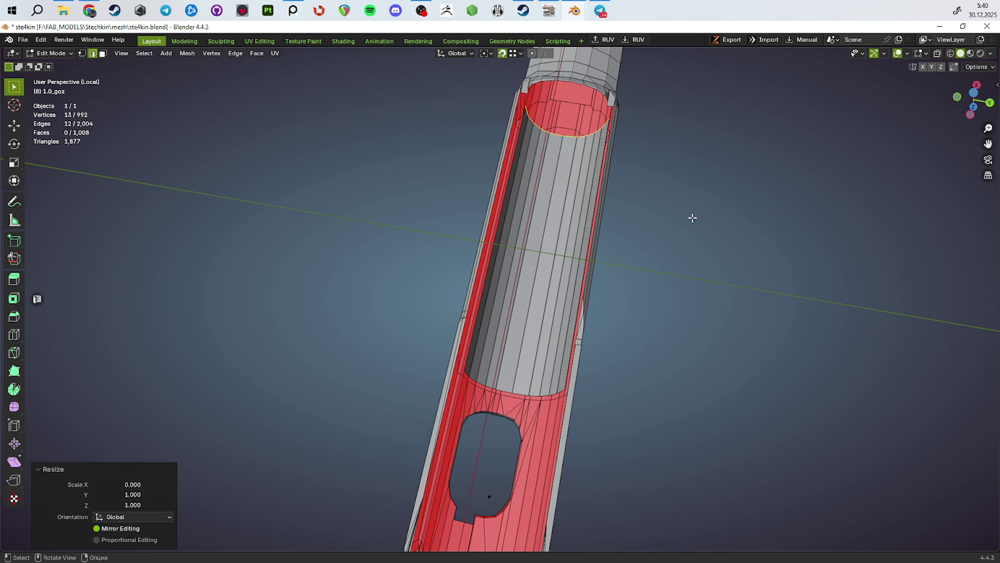
Step: Flatten the bore's bottom edge loop with a zero X scale, inspect both loops, and deselect
left_click(525, 391, "alt")
type("sx0")
key("Return")
mouse_move(615, 369)
middle_mouse_down()
mouse_move(580, 413)
mouse_move(627, 364)
mouse_move(595, 297)
mouse_move(550, 266)
middle_mouse_up()
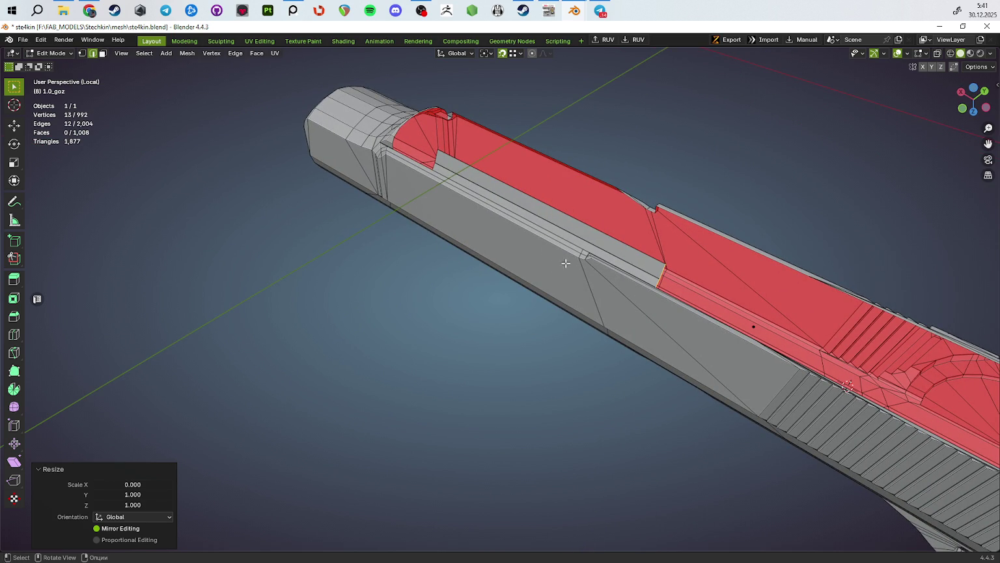
middle_click_drag(566, 264, 585, 290)
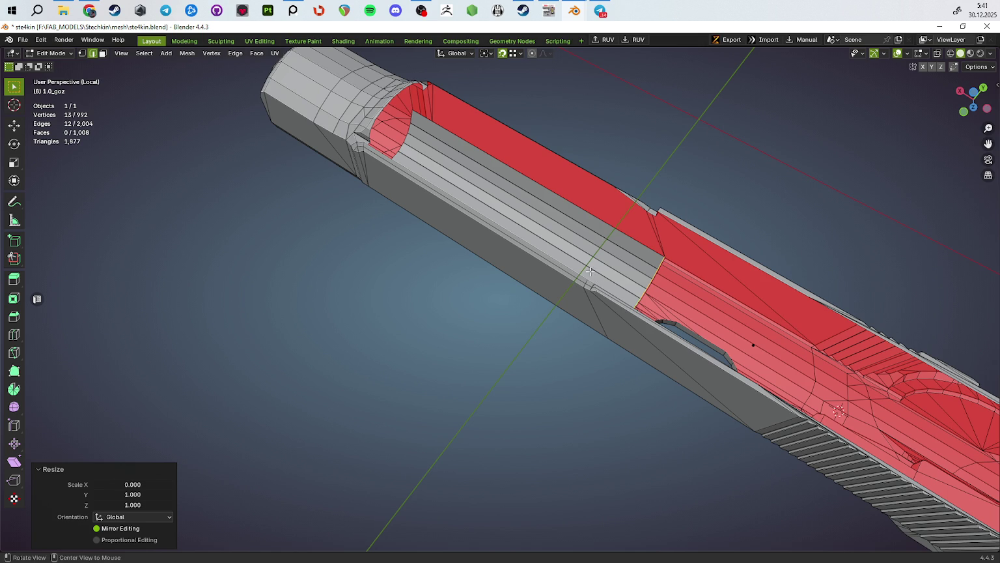
middle_click_drag(595, 278, 577, 290)
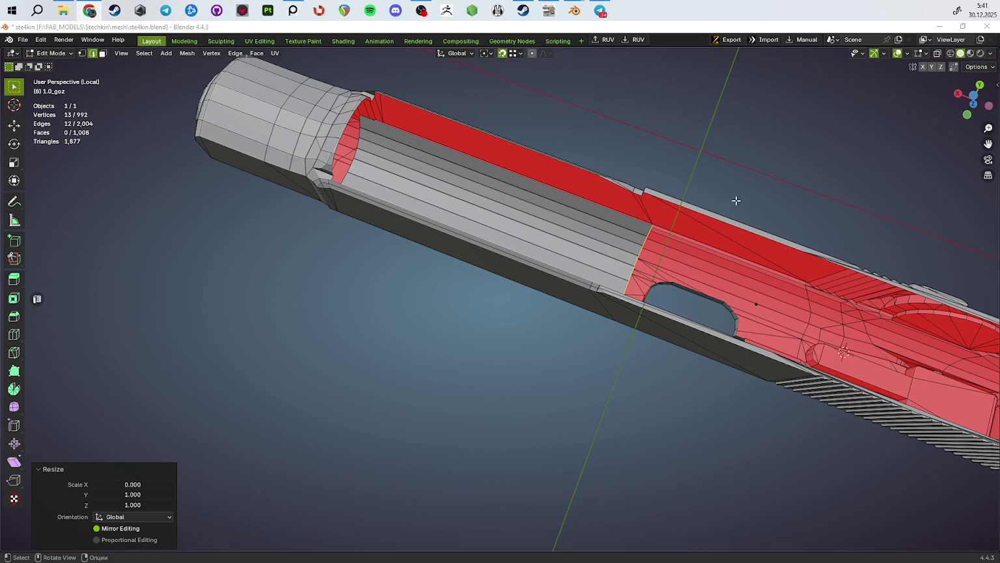
middle_click_drag(737, 202, 735, 233)
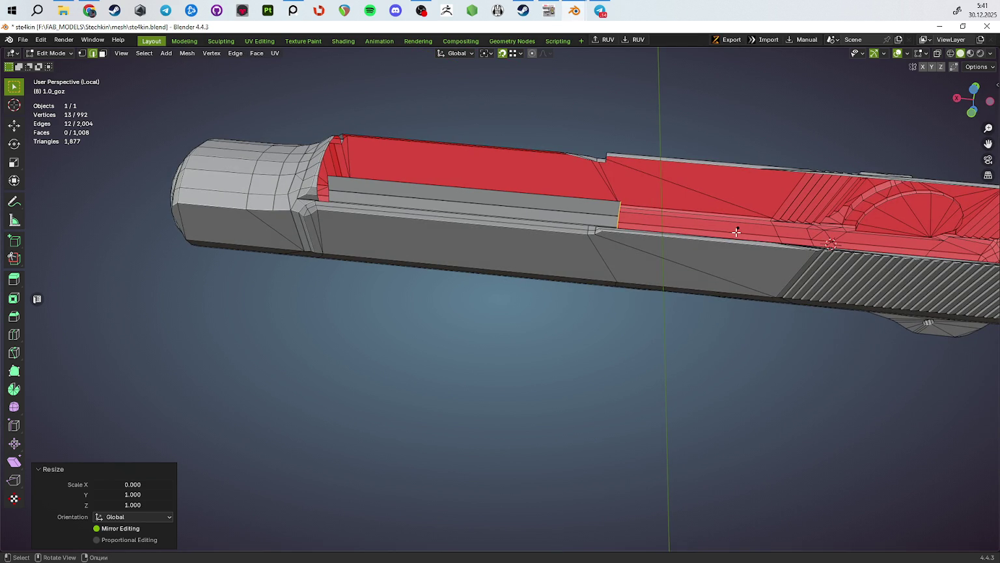
left_click(736, 394)
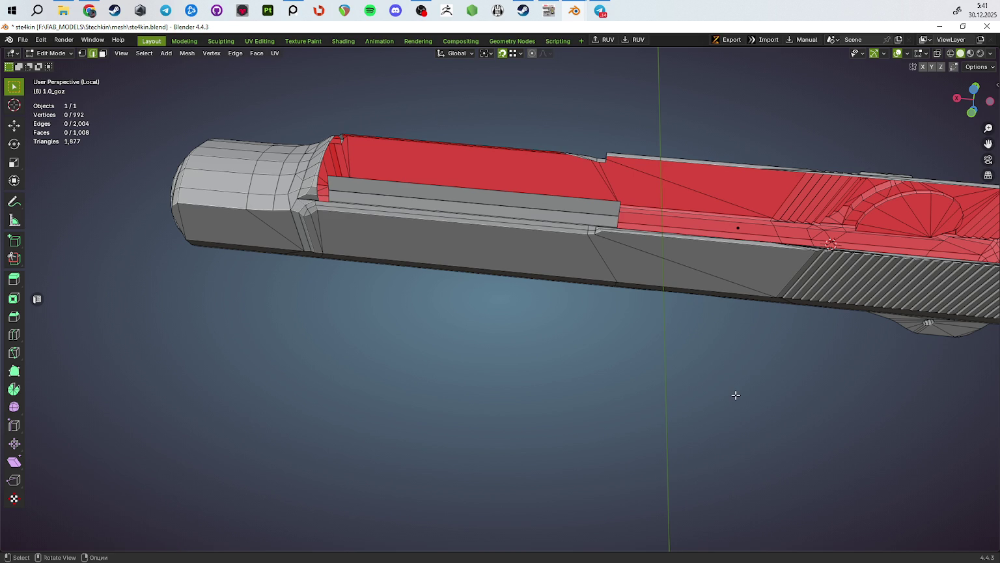
Step: Orbit the slide to a diagonal view and select an edge loop around the bore
middle_click_drag(736, 395, 703, 441)
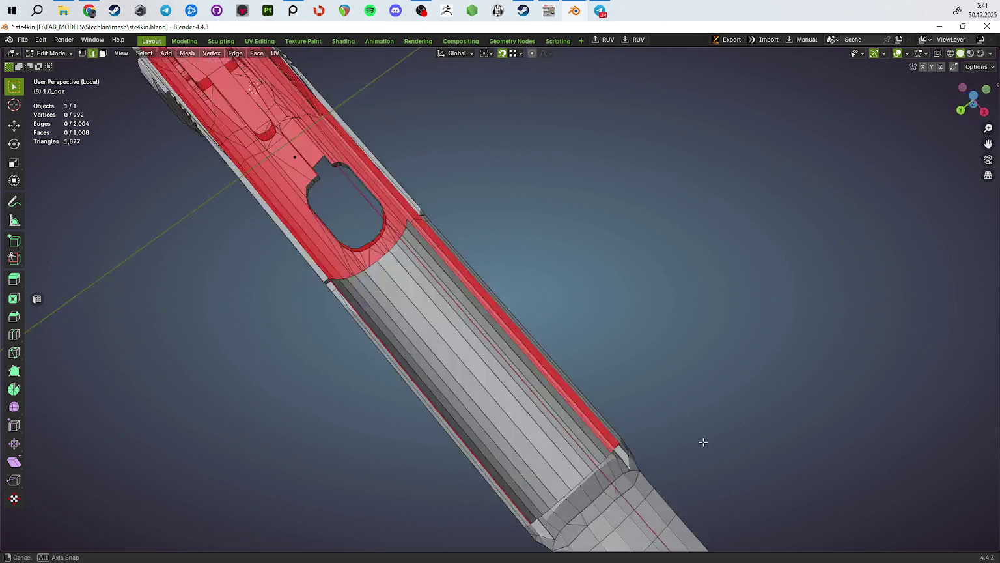
mouse_move(704, 442)
middle_mouse_down()
mouse_move(690, 382)
mouse_move(716, 390)
mouse_move(650, 381)
middle_mouse_up()
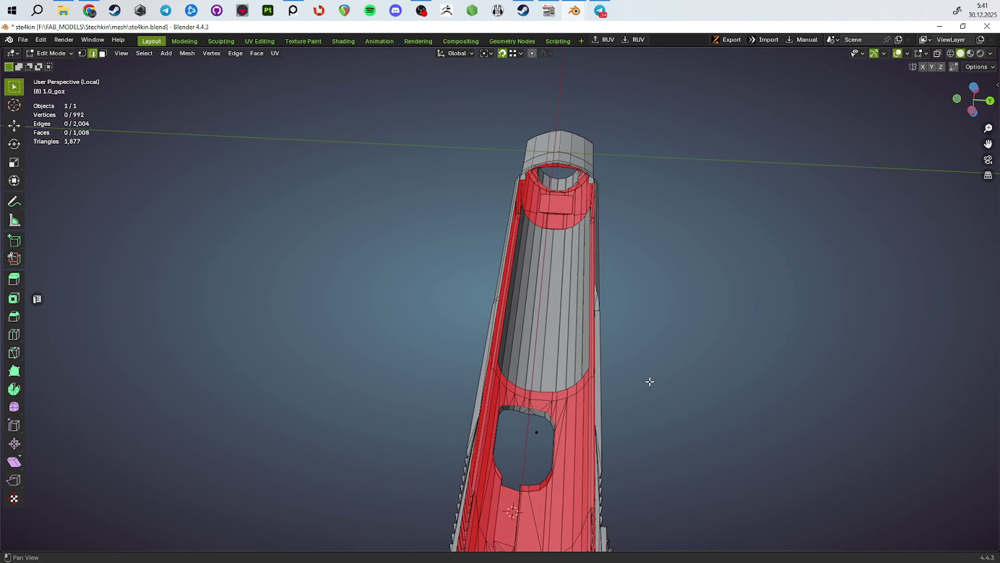
key("alt+Tab")
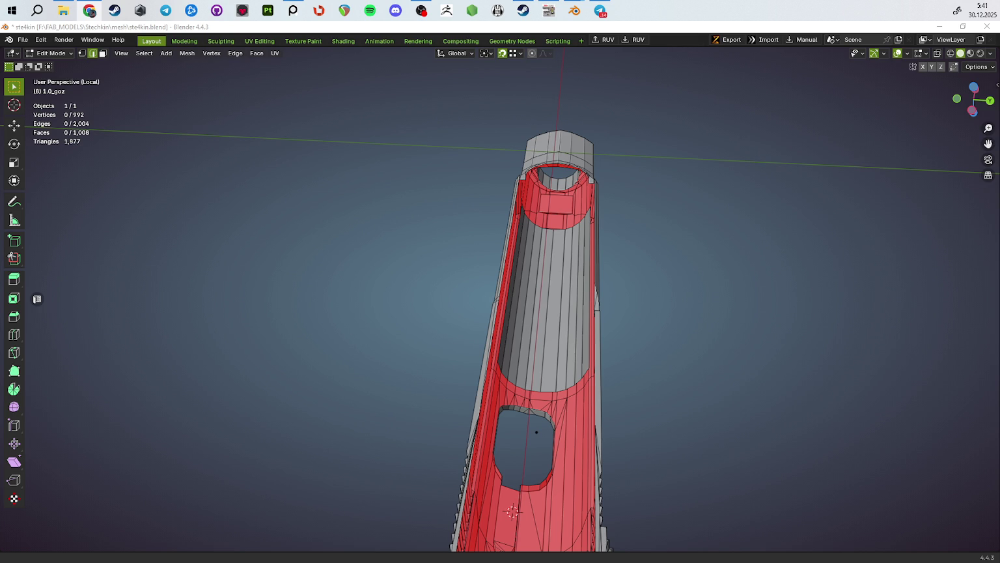
mouse_move(651, 261)
middle_mouse_down()
mouse_move(703, 292)
mouse_move(522, 351)
mouse_move(499, 241)
mouse_move(618, 280)
mouse_move(505, 245)
mouse_move(538, 299)
mouse_move(554, 294)
middle_mouse_up()
left_click(498, 241, "alt")
Step: Move the bore edge loop along X to a final offset of −11.372 mm
key("g")
key("y")
key("x")
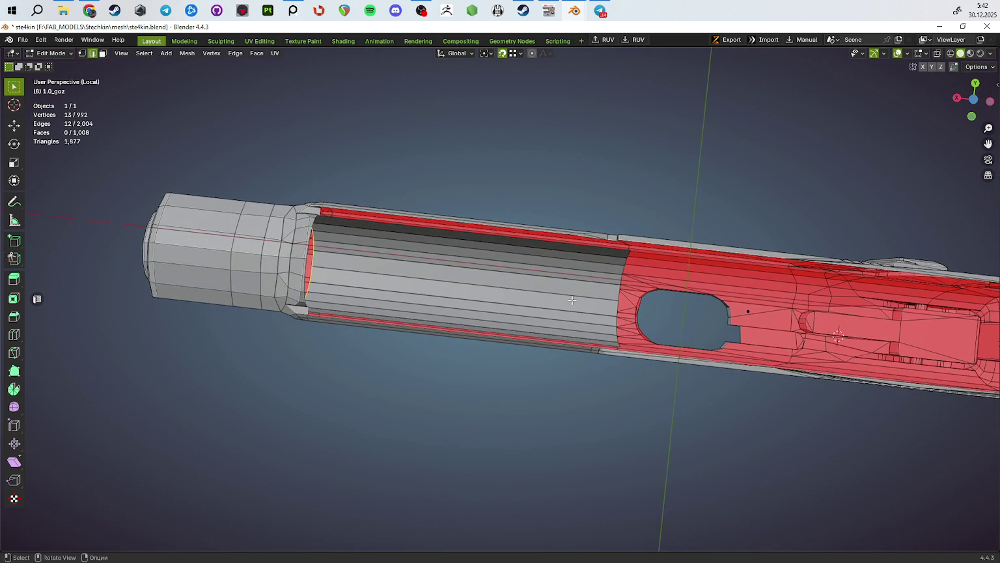
left_click(604, 304)
key("g")
key("x")
middle_click_drag(654, 385, 647, 415, "alt")
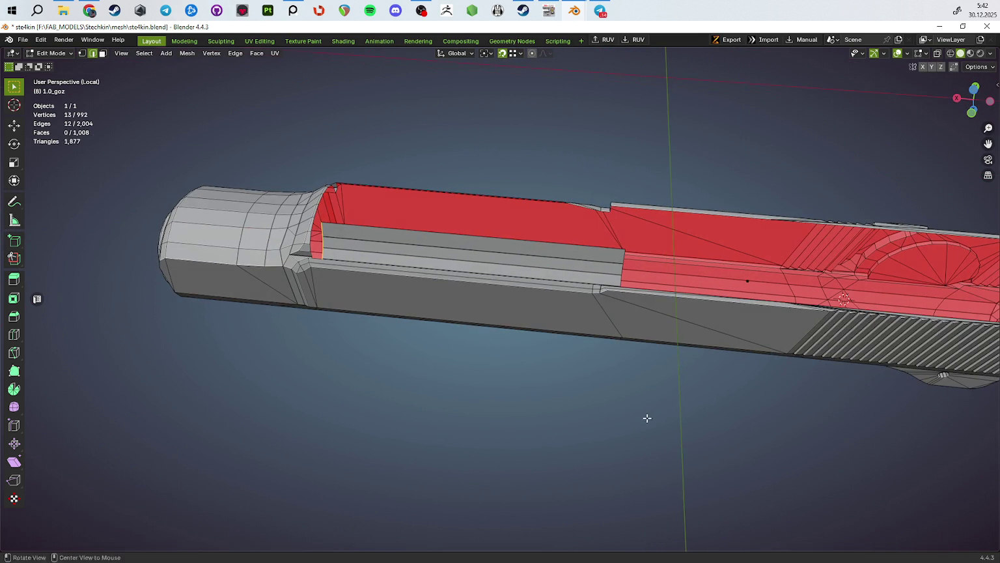
Step: Save the blend file
mouse_move(663, 427)
middle_mouse_down()
mouse_move(594, 401)
mouse_move(576, 333)
middle_mouse_up()
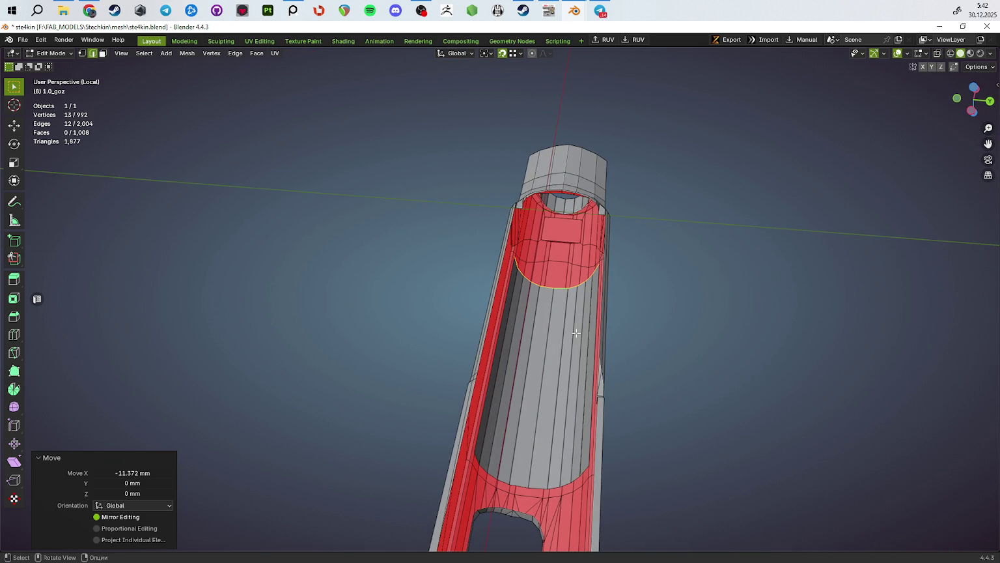
key("ctrl+s")
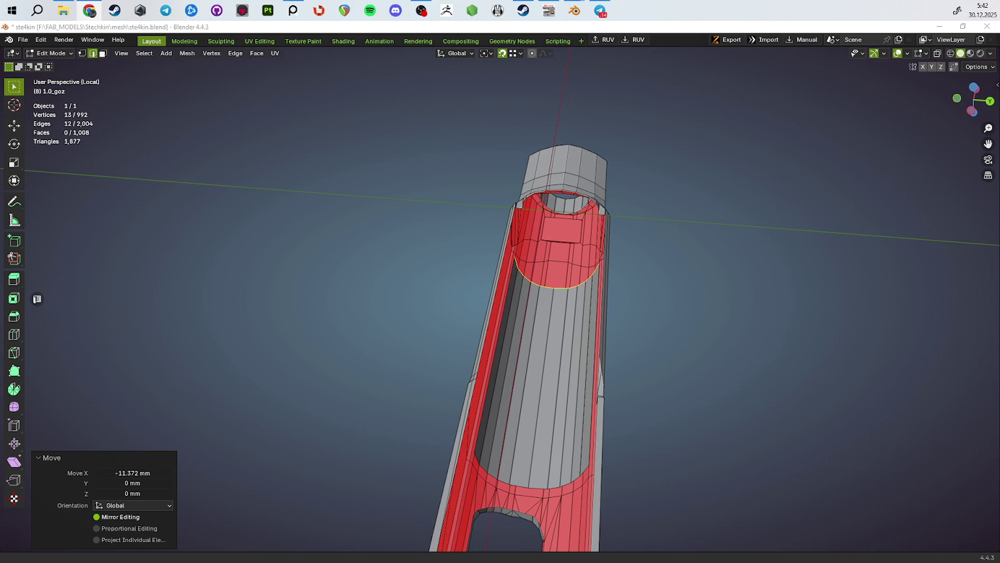
key("ctrl+s")
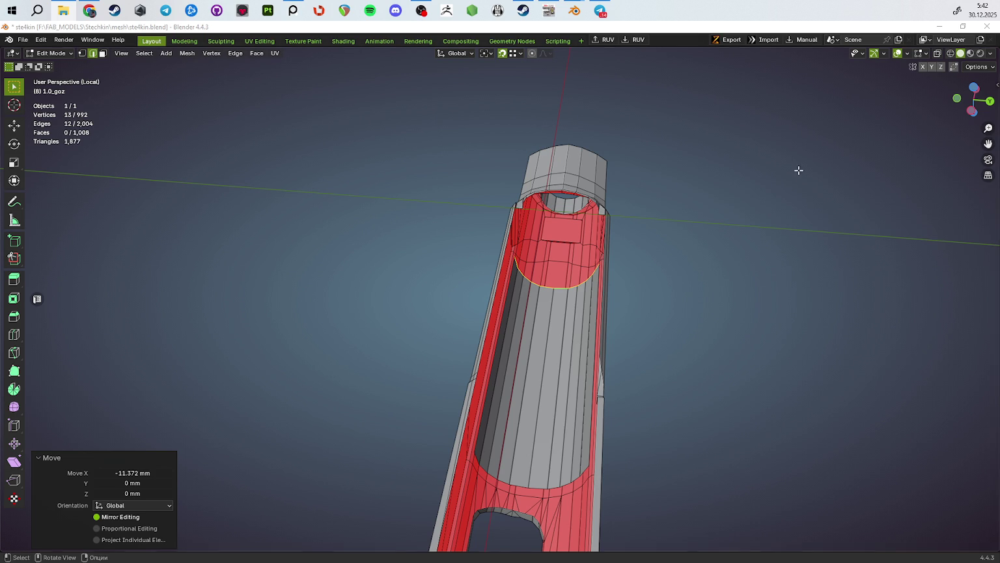
left_click(291, 10)
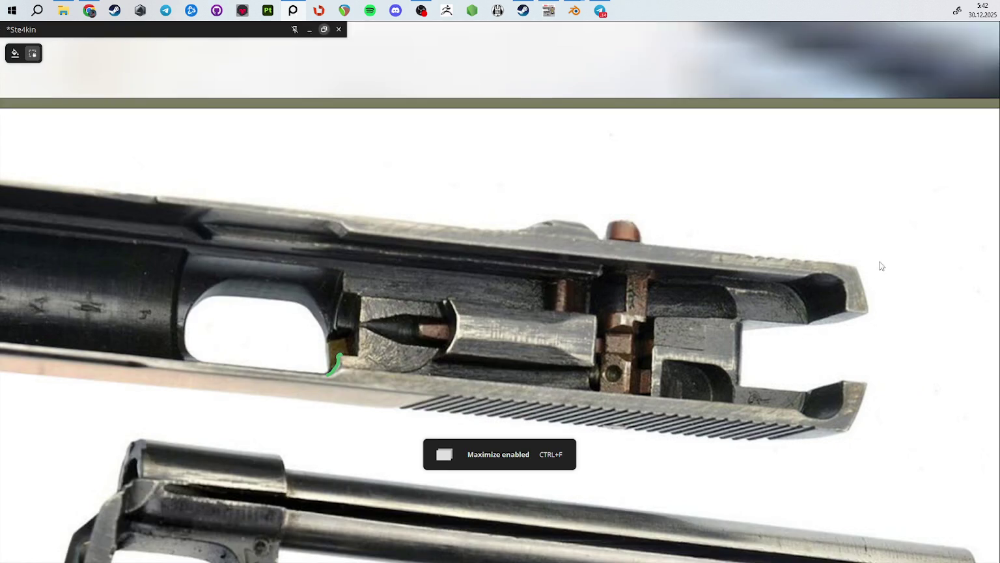
Step: Maximize PureRef, zoom out, and drop the new shotgun images onto the board
left_click(883, 257)
scroll(812, 305, "down", 3)
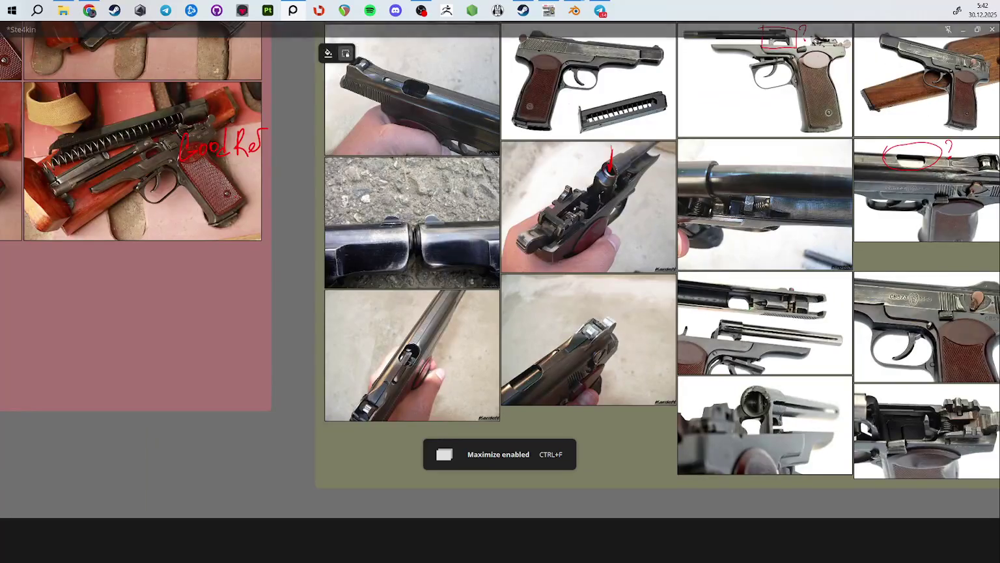
scroll(717, 286, "down", 2)
scroll(586, 271, "down", 5)
middle_click_drag(551, 263, 525, 286)
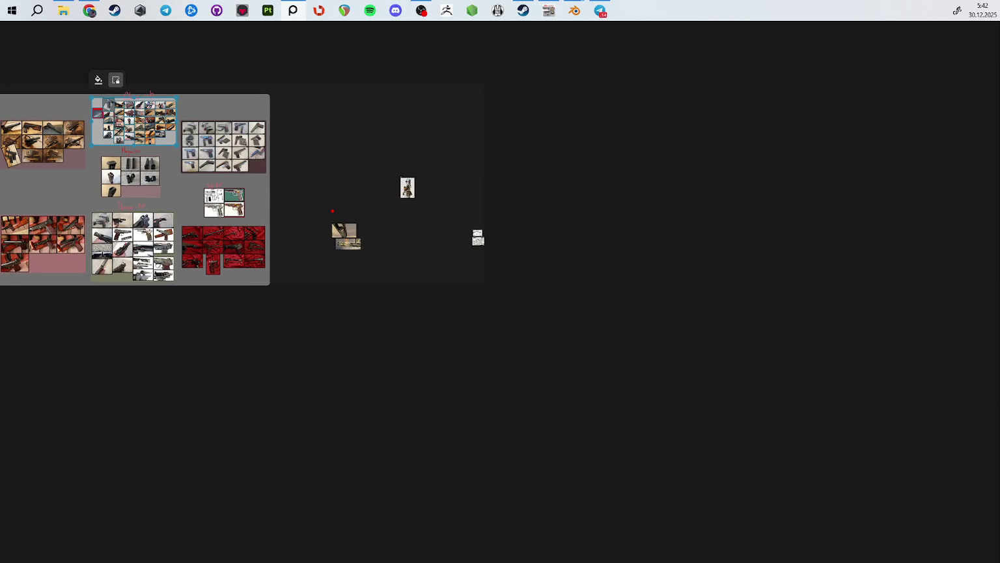
left_click_drag(799, 254, 627, 267)
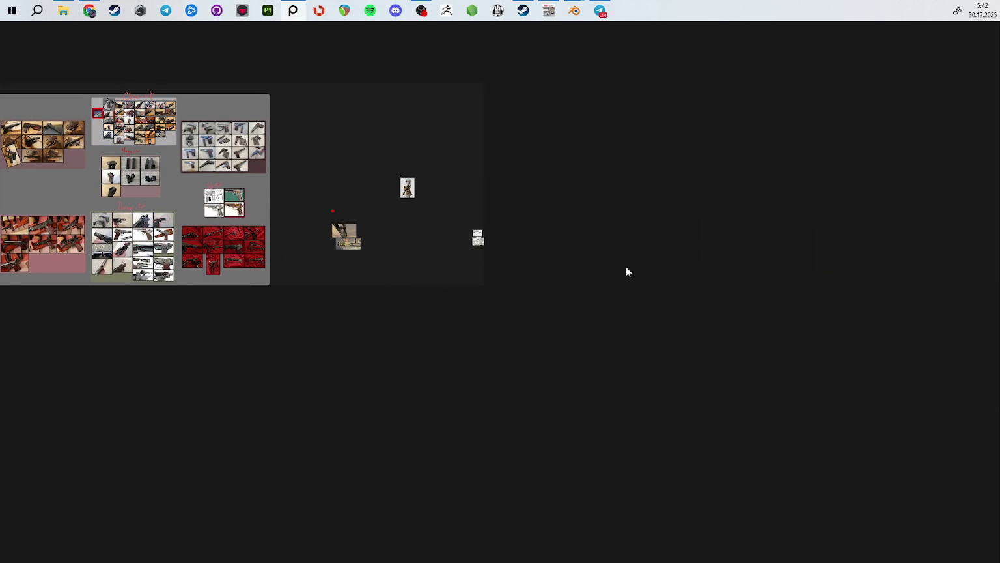
Step: Zoom into the top-left shotgun image and pan across the neighbouring one
double_click(632, 265)
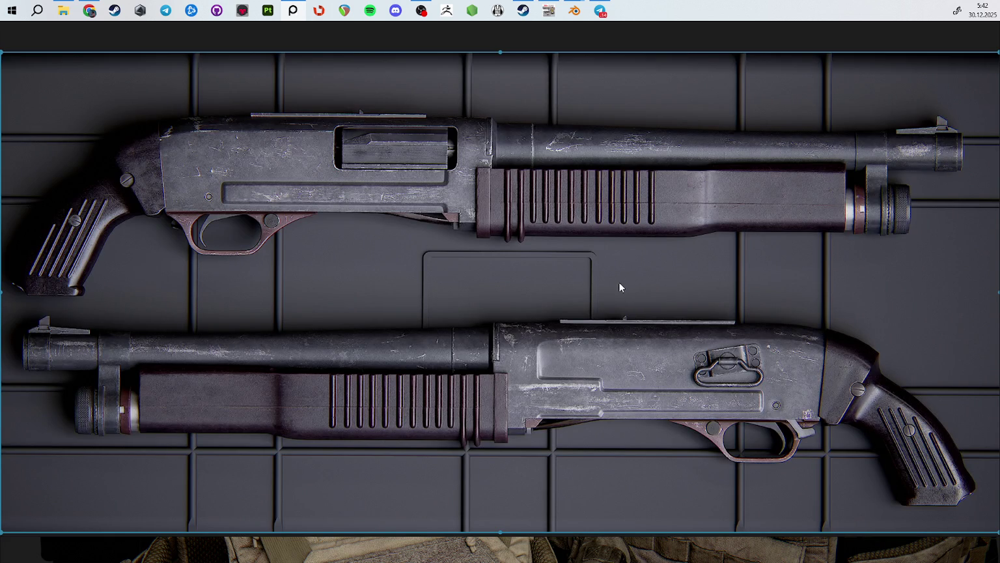
scroll(619, 282, "down", 3)
middle_click_drag(751, 278, 600, 234)
scroll(637, 233, "up", 3)
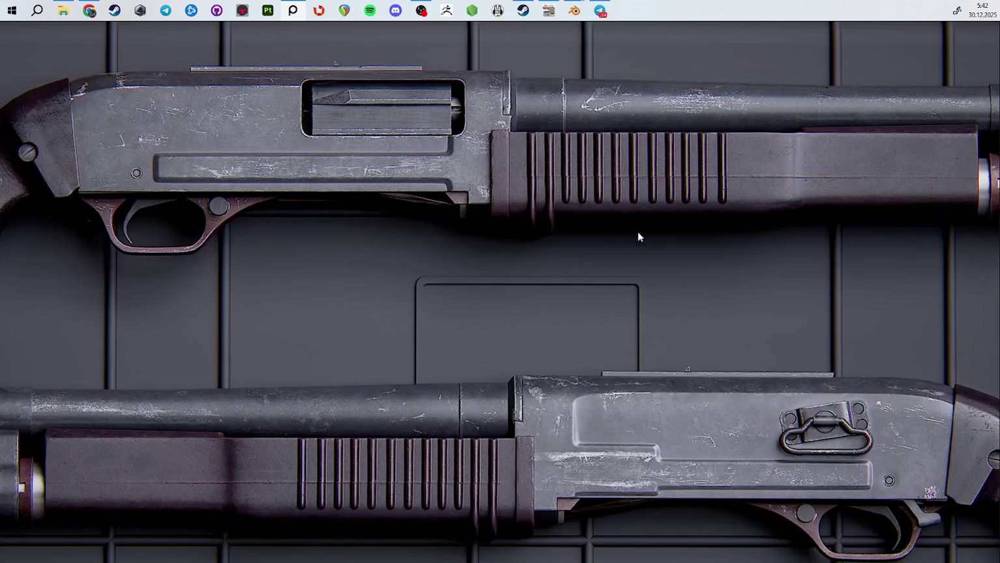
scroll(637, 241, "up", 1)
mouse_move(665, 265)
middle_mouse_down()
mouse_move(503, 212)
mouse_move(565, 215)
middle_mouse_up()
scroll(593, 221, "down", 2)
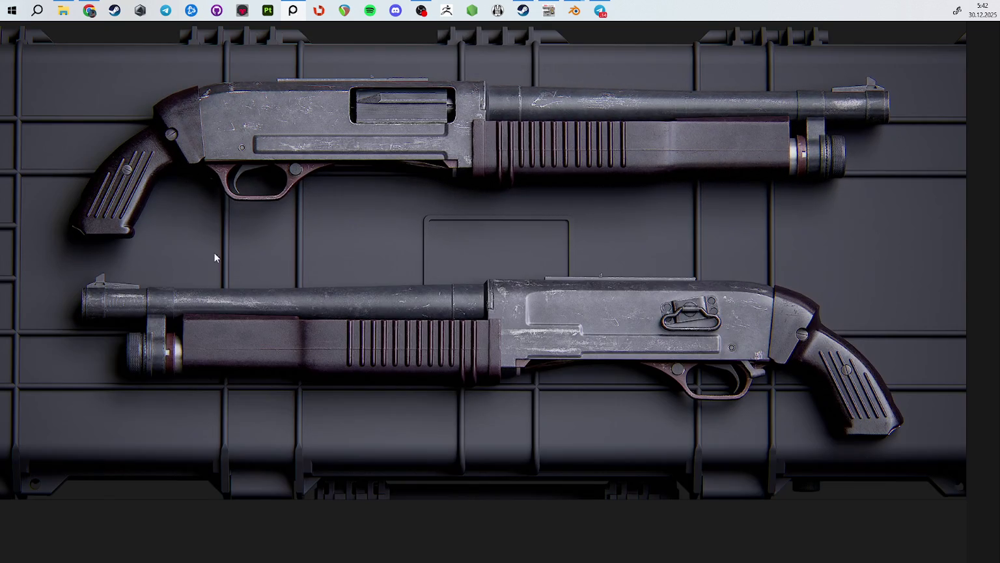
Step: Switch to the vest-and-shotgun image and zoom it to fill the view
key("Right")
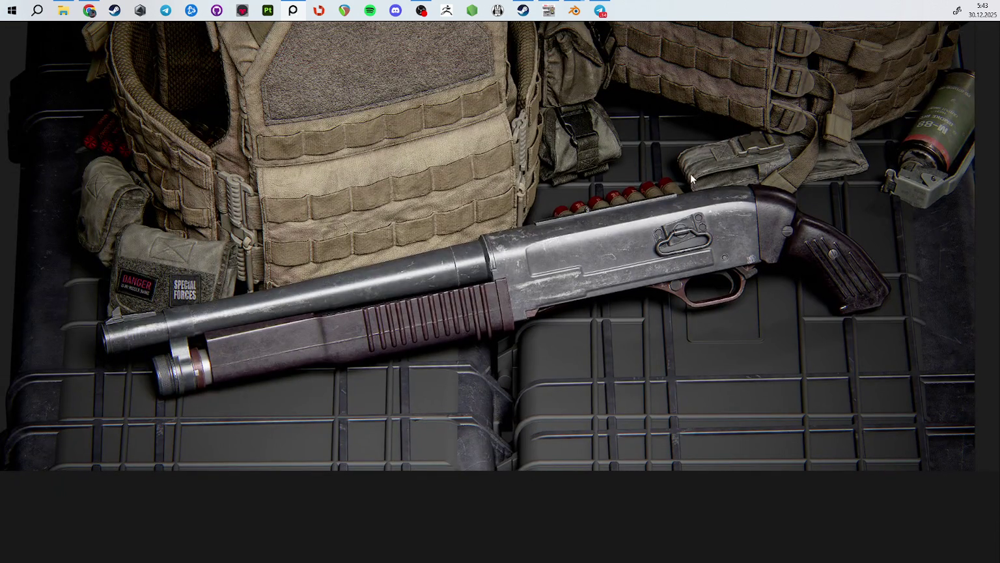
scroll(385, 209, "up", 2)
scroll(404, 234, "down", 1)
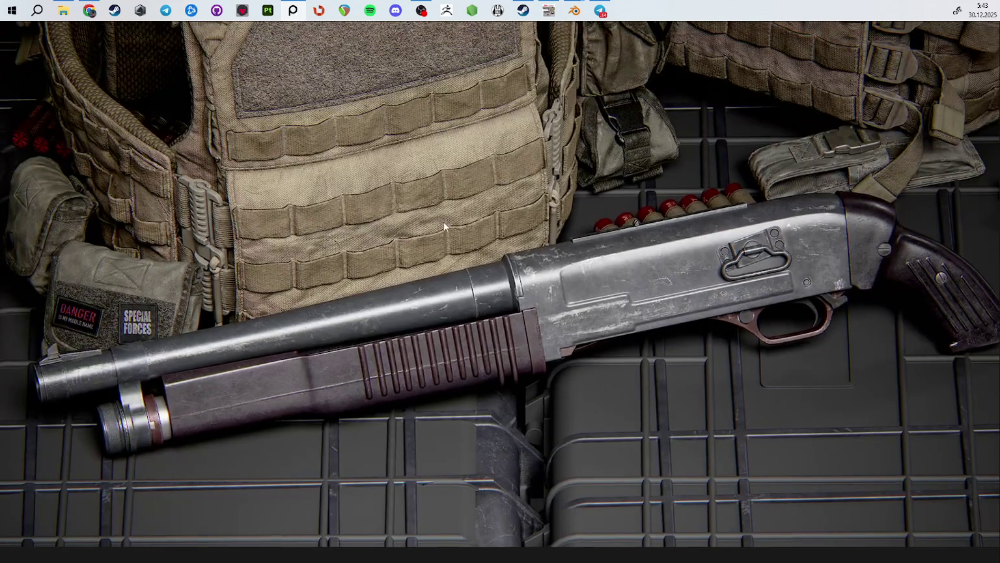
scroll(600, 215, "up", 1)
scroll(499, 306, "down", 2)
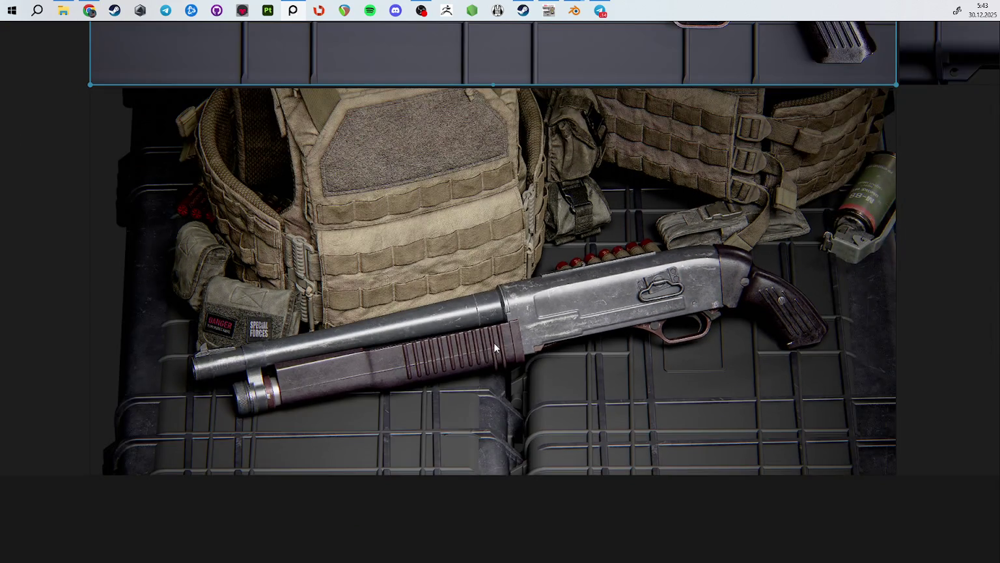
scroll(494, 343, "up", 1)
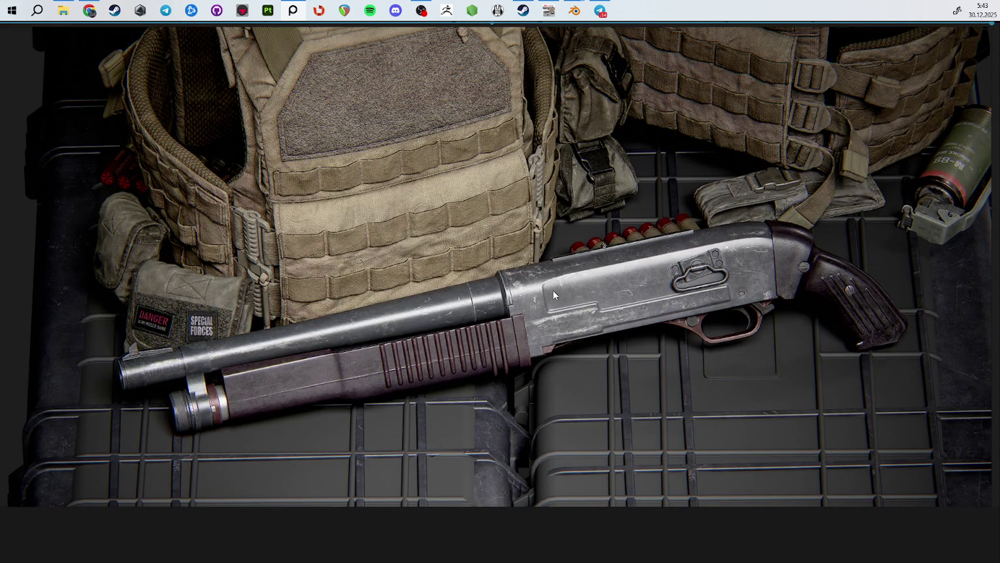
key("ctrl+shift+d")
Step: Draw green strokes around the receiver cutout and top edge, undo them, then hide PureRef
left_click_drag(573, 284, 548, 302)
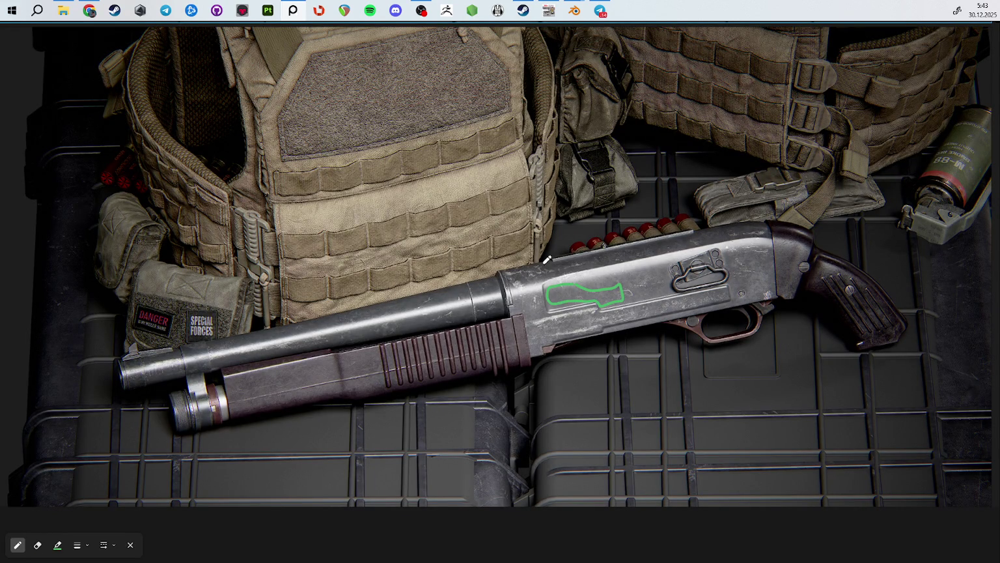
left_click_drag(558, 264, 708, 240)
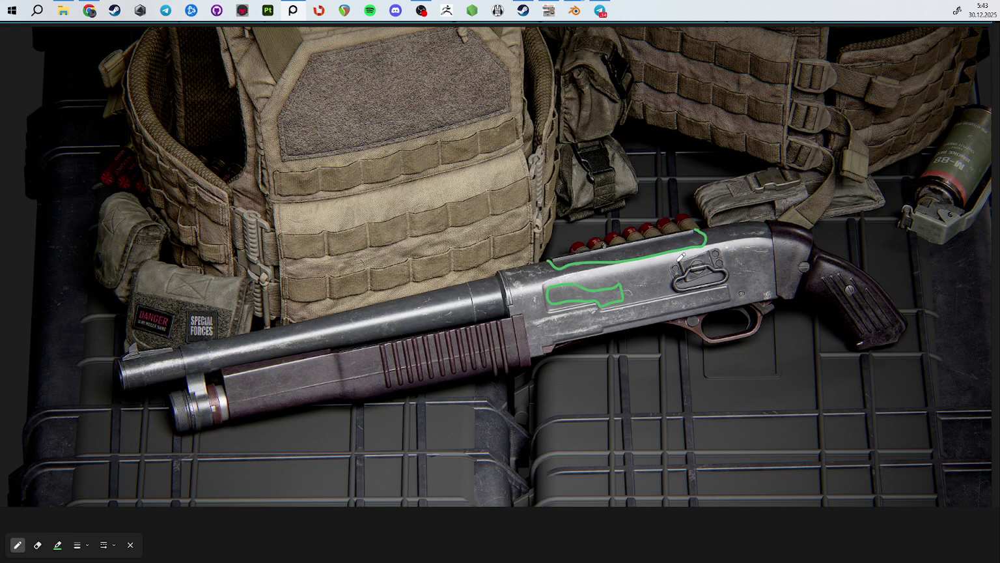
key("ctrl+z")
key("ctrl+z")
key("ctrl+shift+d")
left_click(963, 31)
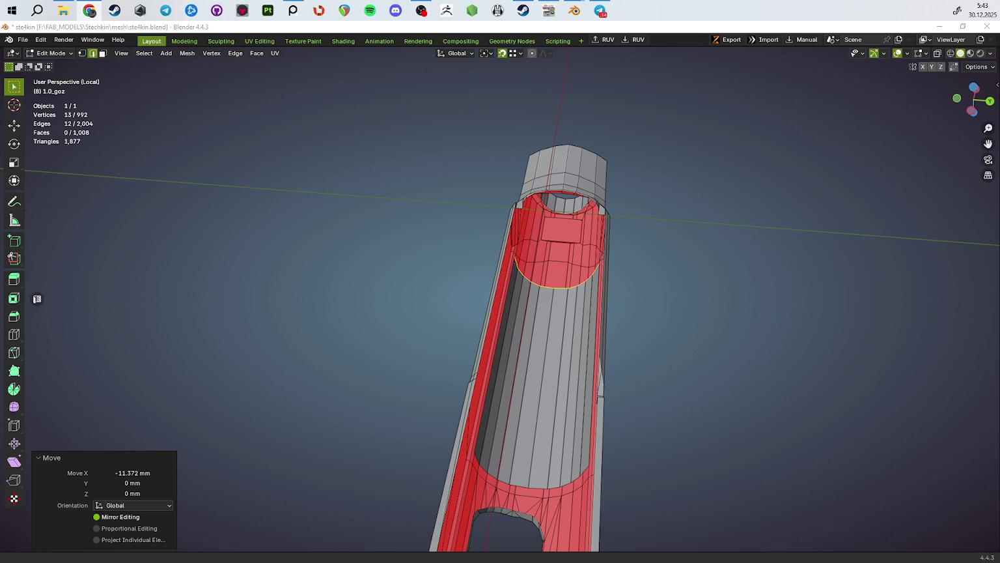
Step: Orbit to a side view and move the slide's inner edge loop 6.6976 mm along X
mouse_move(549, 348)
middle_mouse_down()
mouse_move(665, 364)
mouse_move(641, 411)
middle_mouse_up()
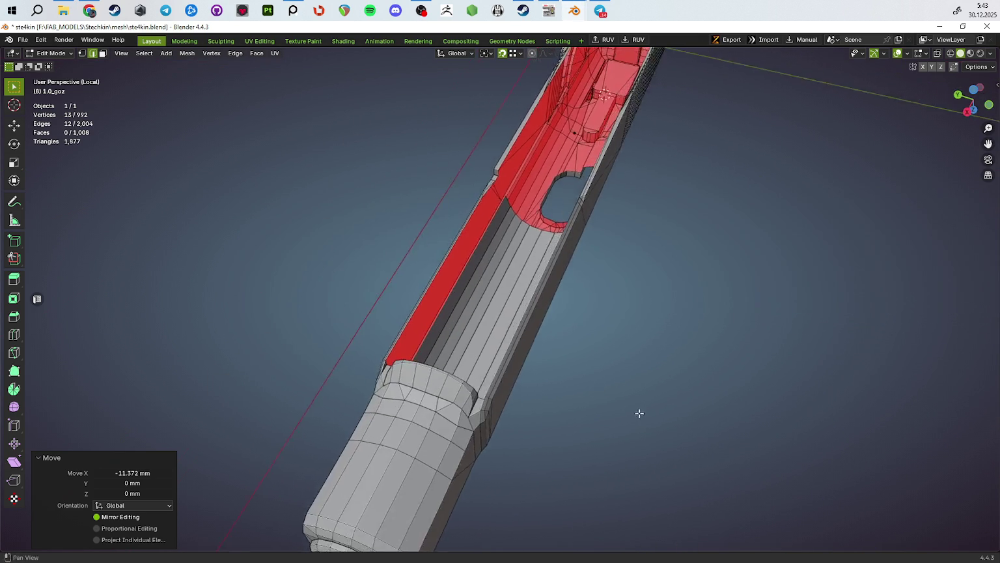
mouse_move(531, 391)
middle_mouse_down()
mouse_move(667, 411)
mouse_move(569, 315)
mouse_move(637, 384)
middle_mouse_up()
key("Left")
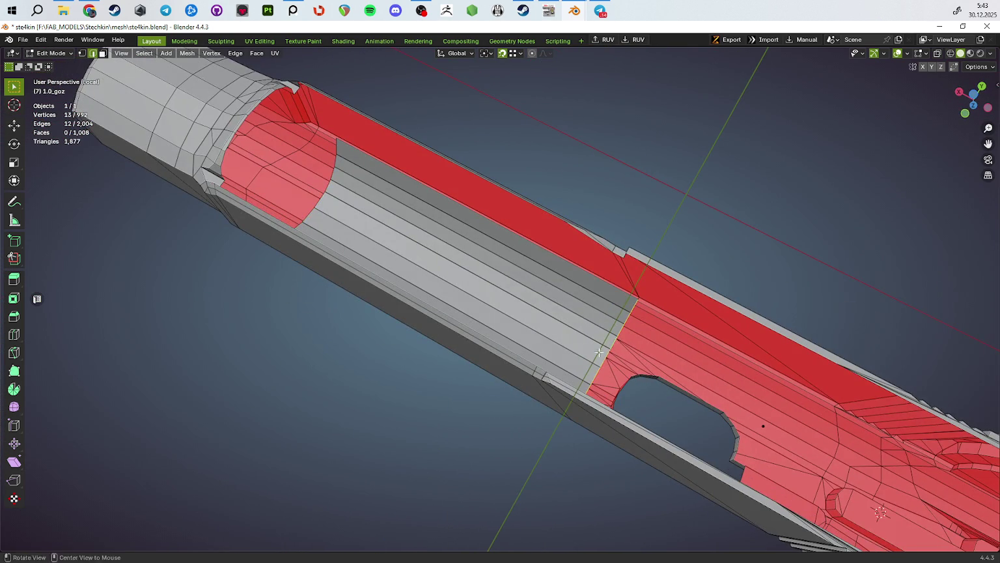
mouse_move(636, 384)
middle_mouse_down()
mouse_move(659, 389)
mouse_move(665, 376)
middle_mouse_up()
key("u")
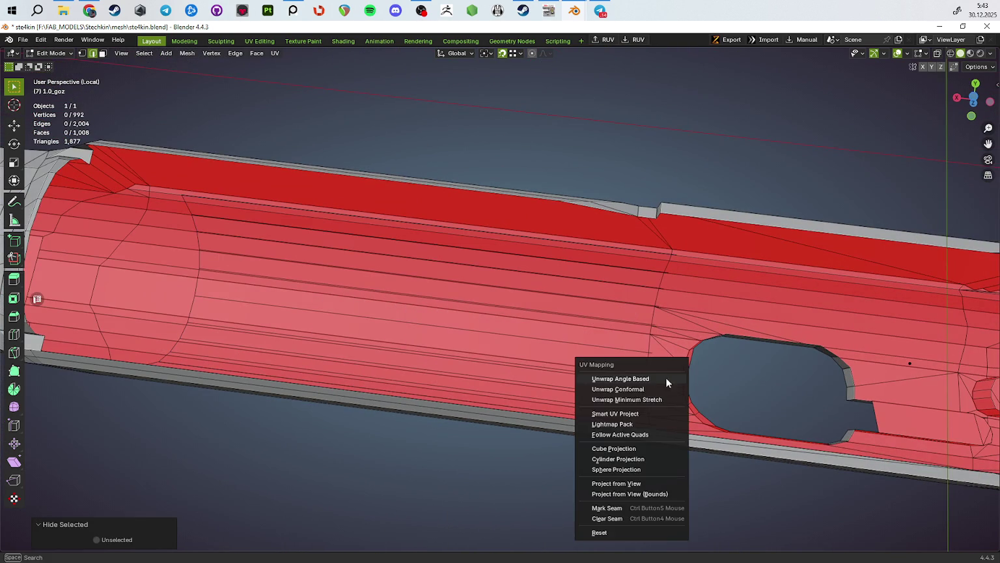
key("g")
key("x")
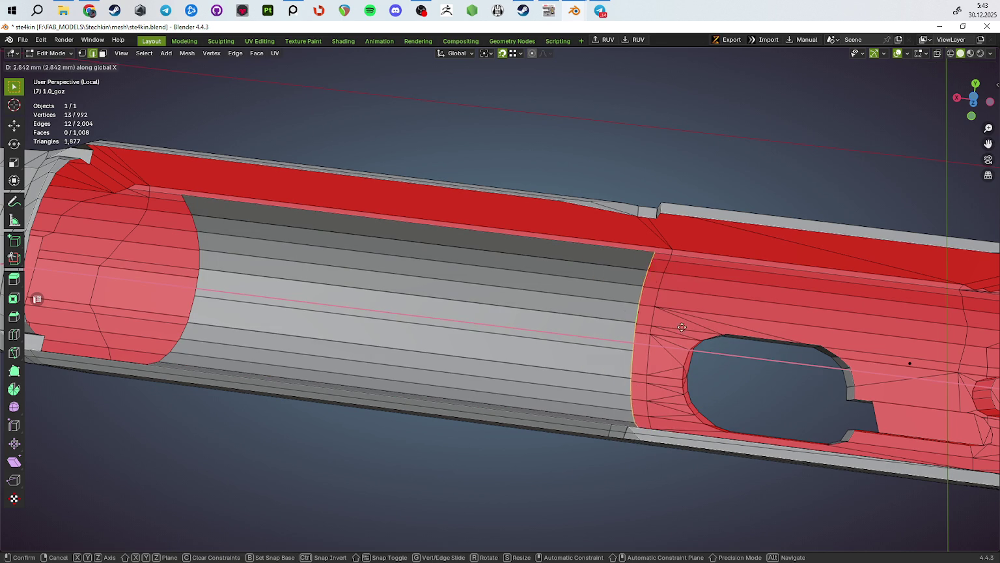
left_click(645, 325)
mouse_move(649, 327)
middle_mouse_down()
mouse_move(572, 306)
mouse_move(478, 323)
mouse_move(456, 307)
middle_mouse_up()
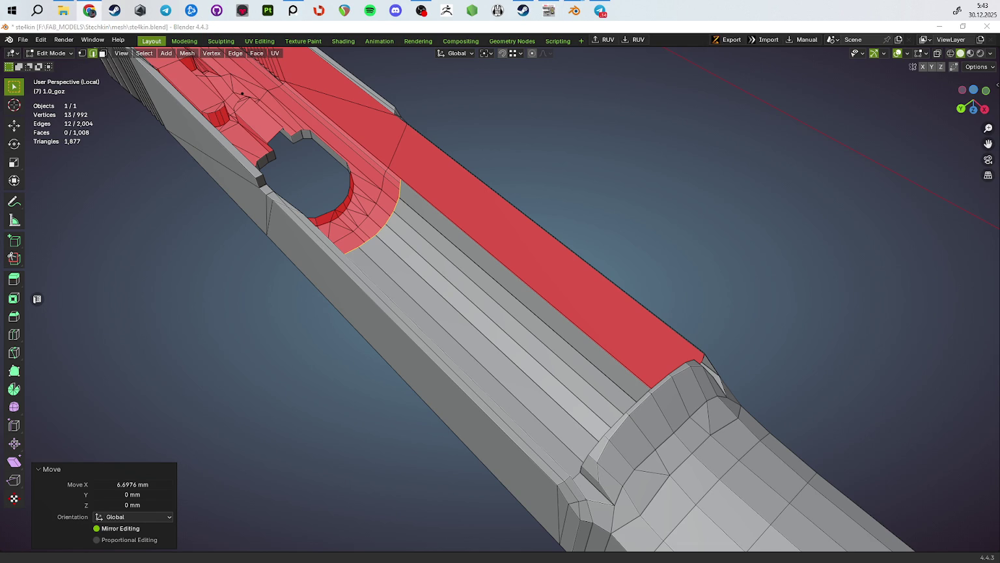
mouse_move(532, 346)
middle_mouse_down()
mouse_move(487, 332)
mouse_move(521, 329)
mouse_move(570, 248)
mouse_move(602, 328)
mouse_move(584, 292)
middle_mouse_up()
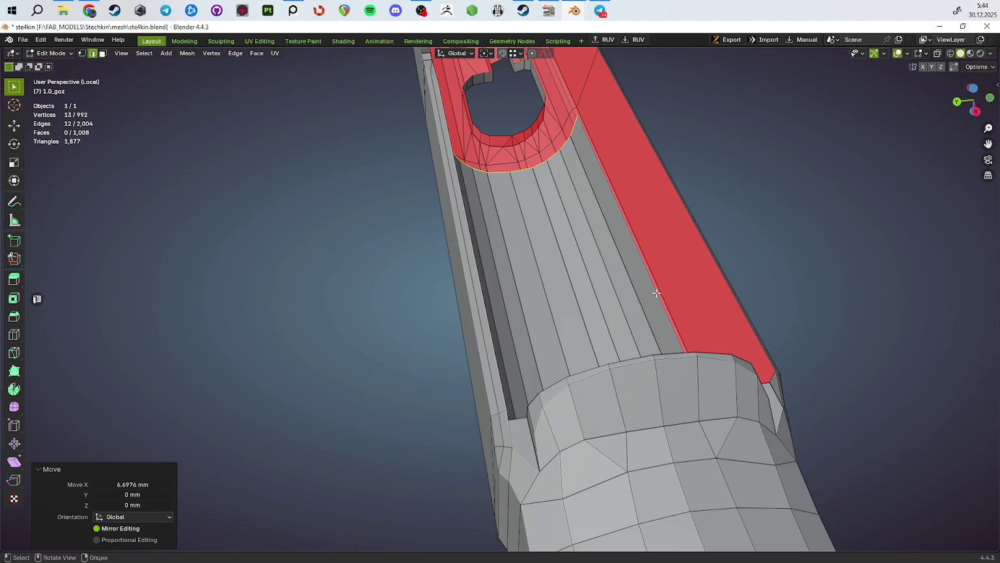
Step: Extrude the slide's front edge along Y and fill a face to the boundary edge
left_click(656, 293)
middle_click_drag(656, 293, 683, 288)
key("e")
key("x")
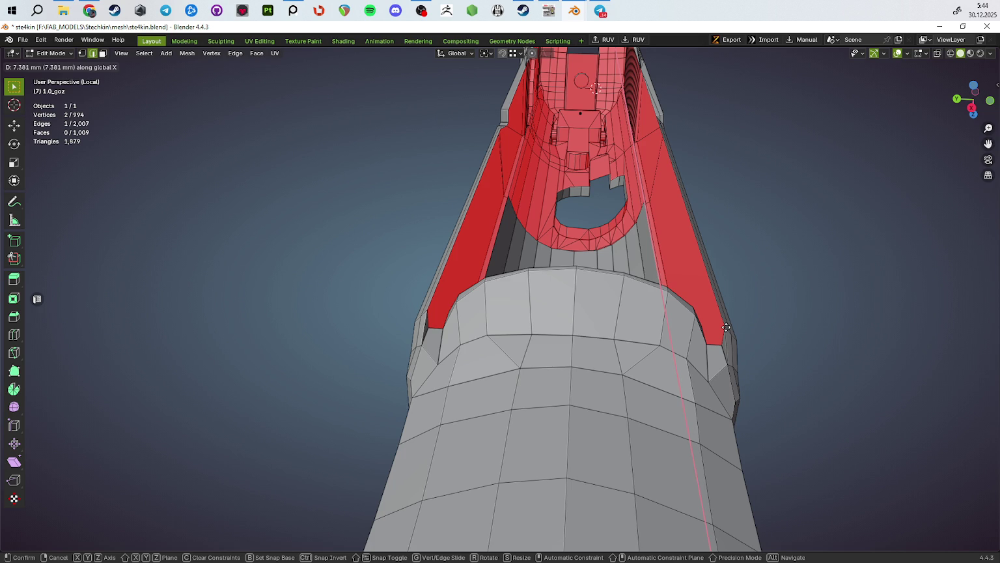
key("y")
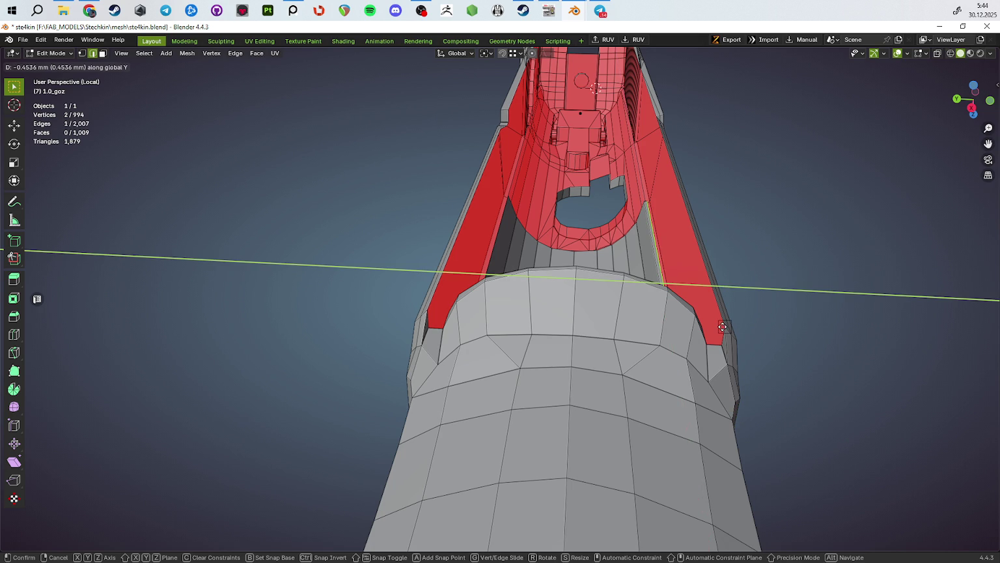
left_click(724, 327)
mouse_move(725, 327)
middle_mouse_down()
mouse_move(516, 306)
mouse_move(521, 276)
middle_mouse_up()
left_click(705, 326, "shift")
key("f")
Step: Extrude the neighbouring barrel edge along Y, nudge it slightly, and fill the red strip's gap
left_click(494, 295)
middle_click_drag(480, 112, 472, 156)
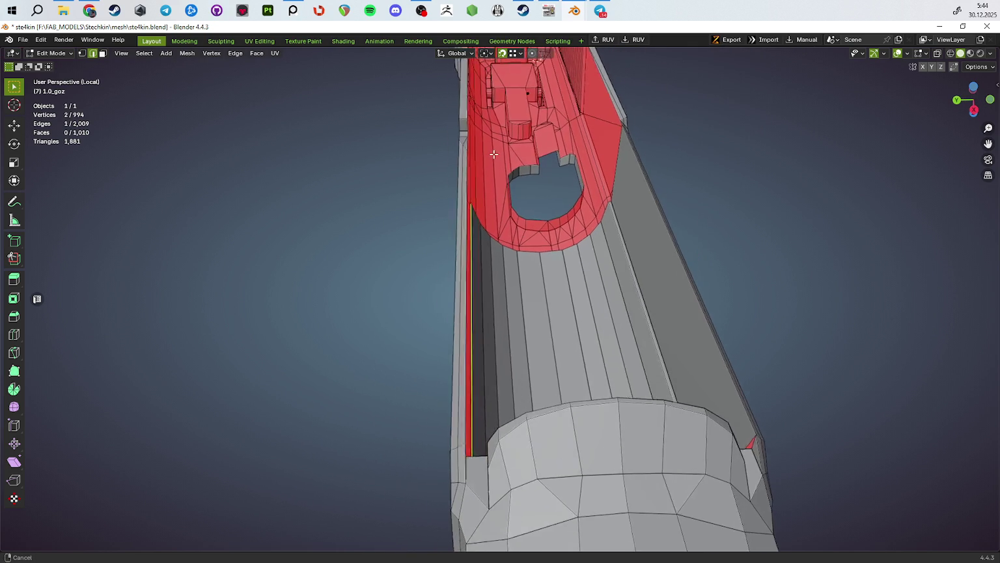
key("e")
key("y")
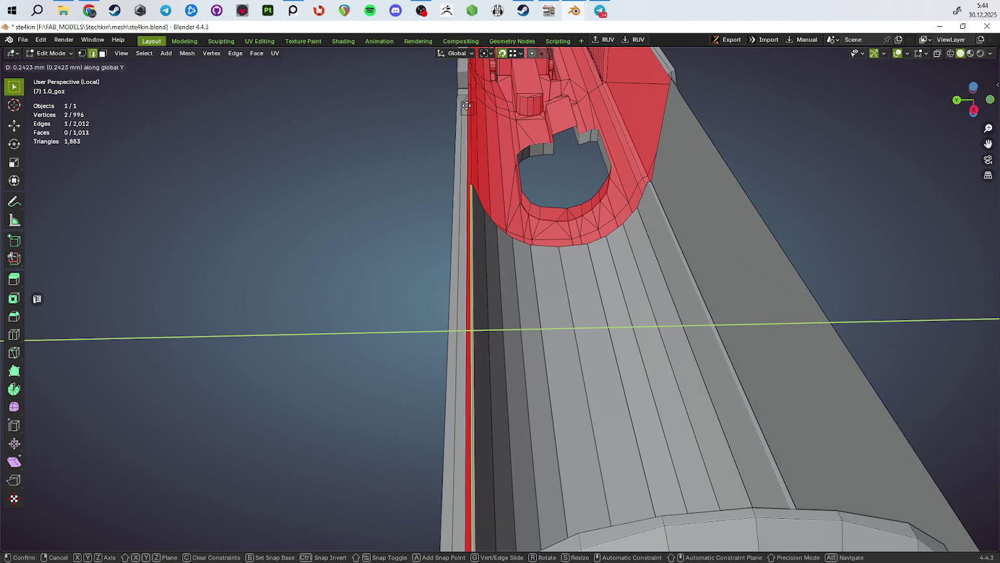
left_click(468, 106)
middle_click_drag(467, 106, 551, 266)
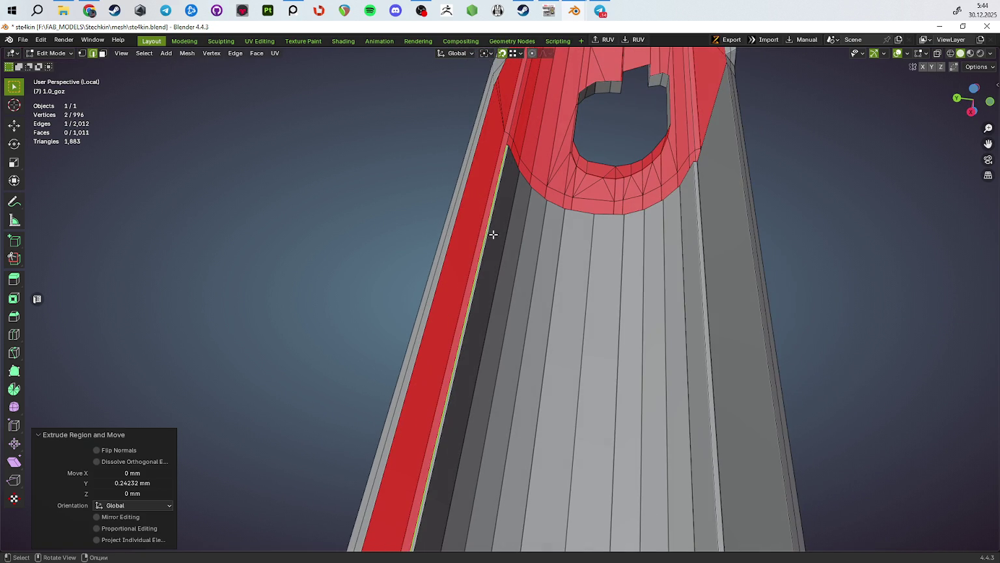
key("g")
key("x")
key("y")
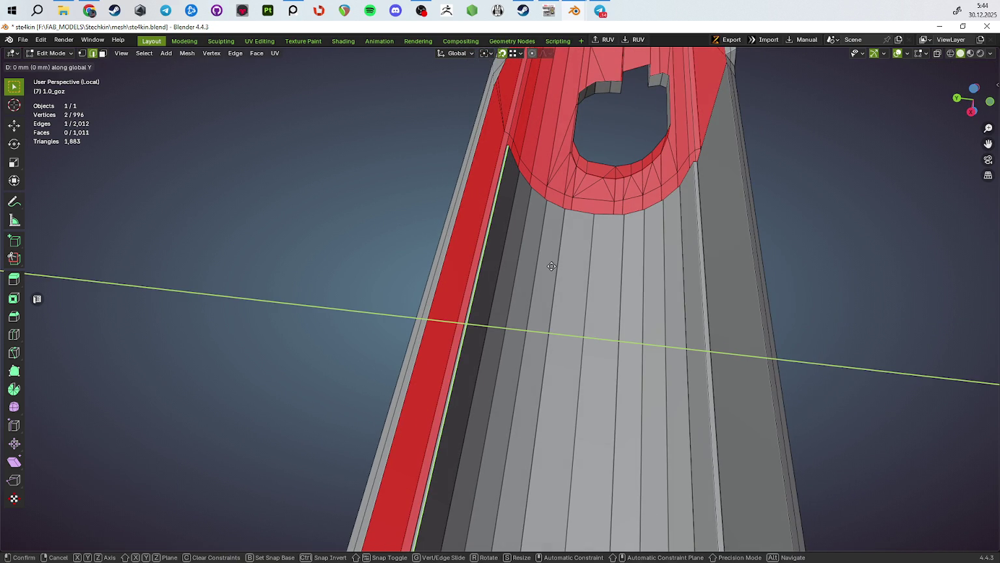
left_click(560, 277)
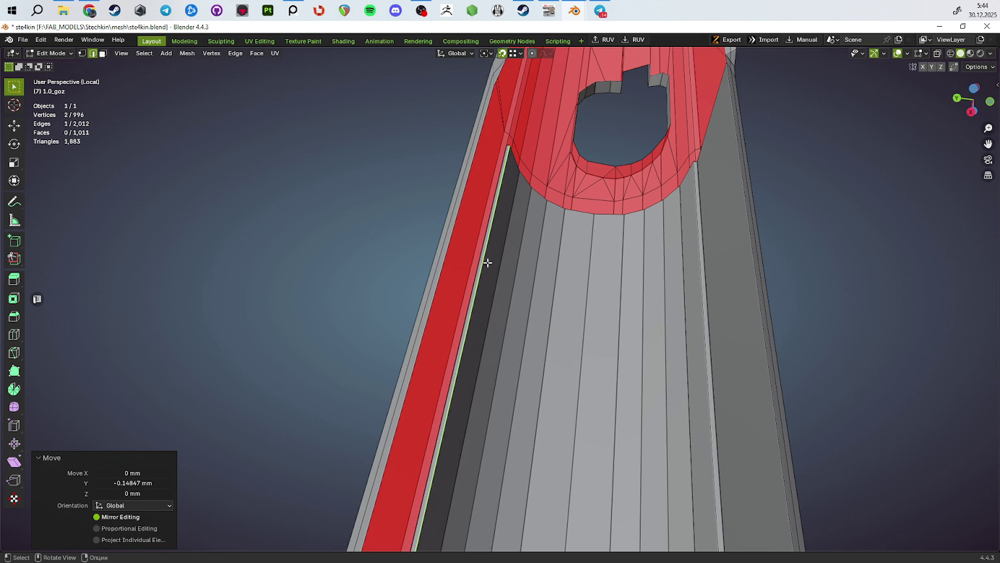
left_click(489, 264, "shift")
mouse_move(490, 264)
middle_mouse_down()
mouse_move(459, 244)
mouse_move(484, 299)
mouse_move(316, 262)
mouse_move(348, 204)
mouse_move(415, 244)
mouse_move(564, 291)
mouse_move(550, 283)
mouse_move(547, 261)
mouse_move(622, 354)
mouse_move(586, 374)
mouse_move(482, 337)
middle_mouse_up()
key("f")
Step: Toggle Edit Mode and select the boundary and rim edges around the red region
key("Tab")
key("Tab")
left_click(566, 290, "alt")
left_click(553, 284)
left_click(342, 324, "ctrl")
mouse_move(342, 324)
middle_mouse_down()
mouse_move(466, 331)
mouse_move(438, 326)
middle_mouse_up()
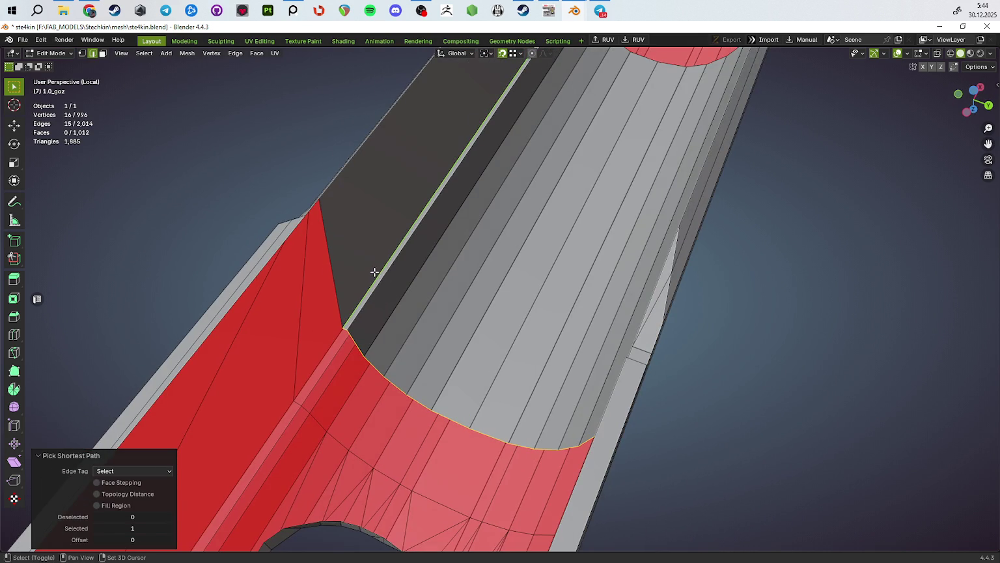
left_click(374, 272, "shift")
mouse_move(390, 282)
middle_mouse_down()
mouse_move(455, 263)
mouse_move(537, 259)
mouse_move(590, 405)
mouse_move(529, 400)
mouse_move(553, 411)
mouse_move(553, 392)
mouse_move(482, 367)
mouse_move(510, 328)
mouse_move(475, 357)
mouse_move(610, 332)
mouse_move(477, 323)
mouse_move(443, 293)
mouse_move(475, 352)
mouse_move(455, 360)
middle_mouse_up()
Step: Edge-slide the groove edge into line on the slide mesh
key("Tab")
scroll(495, 349, "up", 2)
key("Tab")
left_click(423, 346)
key("g")
key("g")
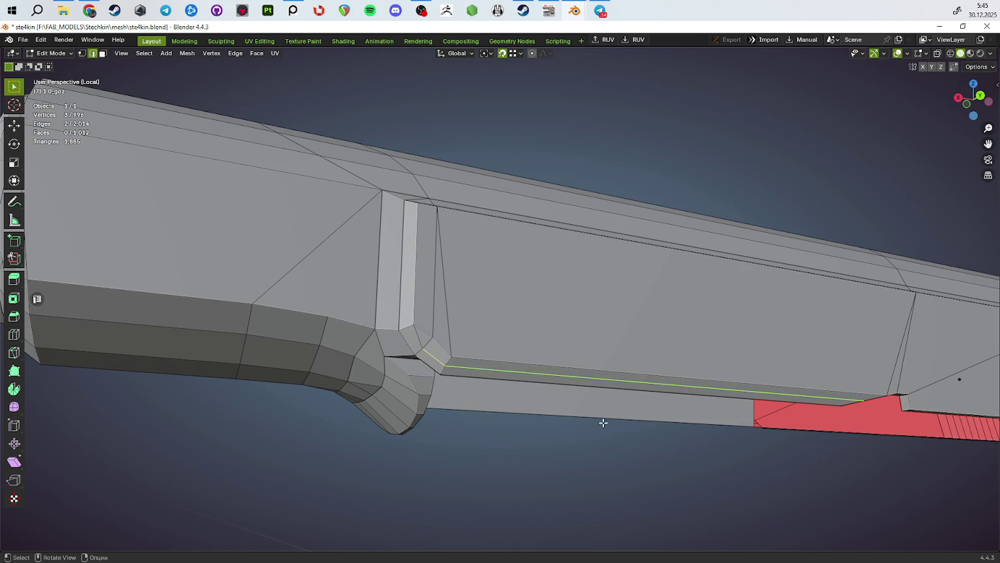
left_click(618, 489)
Step: Merge the whole slide mesh by distance, removing 7 duplicate vertices
key("a")
key("m")
left_click(619, 489)
key("Tab")
mouse_move(583, 490)
middle_mouse_down()
mouse_move(587, 459)
mouse_move(436, 355)
mouse_move(596, 471)
mouse_move(552, 451)
middle_mouse_up()
key("Tab")
Step: Run a second merge by distance, removing 1 more duplicate vertex
key("Tab")
key("Tab")
mouse_move(606, 464)
middle_mouse_down()
mouse_move(609, 417)
mouse_move(587, 431)
mouse_move(577, 409)
mouse_move(572, 433)
mouse_move(567, 393)
mouse_move(542, 480)
mouse_move(525, 454)
mouse_move(533, 393)
middle_mouse_up()
key("Tab")
key("Tab")
key("a")
key("m")
left_click(624, 450)
key("Tab")
key("Tab")
scroll(533, 392, "up", 3)
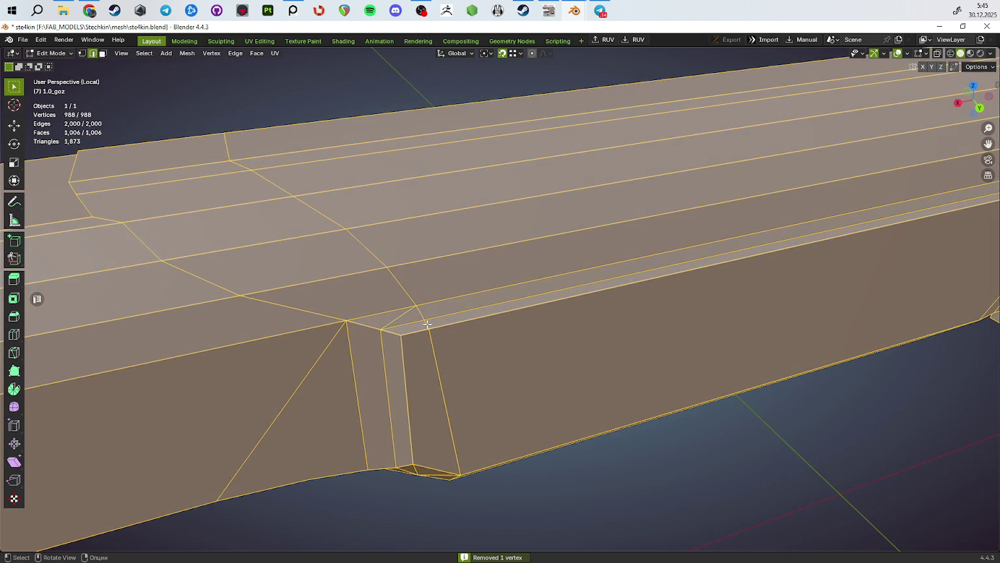
Step: Slide the edge beside the groove corner to its end and the corner vertex into place
key("2")
left_click(384, 465)
key("g")
key("g")
left_click(382, 468)
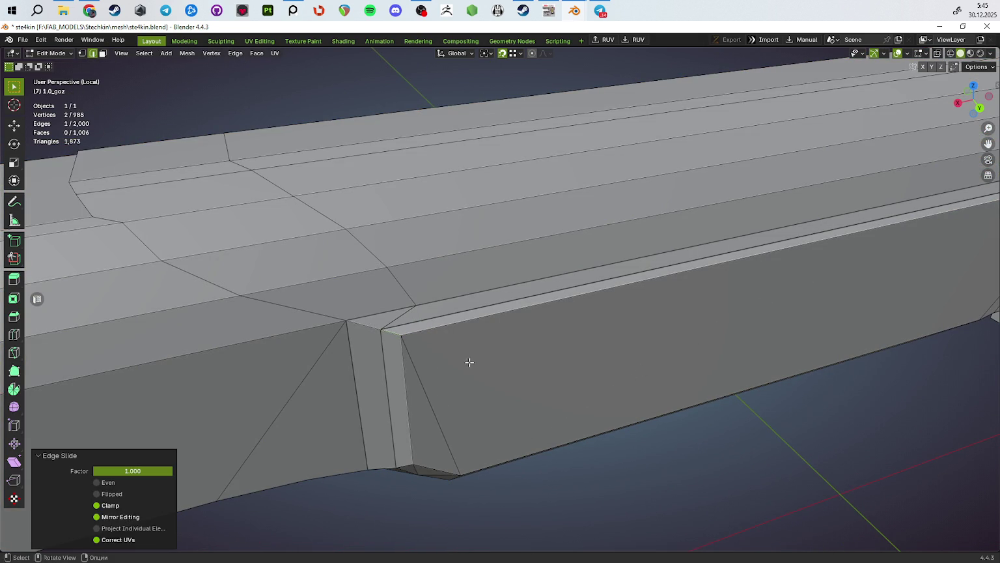
key("1")
left_click(415, 305)
key("shift+v")
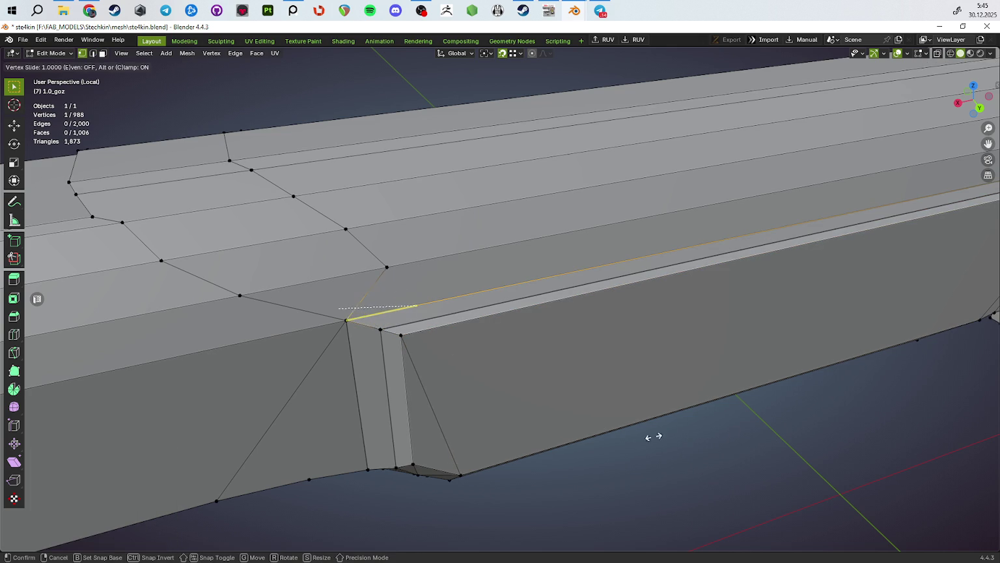
left_click(653, 436)
Step: Merge all slide vertices by distance to clear duplicates
key("a")
key("m")
left_click(693, 484)
scroll(674, 446, "down", 4)
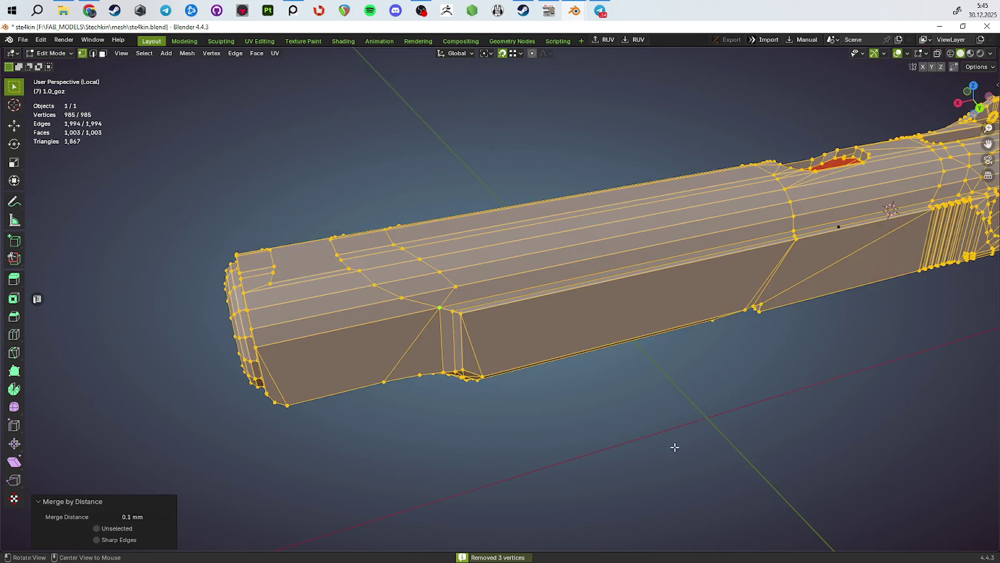
middle_click_drag(675, 448, 646, 319)
Step: Triangulate the long top face, then rejoin its triangles into one quad
key("3")
left_click(627, 265)
key("ctrl+t")
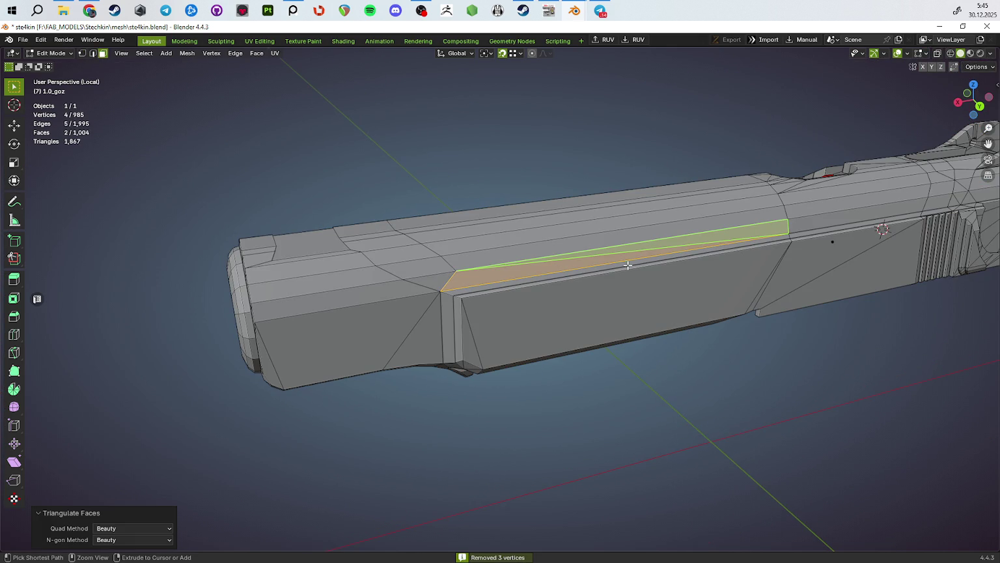
key("alt+j")
mouse_move(599, 287)
middle_mouse_down()
mouse_move(494, 290)
mouse_move(615, 293)
mouse_move(600, 259)
mouse_move(588, 261)
middle_mouse_up()
scroll(614, 293, "up", 3)
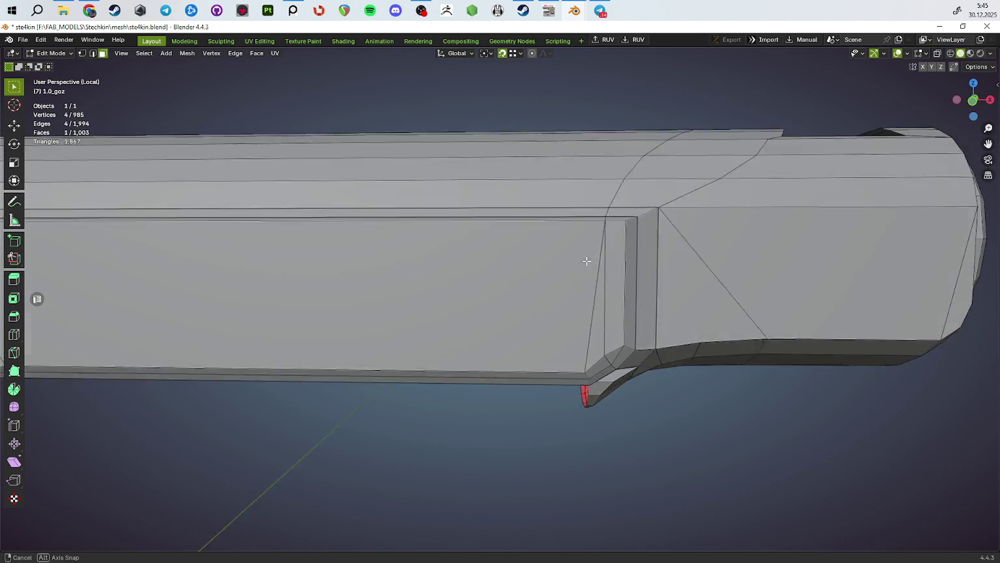
Step: Slide the groove-end vertex and the edge near the groove corner into position
key("1")
left_click(610, 227)
key("shift+v")
scroll(640, 310, "down", 4)
middle_click_drag(599, 317, 586, 339)
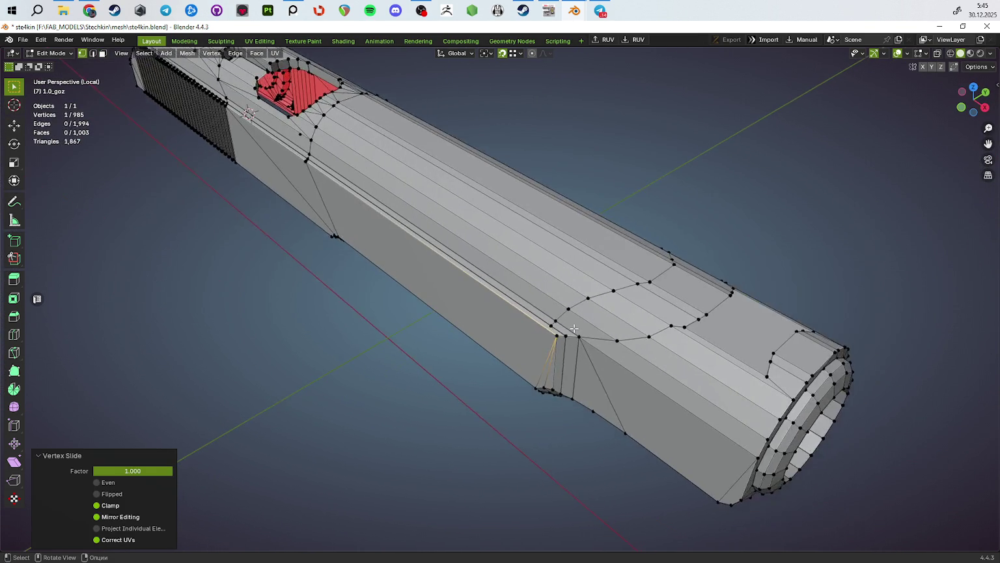
scroll(586, 339, "up", 3)
left_click(588, 345)
key("g")
key("g")
left_click(775, 529)
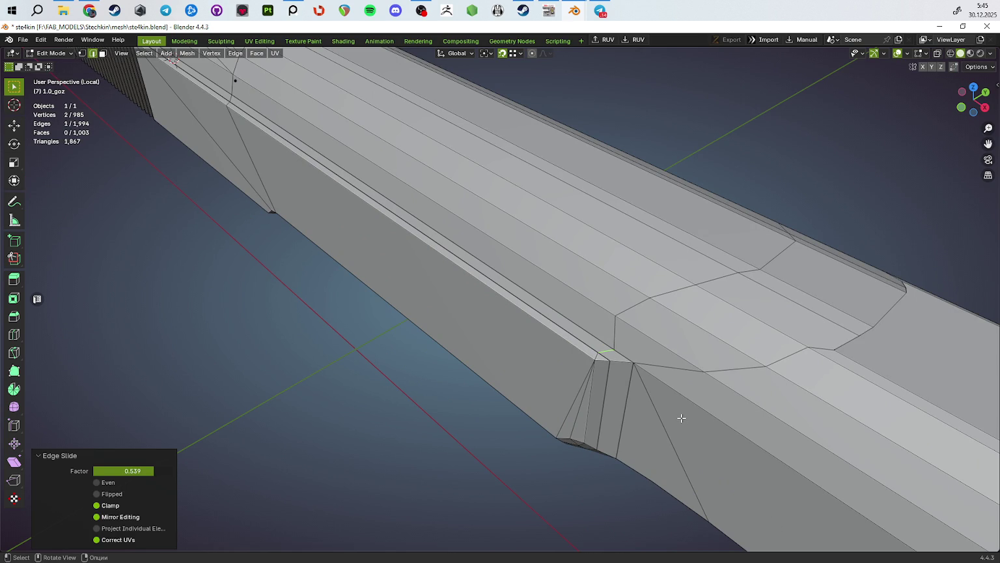
key("g")
key("g")
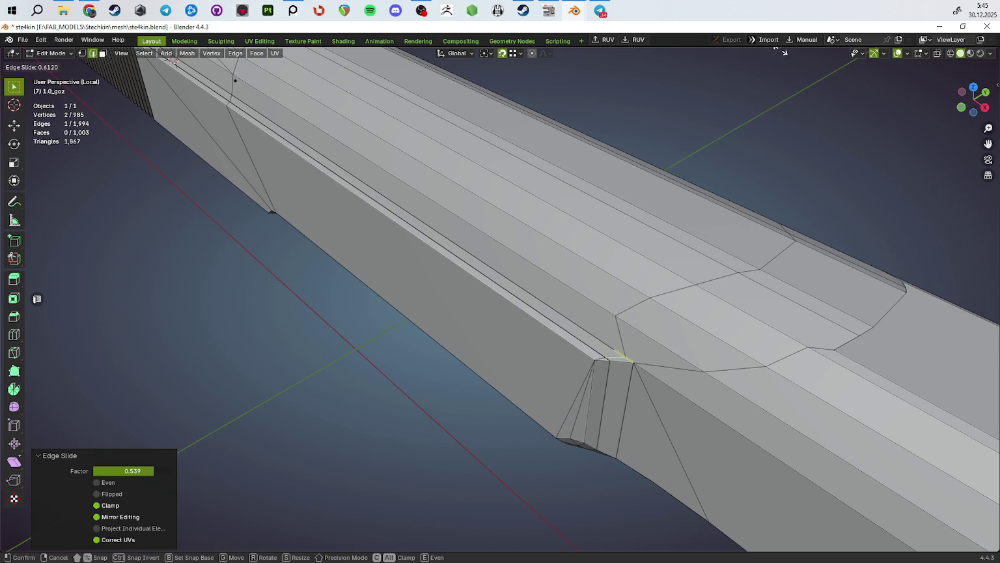
left_click(874, 269)
Step: Merge the slide mesh by distance again to remove new duplicates
key("a")
key("m")
left_click(797, 319)
mouse_move(797, 318)
middle_mouse_down()
mouse_move(594, 332)
mouse_move(428, 266)
middle_mouse_up()
Step: Select the shortest-path edge chain across the top and dissolve it with Ctrl+X
left_click(594, 331)
left_click(463, 260, "ctrl")
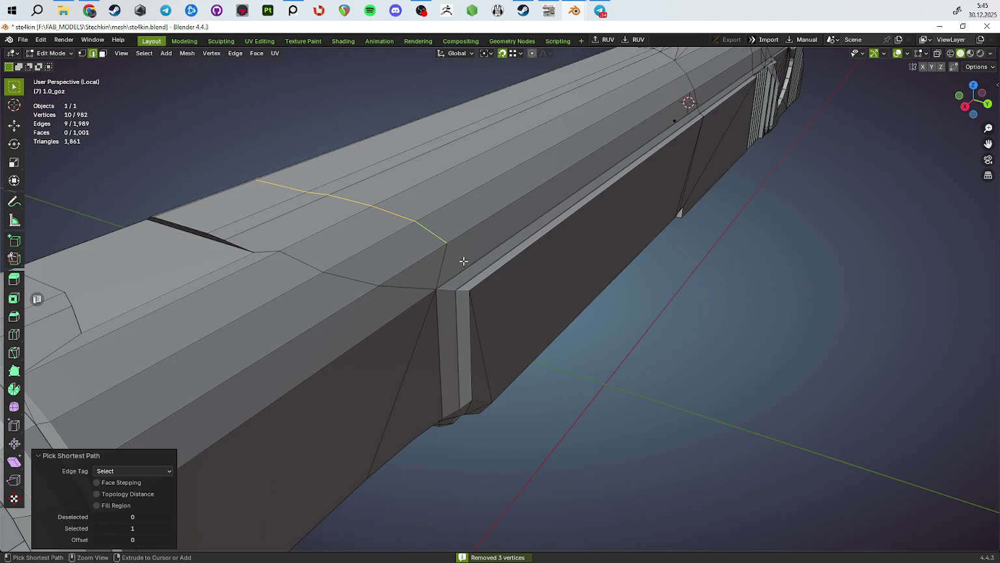
key("ctrl+x")
mouse_move(536, 280)
middle_mouse_down()
mouse_move(484, 220)
mouse_move(553, 111)
mouse_move(515, 147)
middle_mouse_up()
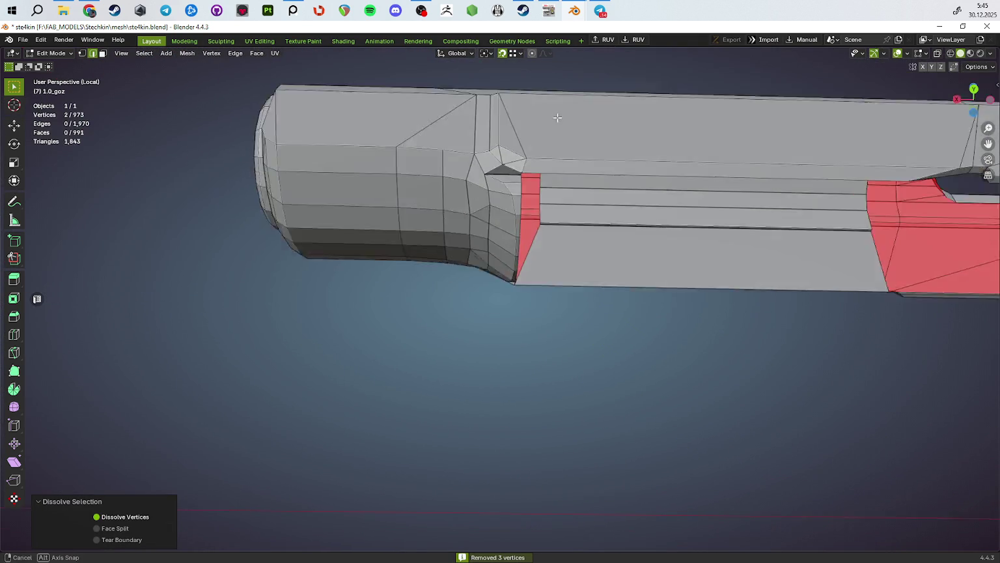
Step: Select a further edge chain on the slide and check the result outside Edit Mode
left_click(433, 148)
mouse_move(433, 148)
middle_mouse_down()
mouse_move(563, 167)
mouse_move(597, 205)
mouse_move(574, 157)
mouse_move(601, 203)
mouse_move(569, 209)
mouse_move(561, 237)
mouse_move(489, 276)
mouse_move(554, 257)
mouse_move(548, 292)
mouse_move(480, 218)
mouse_move(471, 229)
mouse_move(532, 264)
mouse_move(597, 209)
mouse_move(559, 273)
mouse_move(479, 280)
mouse_move(491, 202)
mouse_move(491, 261)
mouse_move(569, 173)
mouse_move(571, 203)
mouse_move(553, 221)
mouse_move(568, 296)
mouse_move(521, 254)
mouse_move(506, 221)
mouse_move(537, 232)
mouse_move(571, 349)
mouse_move(524, 368)
mouse_move(569, 355)
middle_mouse_up()
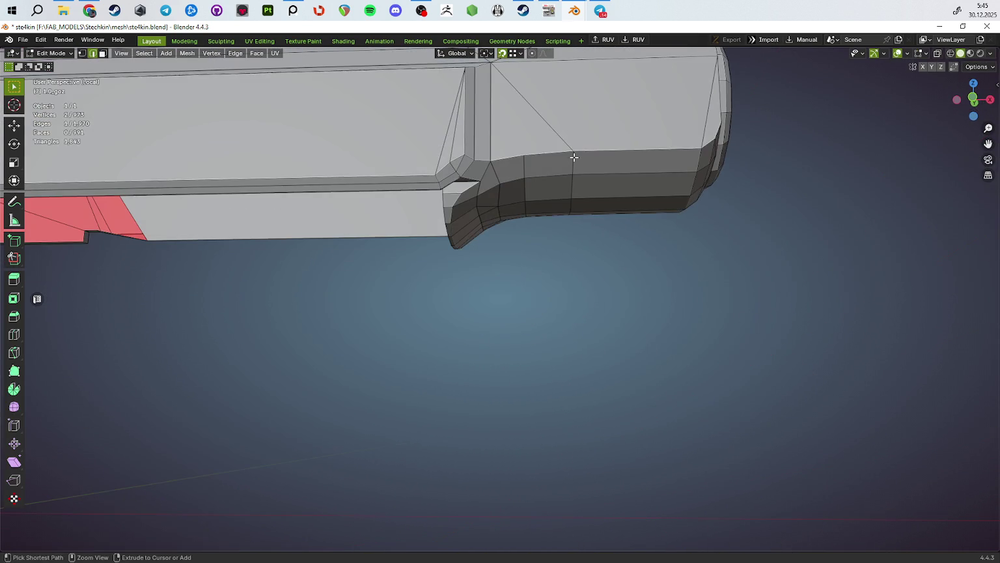
left_click(574, 157, "ctrl")
left_click(602, 240, "ctrl")
left_click(599, 223, "ctrl")
key("Tab")
key("Tab")
key("Tab")
key("Tab")
scroll(505, 221, "up", 3)
key("Tab")
Step: Exit local view to show the full pistol, then select the barrel and enter Edit Mode
scroll(569, 355, "down", 5)
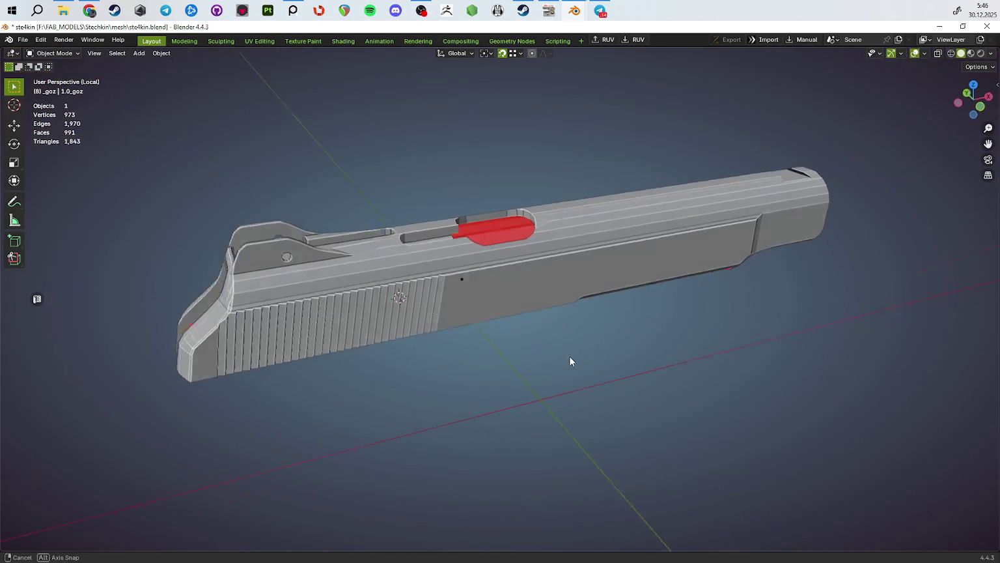
key("KP_Divide")
mouse_move(592, 227)
middle_mouse_down()
mouse_move(464, 234)
mouse_move(715, 363)
mouse_move(704, 330)
mouse_move(686, 336)
middle_mouse_up()
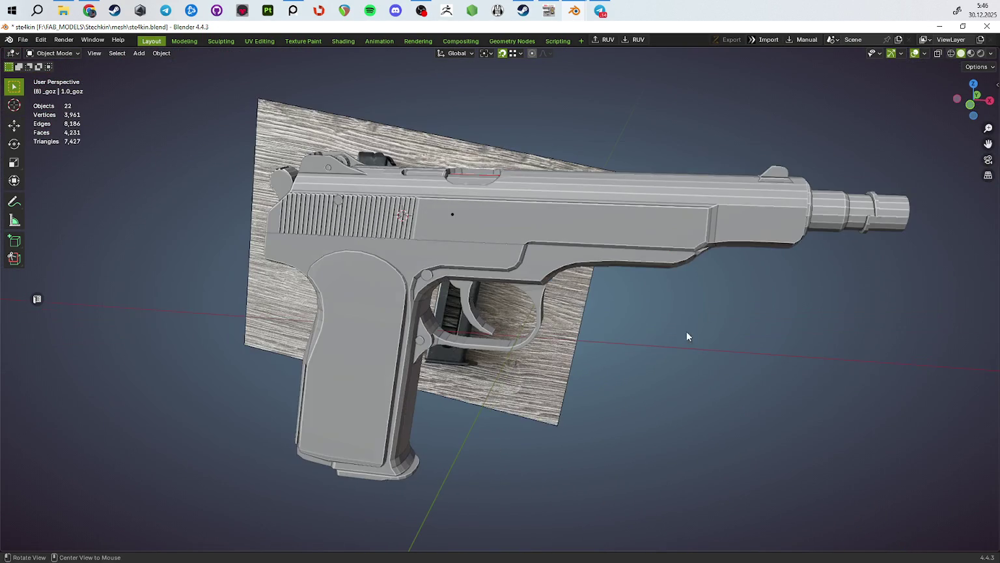
left_click(820, 225)
key("Tab")
mouse_move(820, 225)
middle_mouse_down()
mouse_move(835, 271)
mouse_move(752, 264)
middle_mouse_up()
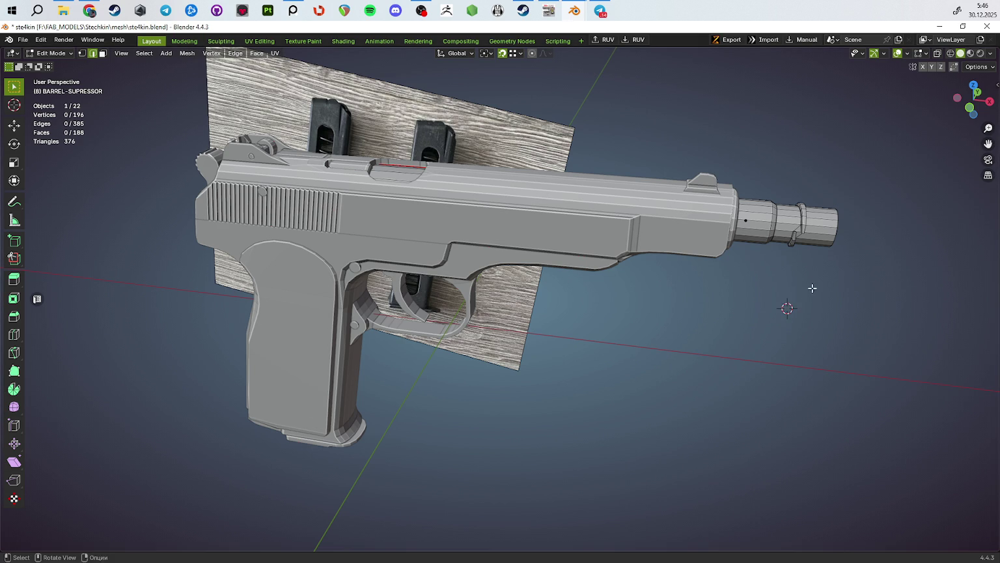
Step: Return to Object Mode and save the file
middle_click_drag(849, 300, 772, 297)
scroll(772, 297, "down", 3)
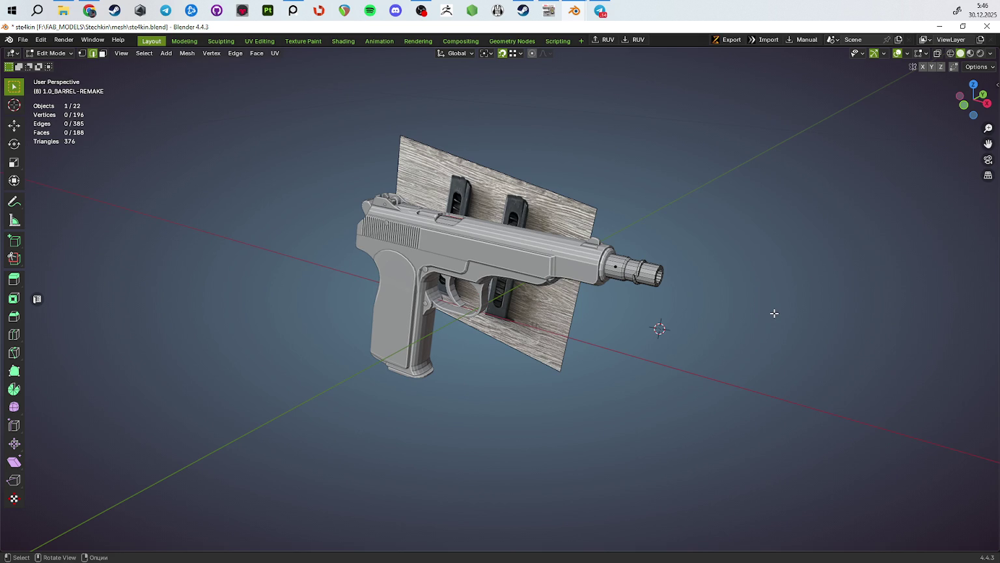
key("Tab")
middle_click_drag(773, 312, 789, 343)
key("ctrl+s")
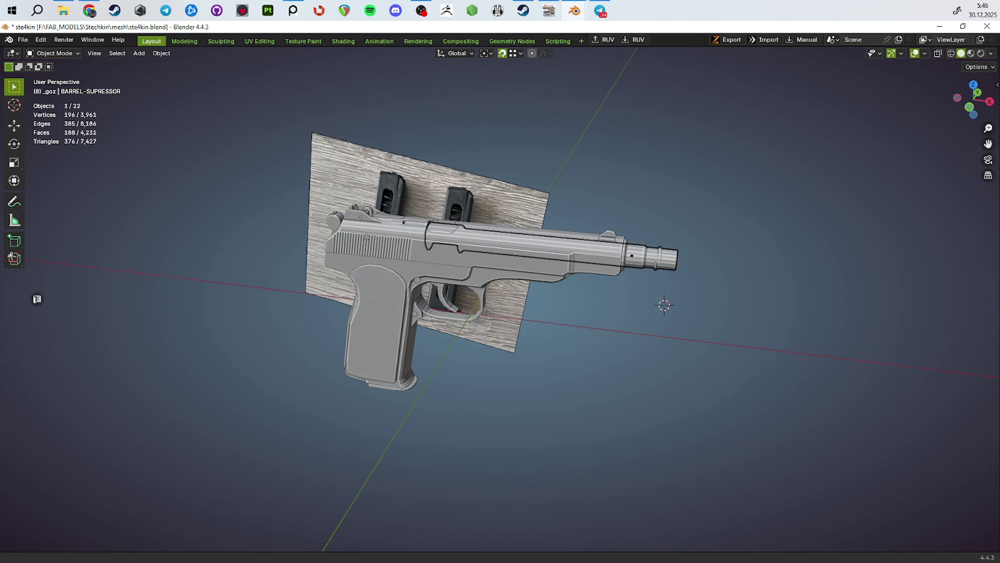
Step: Duplicate the barrel-suppressor in place as 'BARREL - SUPRESSOR.001'
key("shift+d")
key("Escape")
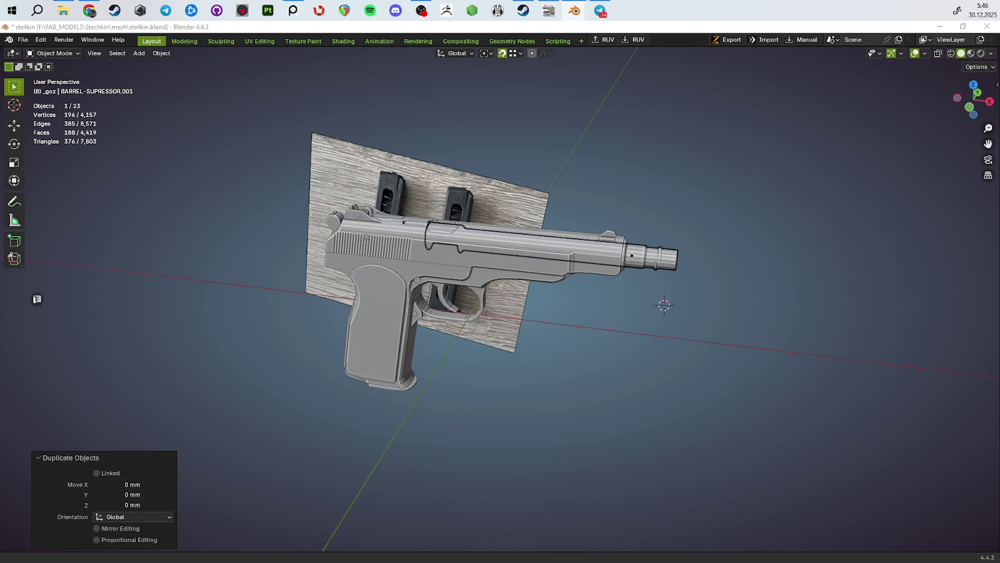
middle_click_drag(759, 227, 725, 275)
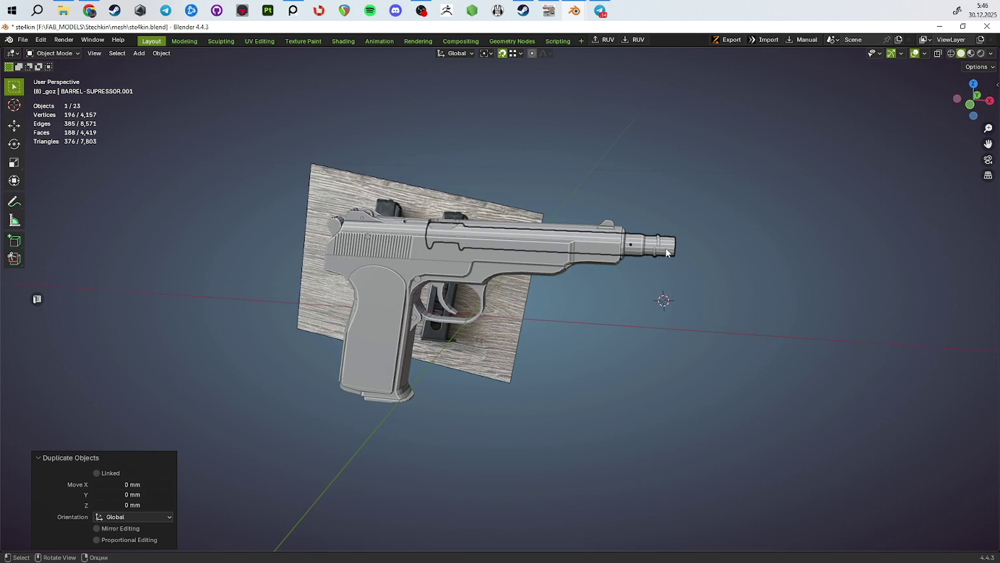
Step: In an X-ray front view, select and delete the barrel's muzzle-tip vertices
key("Tab")
key("alt+z")
key("KP_1")
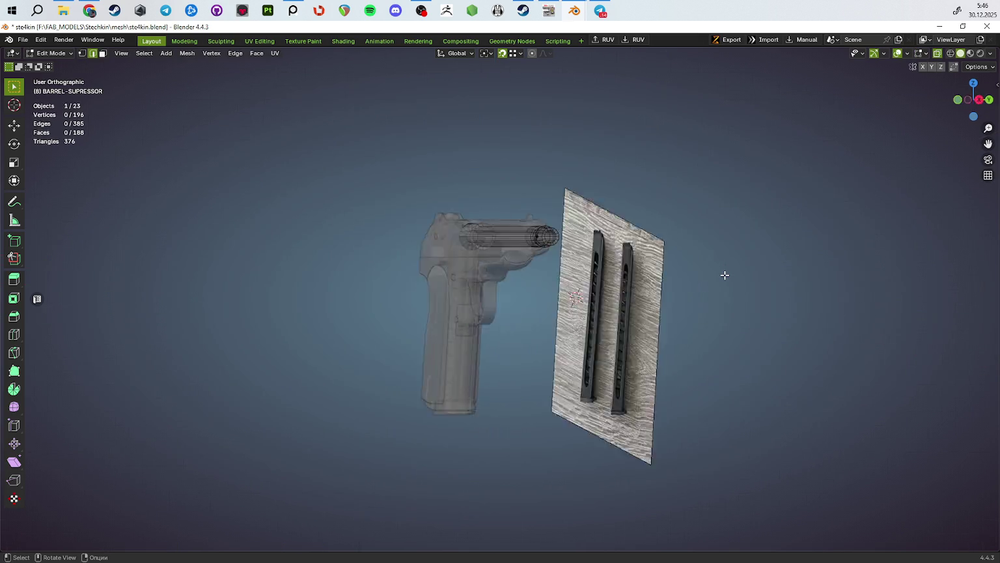
scroll(524, 288, "up", 2)
scroll(527, 267, "up", 3)
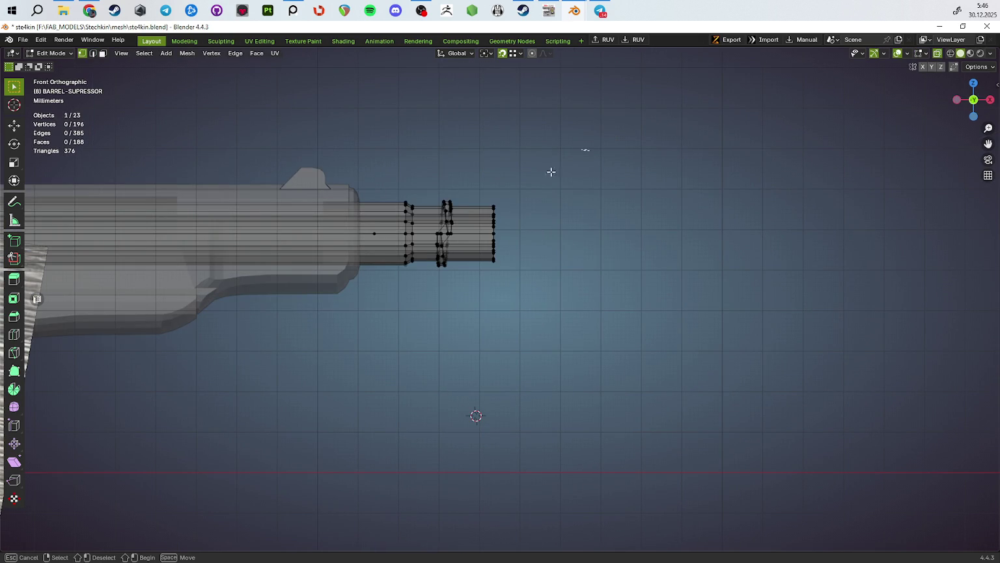
left_click_drag(551, 170, 394, 397)
left_click_drag(590, 147, 435, 326)
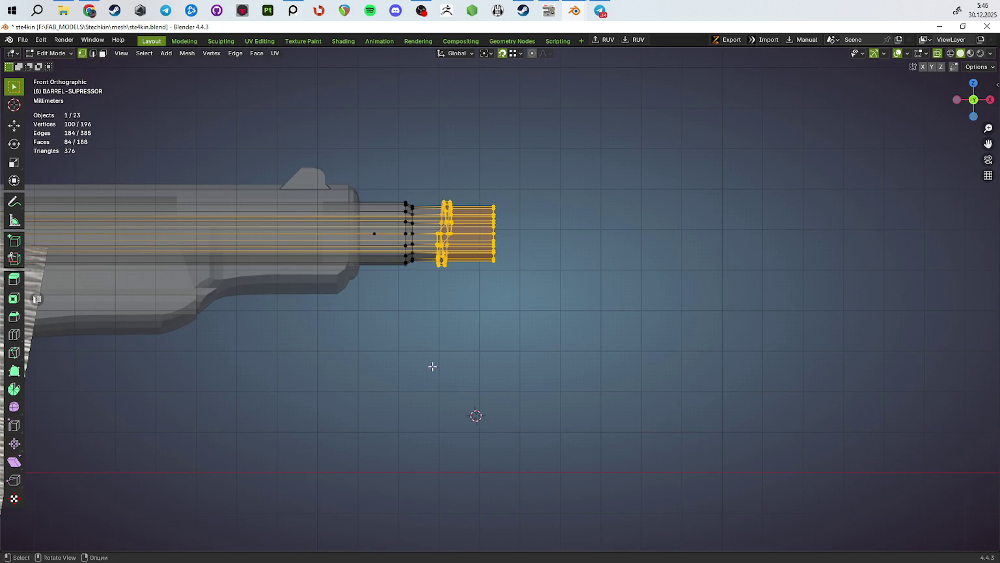
key("x")
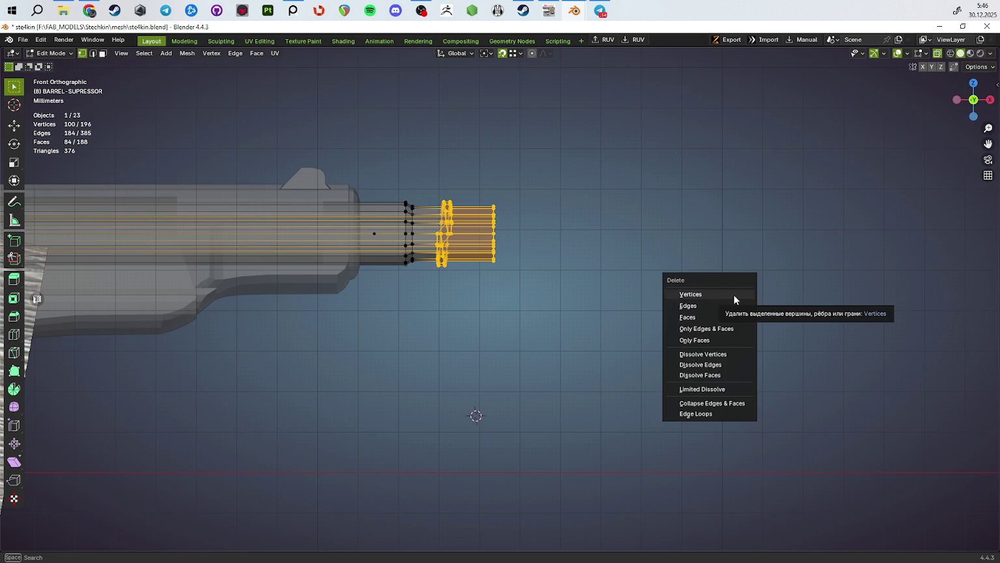
mouse_move(495, 233)
middle_mouse_down()
mouse_move(506, 259)
mouse_move(647, 273)
mouse_move(544, 359)
middle_mouse_up()
key("x")
left_click(644, 255)
Step: Move the barrel's 32-vertex end loop -12.955 mm along X, then bring PureRef forward
mouse_move(584, 217)
middle_mouse_down()
mouse_move(475, 198)
mouse_move(592, 384)
middle_mouse_up()
key("alt+z")
left_click_drag(417, 151, 494, 254)
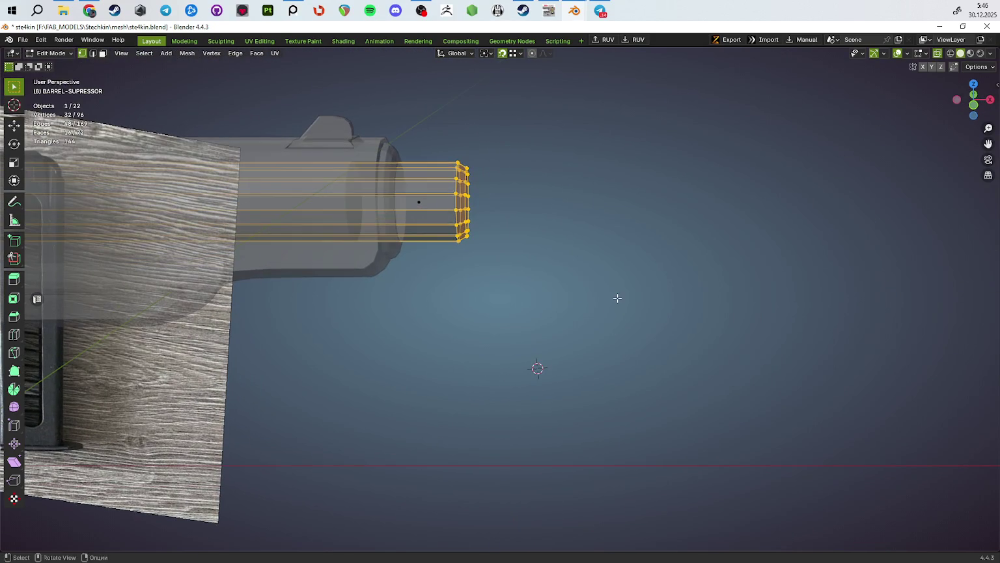
key("g")
key("y")
key("x")
left_click(518, 282)
key("alt+z")
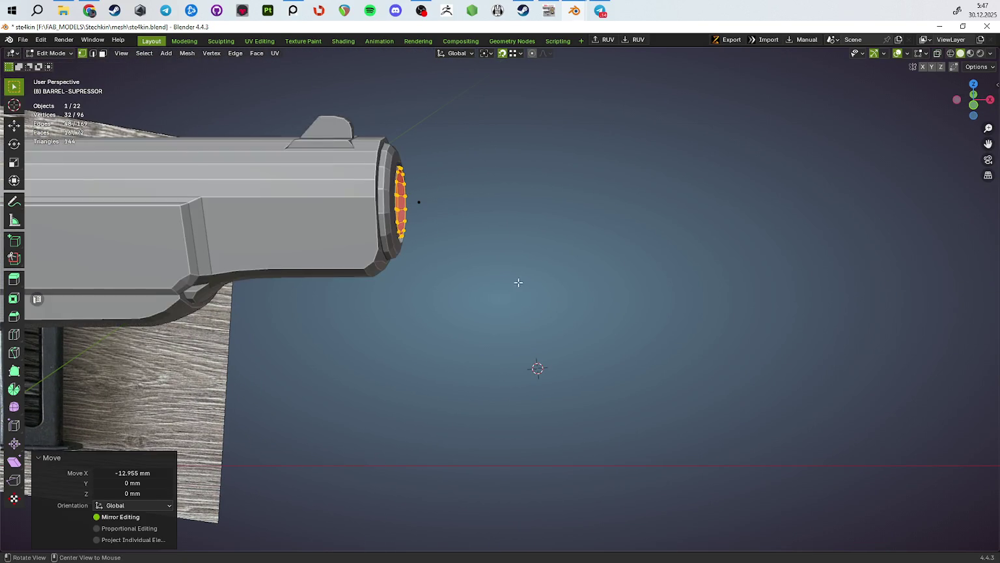
middle_click_drag(518, 283, 542, 256)
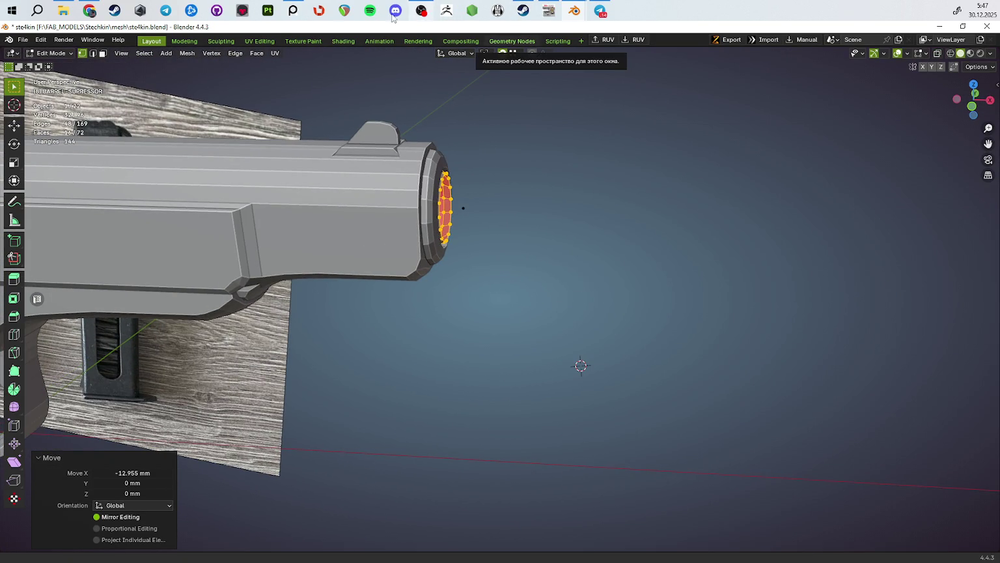
left_click(290, 10)
scroll(647, 263, "down", 5)
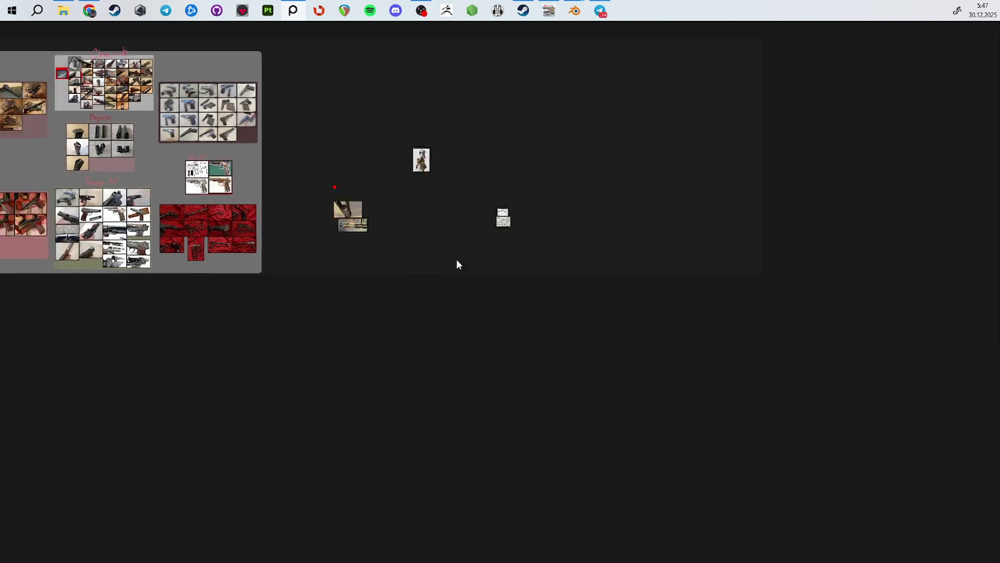
Step: Pan and zoom through the Damage-Ref and Teh-Ref photo groups in PureRef
middle_click_drag(491, 227, 912, 352)
scroll(495, 239, "up", 8)
middle_click_drag(494, 239, 490, 194)
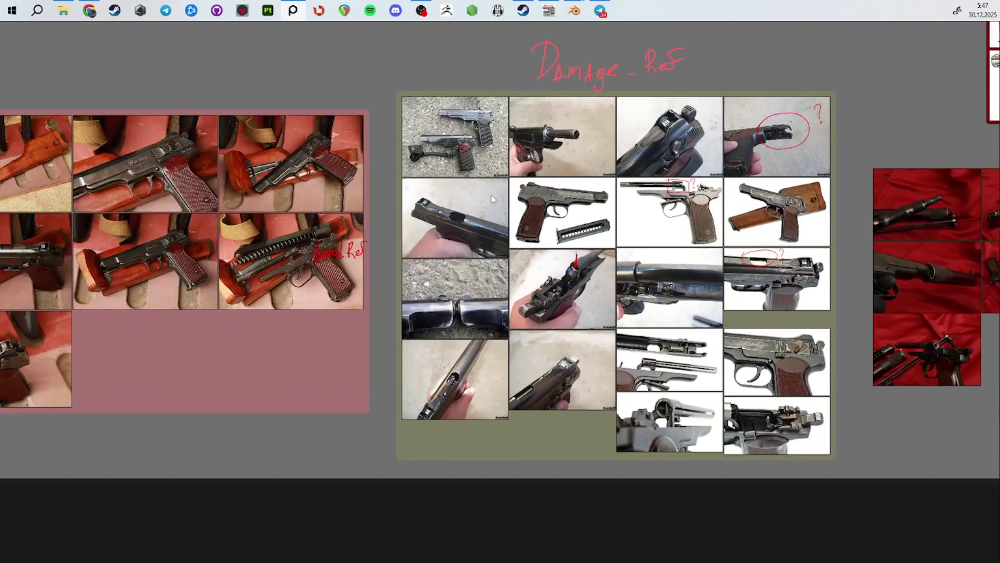
scroll(529, 154, "up", 3)
scroll(528, 153, "up", 2)
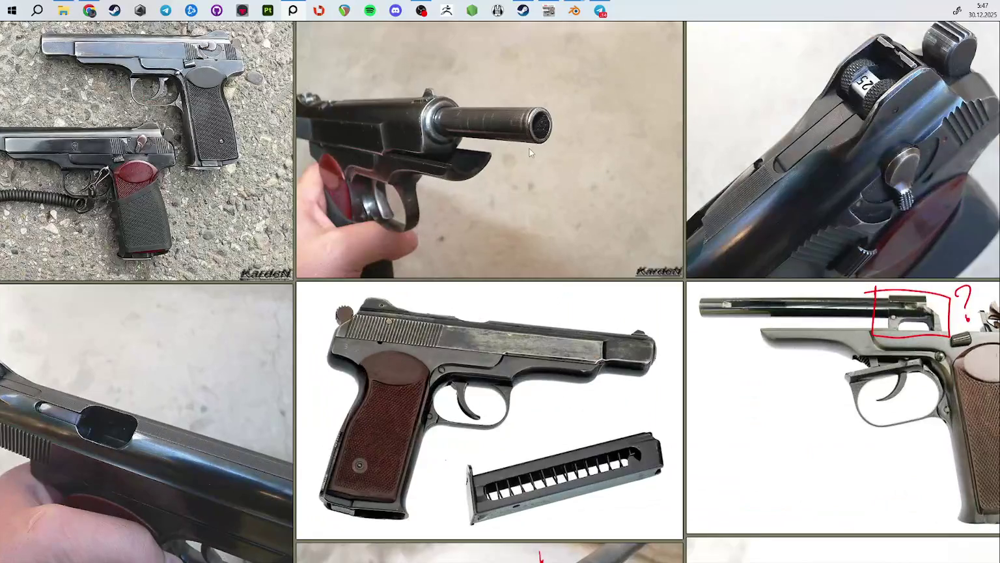
middle_click_drag(733, 197, 435, 252)
scroll(500, 295, "down", 4)
mouse_move(642, 322)
middle_mouse_down()
mouse_move(443, 276)
mouse_move(410, 338)
mouse_move(554, 453)
middle_mouse_up()
scroll(467, 263, "up", 1)
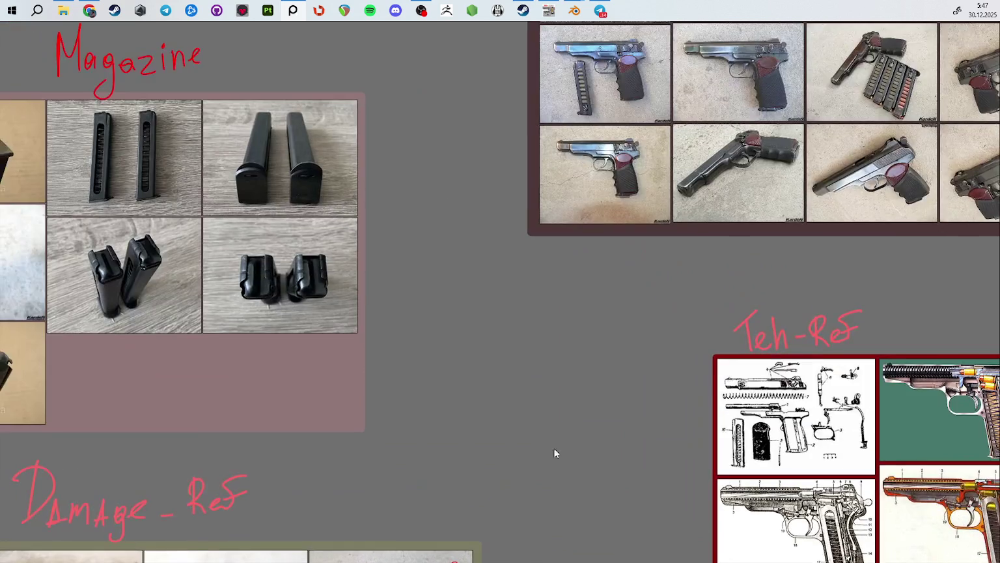
middle_click_drag(533, 294, 293, 405)
scroll(393, 326, "up", 3)
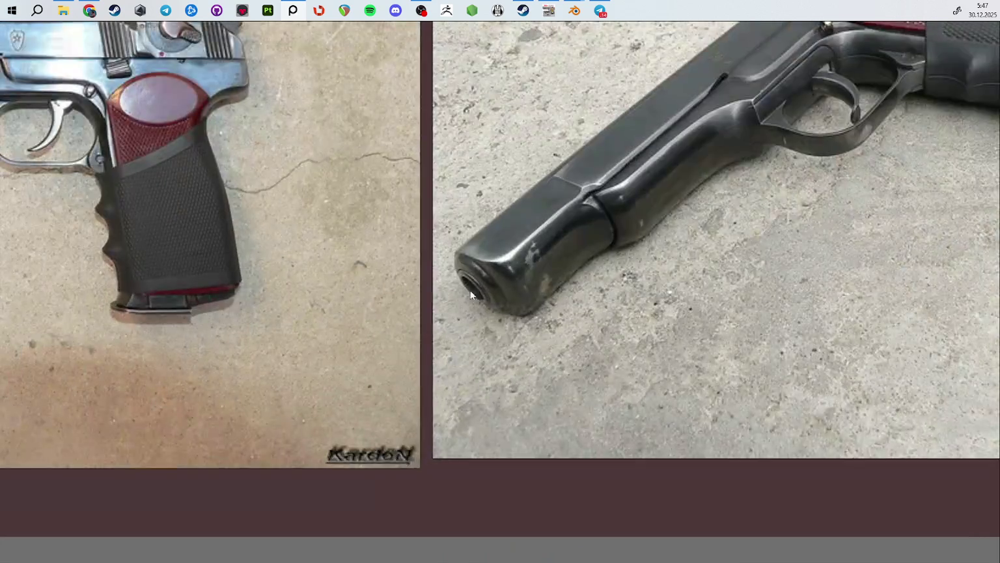
scroll(477, 286, "up", 2)
Step: Shrink PureRef to a small floating window on the right over Blender
key("ctrl+f")
left_click_drag(482, 307, 793, 335)
middle_click_drag(470, 336, 435, 180)
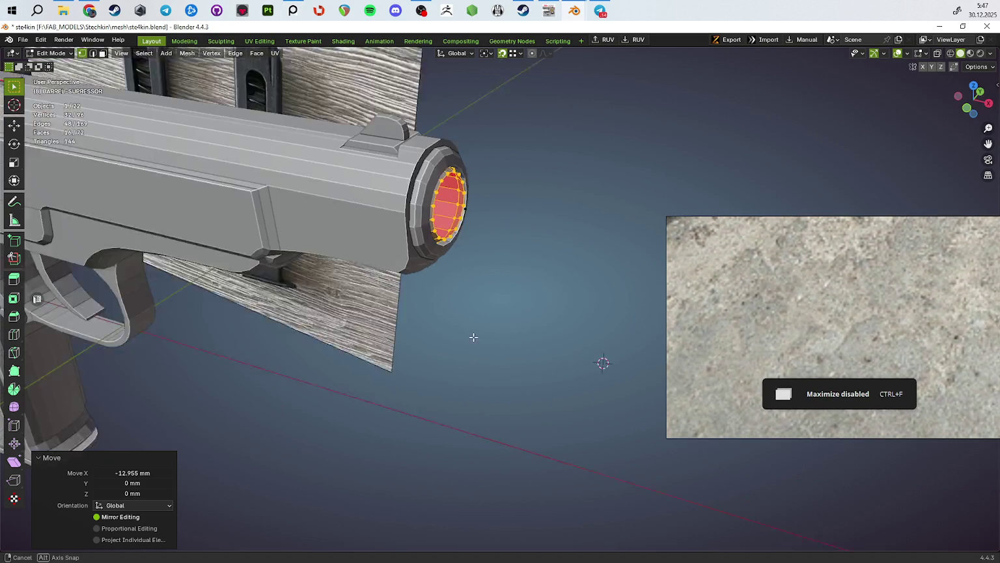
Step: Move the barrel's inner muzzle ring 1.6838 mm along X
key("alt+z")
key("2")
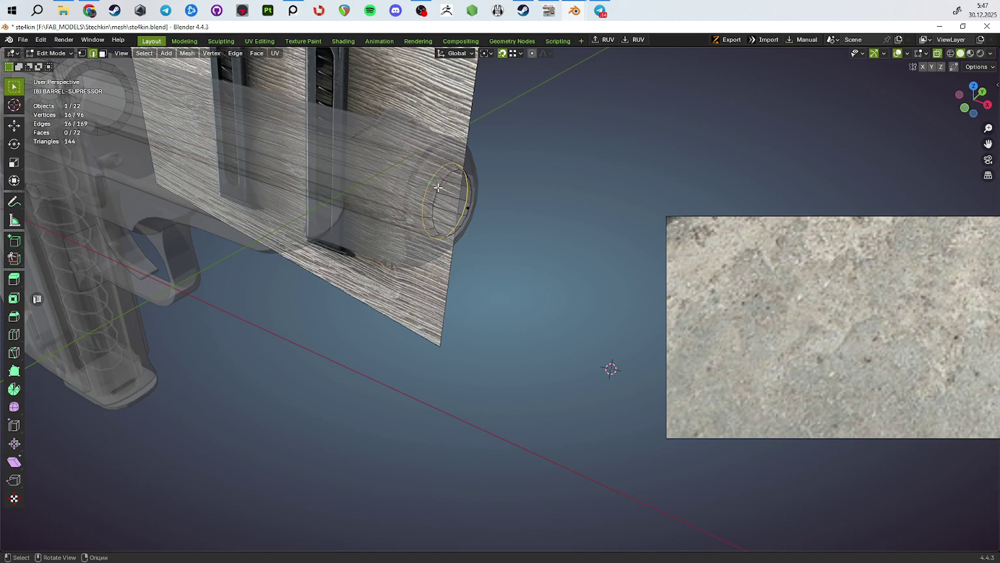
middle_click_drag(441, 182, 562, 241)
key("alt+z")
key("g")
key("x")
left_click(584, 249)
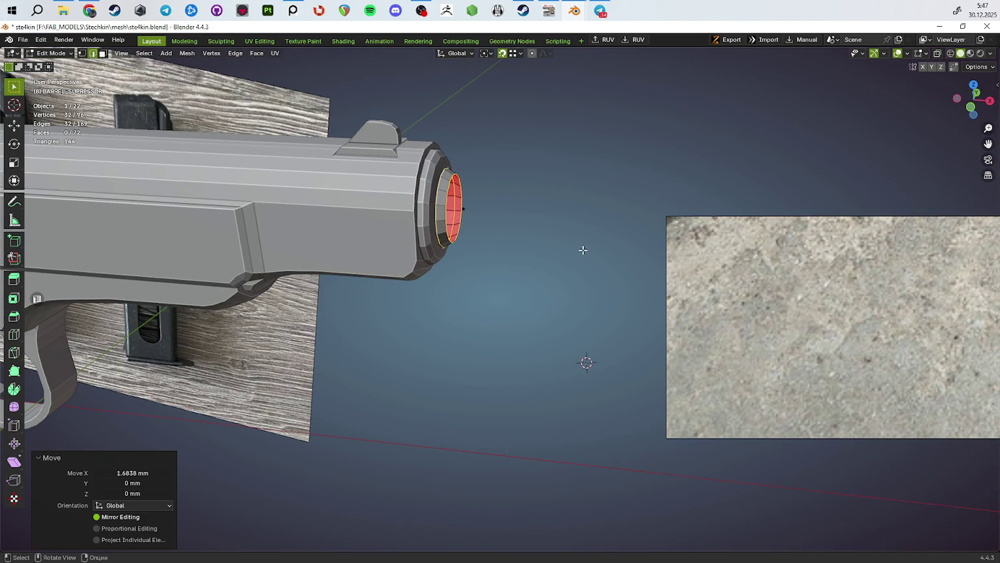
middle_click_drag(584, 248, 625, 257)
scroll(797, 276, "down", 2)
Step: Enlarge the reference board to review the pistol and Magazine photos, then float it small again
middle_click_drag(830, 278, 814, 337)
scroll(815, 337, "up", 2)
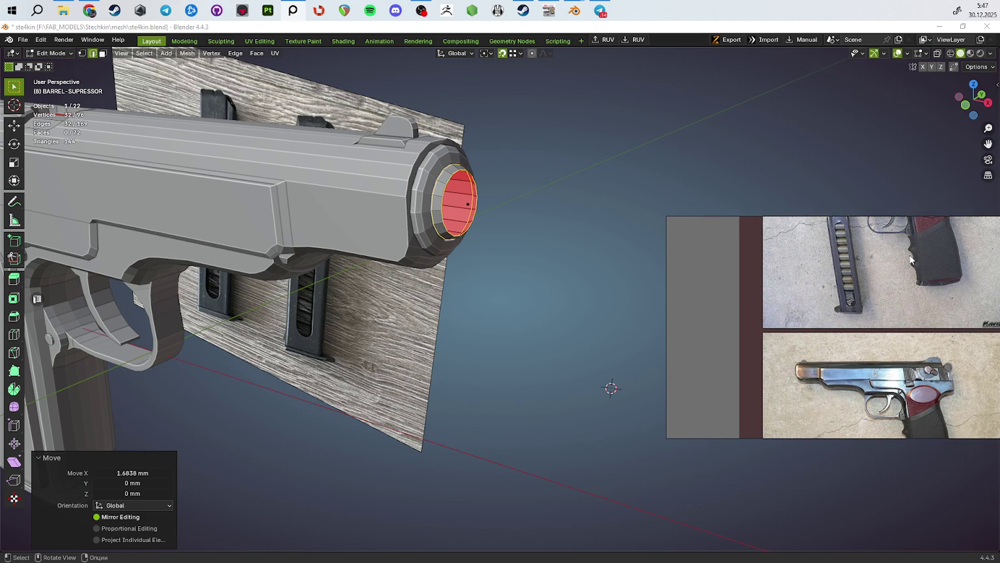
left_click(990, 225)
scroll(667, 254, "up", 2)
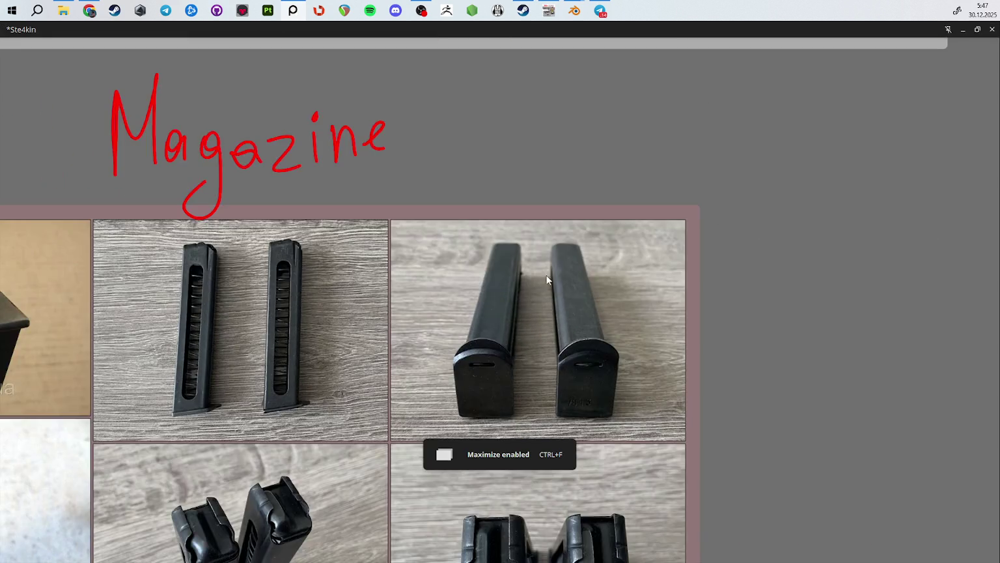
scroll(665, 257, "up", 2)
middle_click_drag(421, 279, 478, 249)
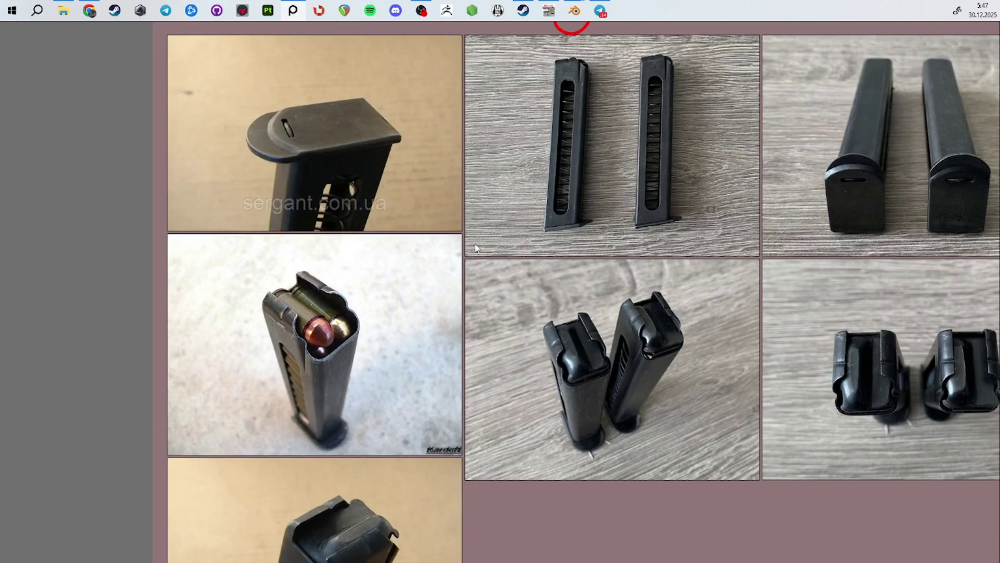
scroll(489, 222, "down", 3)
scroll(579, 245, "down", 2)
scroll(579, 248, "up", 5)
scroll(580, 228, "down", 2)
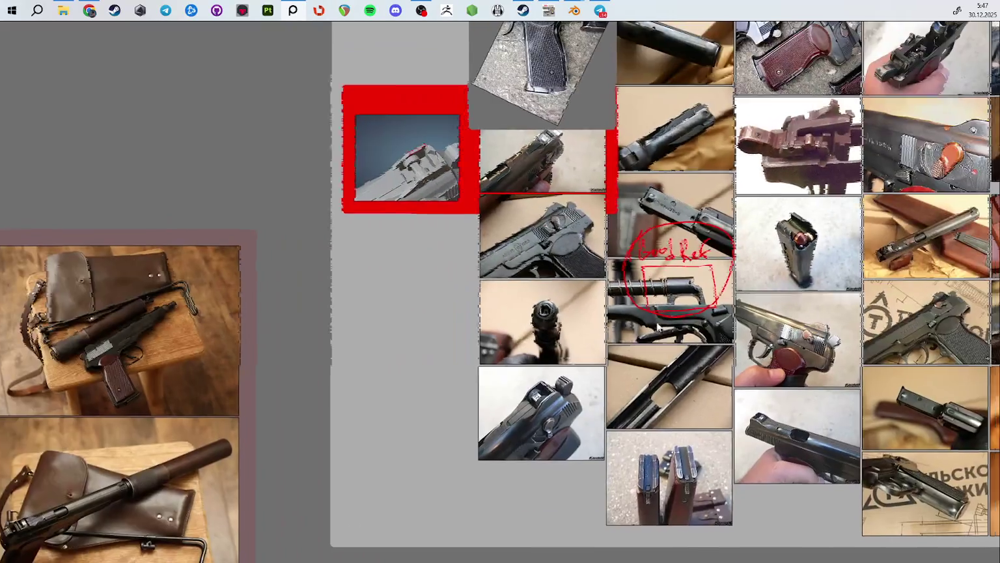
scroll(522, 254, "up", 4)
scroll(466, 274, "up", 3)
key("ctrl+f")
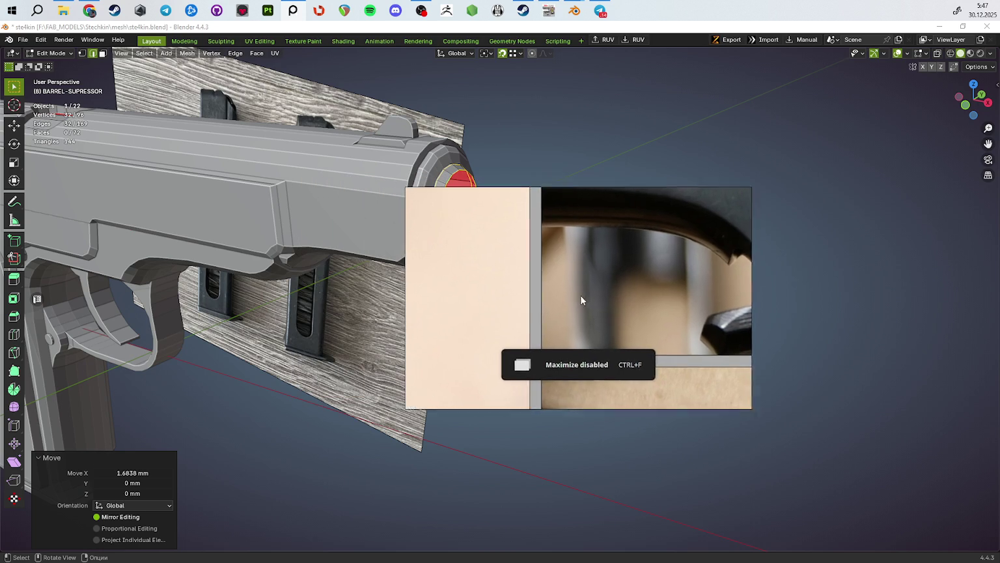
Step: Zoom and orbit around the barrel to frame the muzzle face head-on
scroll(778, 282, "down", 2)
scroll(726, 285, "down", 2)
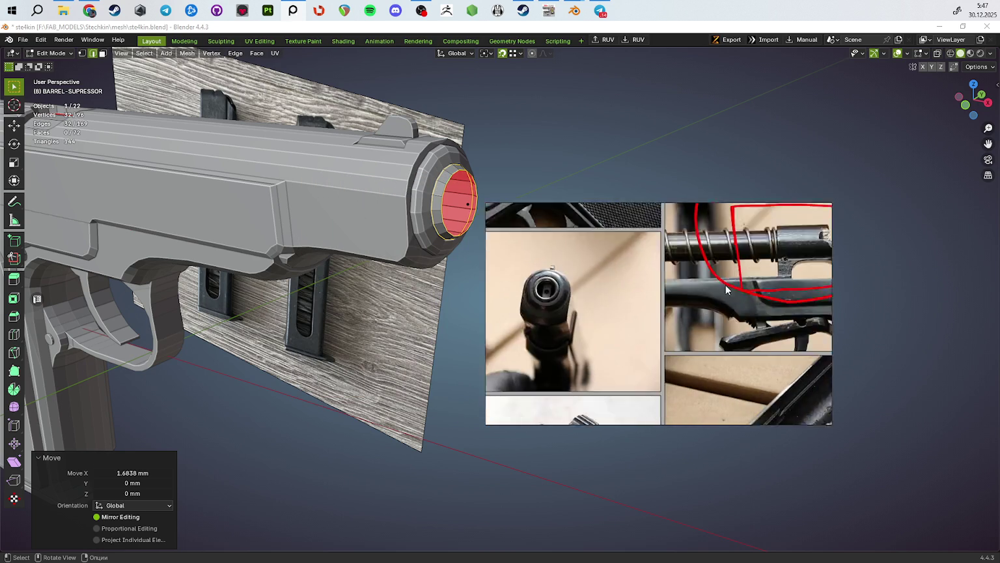
scroll(694, 251, "up", 4)
scroll(690, 293, "down", 3)
scroll(746, 366, "up", 2)
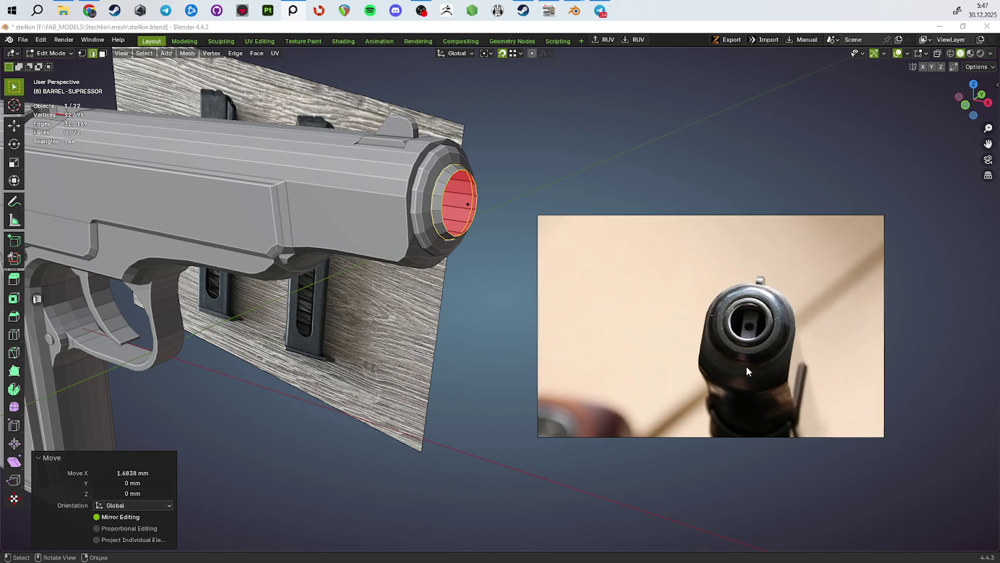
scroll(755, 351, "up", 2)
scroll(765, 333, "up", 2)
mouse_move(398, 349)
middle_mouse_down()
mouse_move(423, 323)
mouse_move(440, 334)
mouse_move(420, 359)
mouse_move(459, 394)
middle_mouse_up()
scroll(423, 323, "up", 3)
key("Tab")
scroll(441, 324, "up", 2)
key("Tab")
scroll(366, 268, "up", 2)
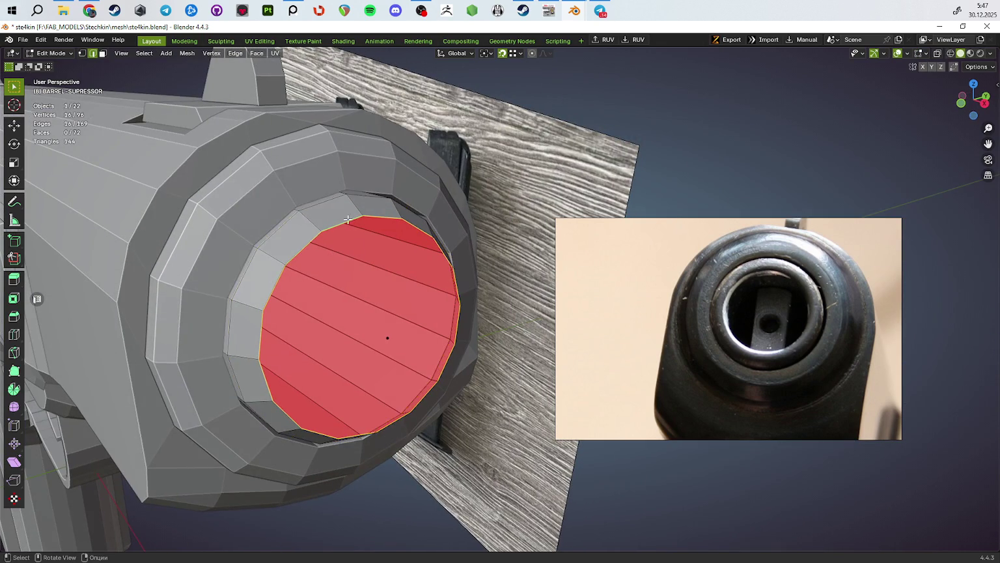
middle_click_drag(348, 220, 486, 402)
Step: Push the muzzle face slightly deeper, about -0.65 mm along X
key("g")
key("y")
key("y")
key("x")
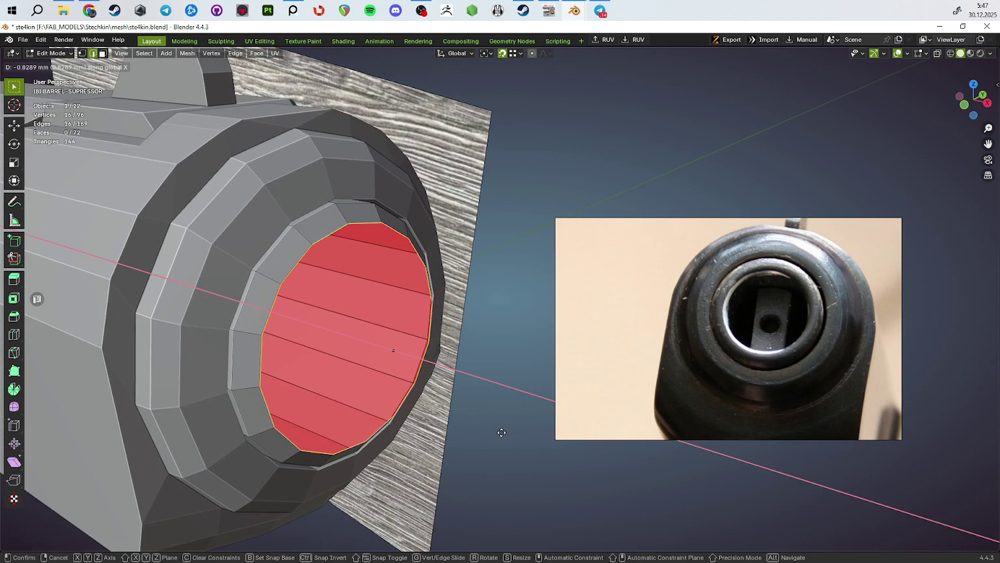
left_click(501, 432)
middle_click_drag(501, 431, 433, 414)
Step: Bevel the muzzle face rim with a thin 0.291 mm, one-segment bevel
key("ctrl+b")
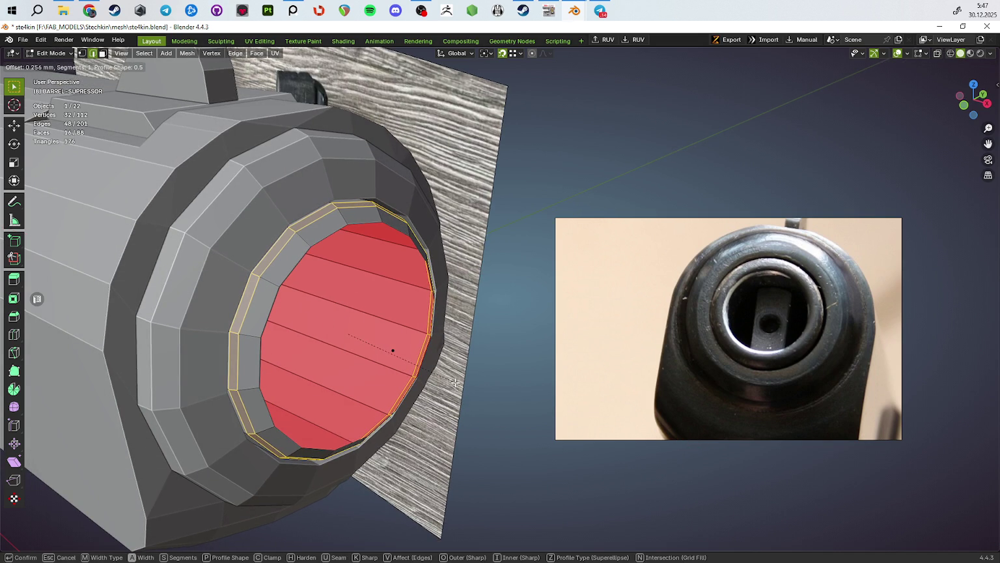
key("Escape")
key("ctrl+b")
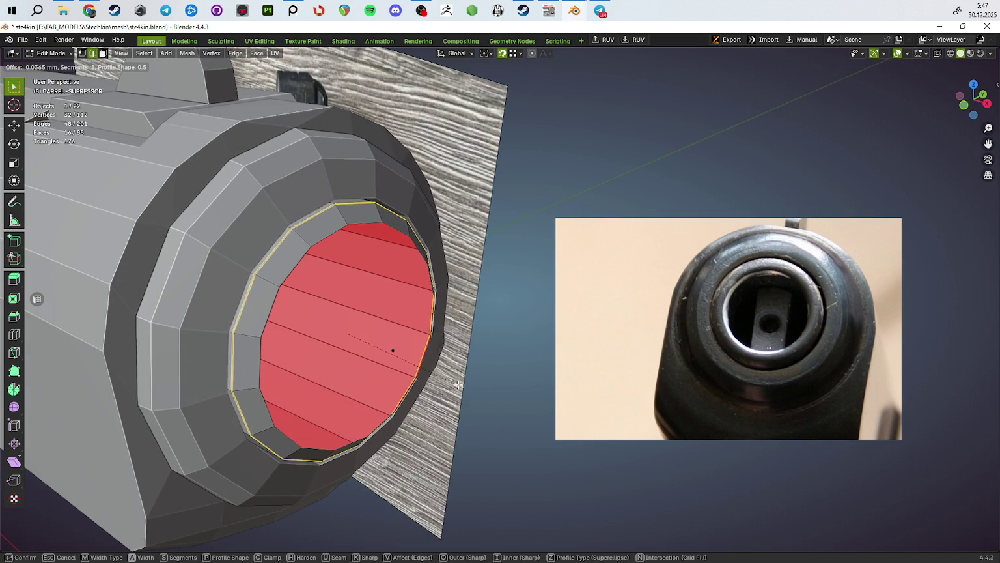
left_click(397, 424)
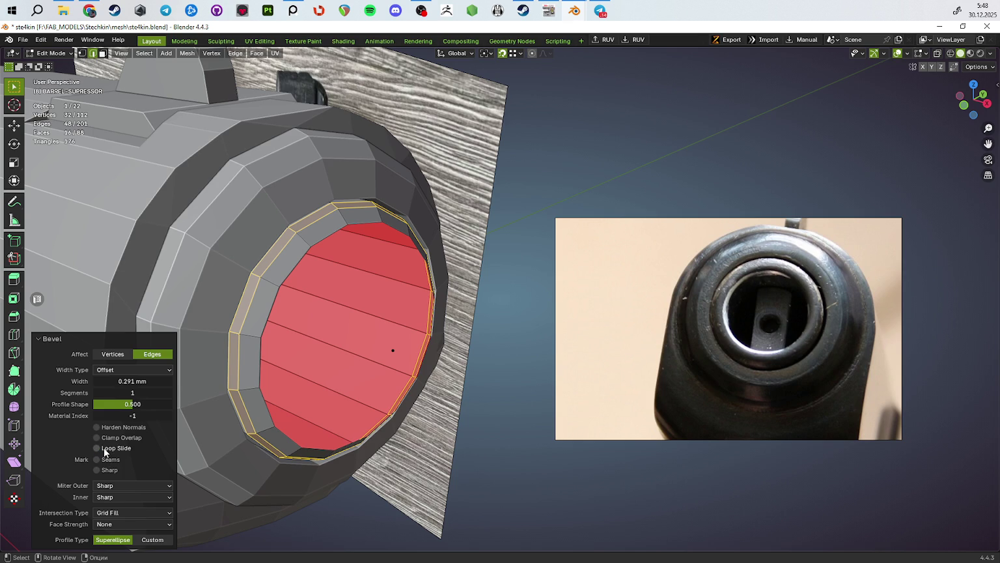
Step: Check the whole barrel, then select the edge loop around the muzzle face
key("Tab")
mouse_move(430, 438)
middle_mouse_down()
mouse_move(444, 437)
mouse_move(345, 438)
mouse_move(402, 244)
mouse_move(367, 237)
mouse_move(378, 278)
middle_mouse_up()
key("Tab")
left_click(393, 235, "alt")
Step: Nudge the selected inner muzzle loop back slightly along X
key("g")
key("y")
key("x")
left_click(367, 237)
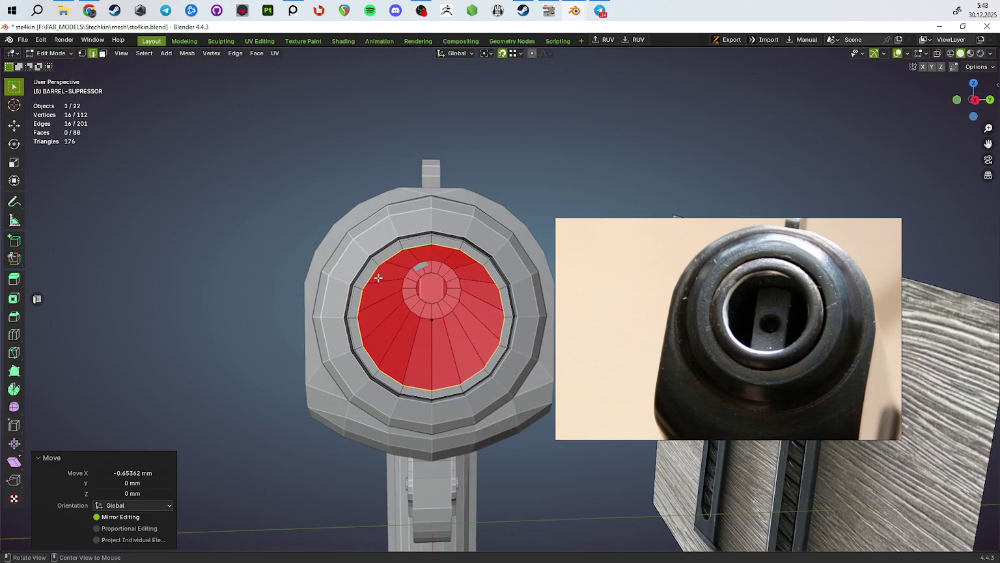
middle_click_drag(439, 276, 427, 234)
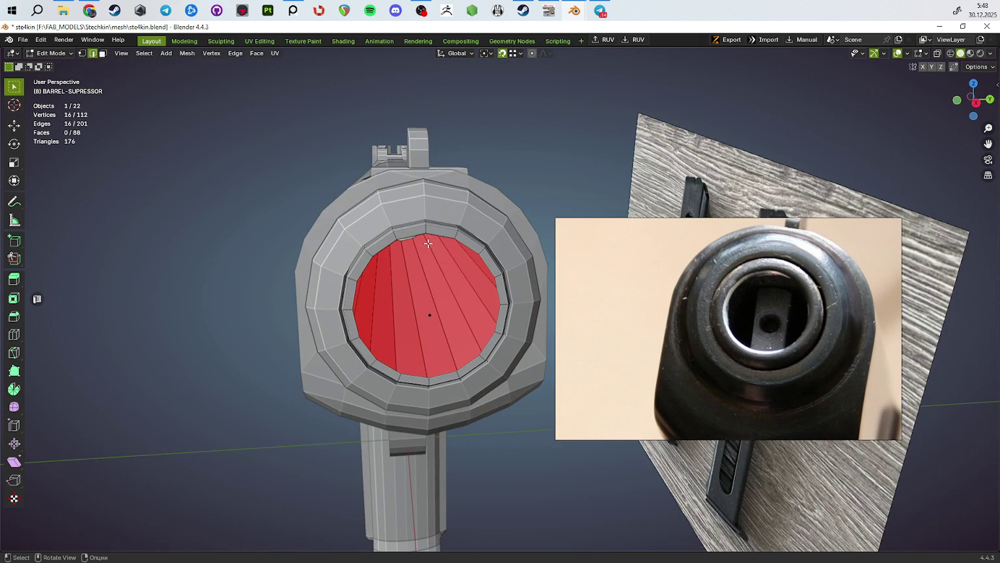
Step: Extrude the inner loop 146.78 mm along X into a bore tube through the barrel
key("e")
key("y")
key("x")
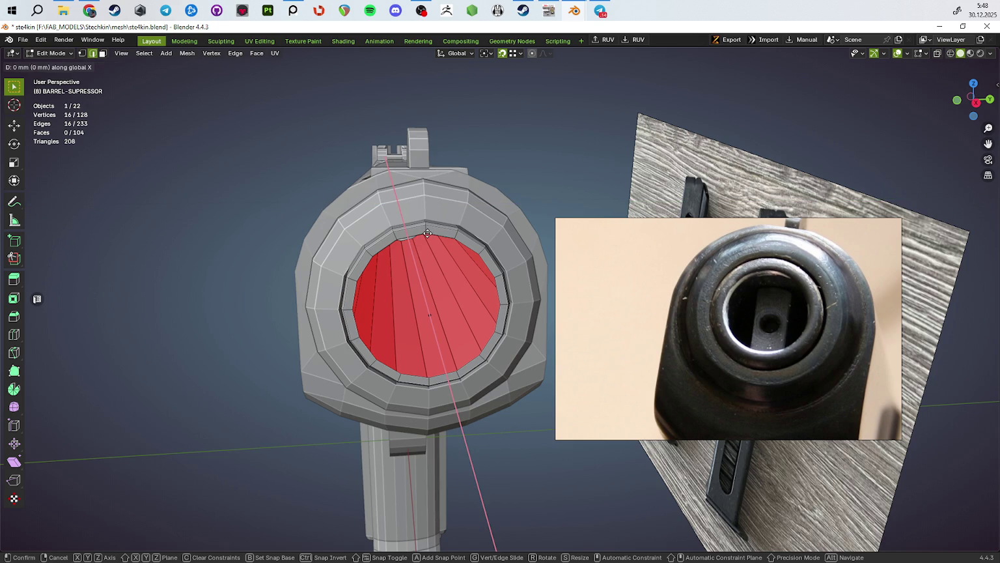
left_click(427, 233)
mouse_move(427, 233)
middle_mouse_down()
mouse_move(373, 325)
mouse_move(400, 298)
mouse_move(441, 406)
mouse_move(392, 411)
middle_mouse_up()
key("alt+z")
key("ctrl+z")
key("e")
key("x")
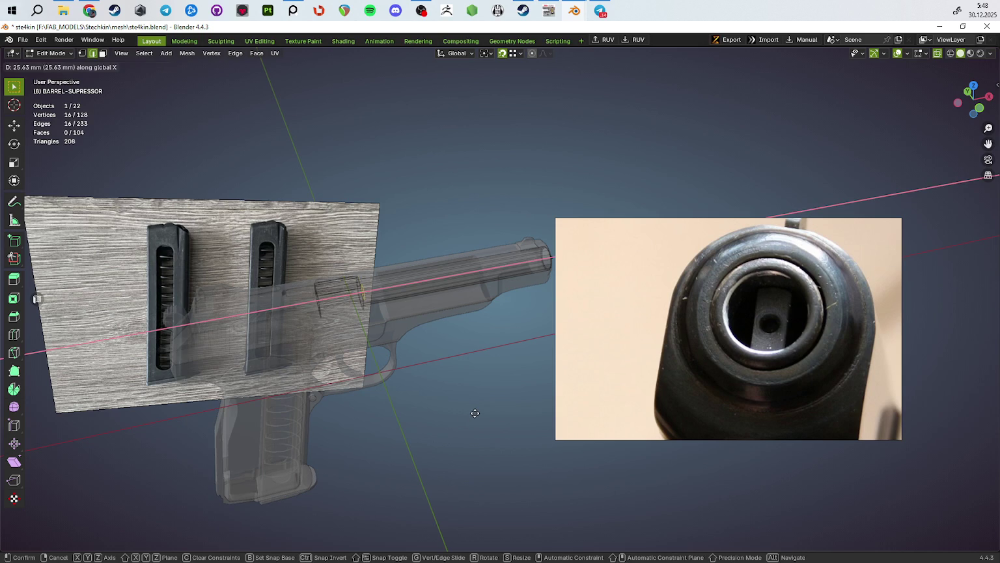
left_click(696, 492)
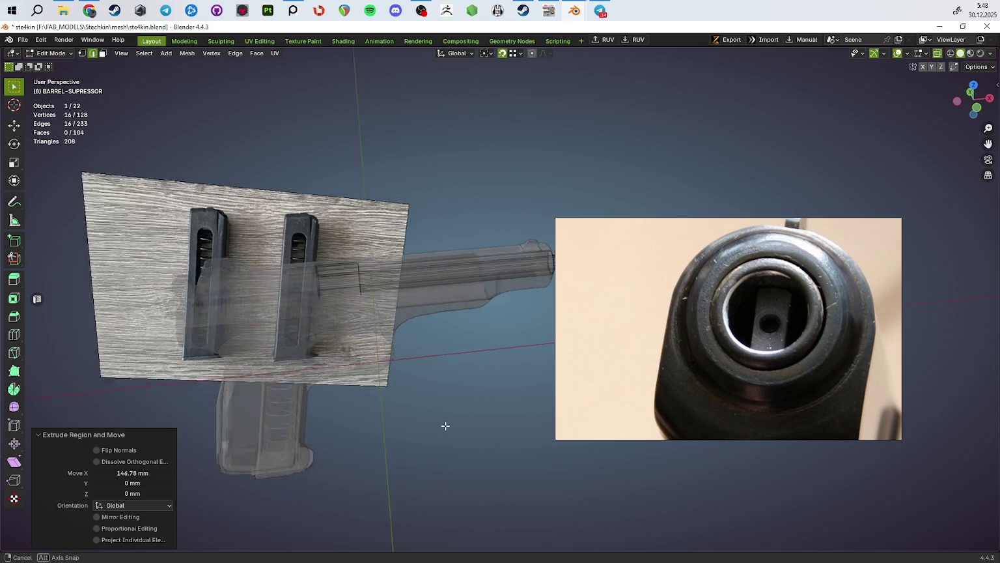
key("alt+z")
Step: Shift the bore tube -6.18 mm along X so it sits just inside the muzzle
key("KP_Decimal")
scroll(365, 328, "up", 2)
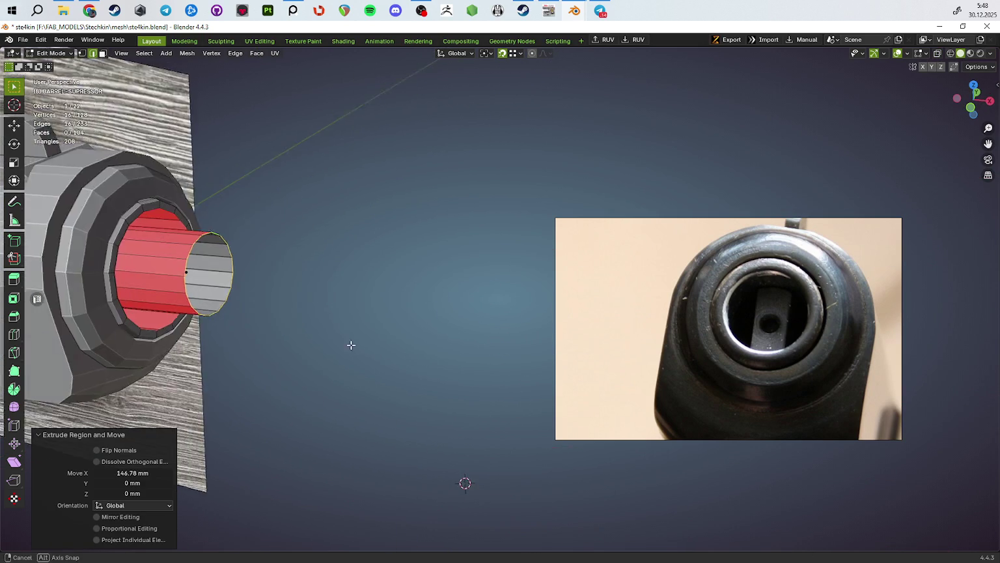
middle_click_drag(350, 344, 415, 395, "shift")
key("g")
key("x")
left_click(306, 246)
mouse_move(306, 246)
middle_mouse_down()
mouse_move(416, 350)
mouse_move(330, 280)
mouse_move(359, 324)
middle_mouse_up()
left_click(333, 252)
Step: Fill the muzzle ring with faces and convert its triangles to quads
key("f")
key("ctrl+z")
key("ctrl+f")
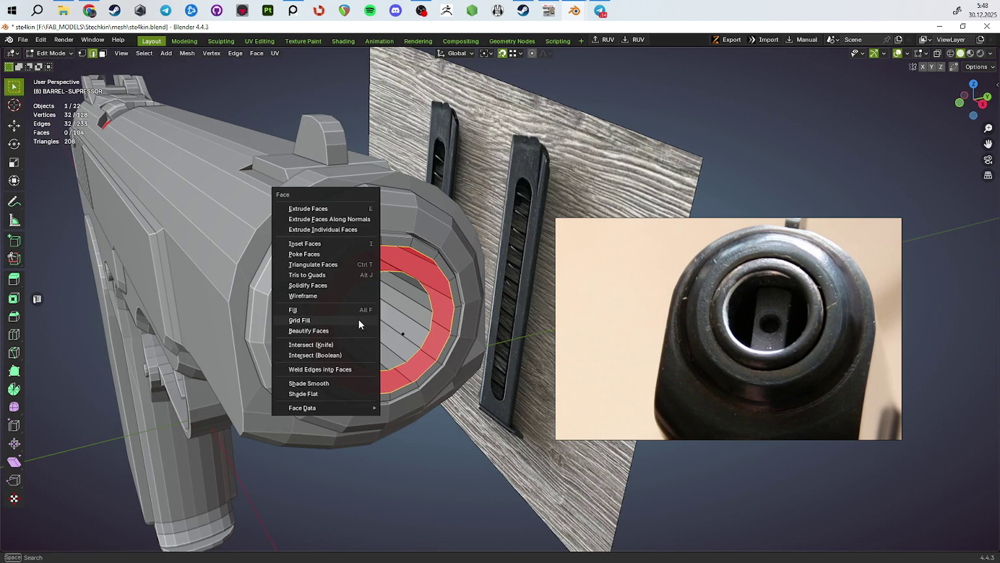
key("alt+f")
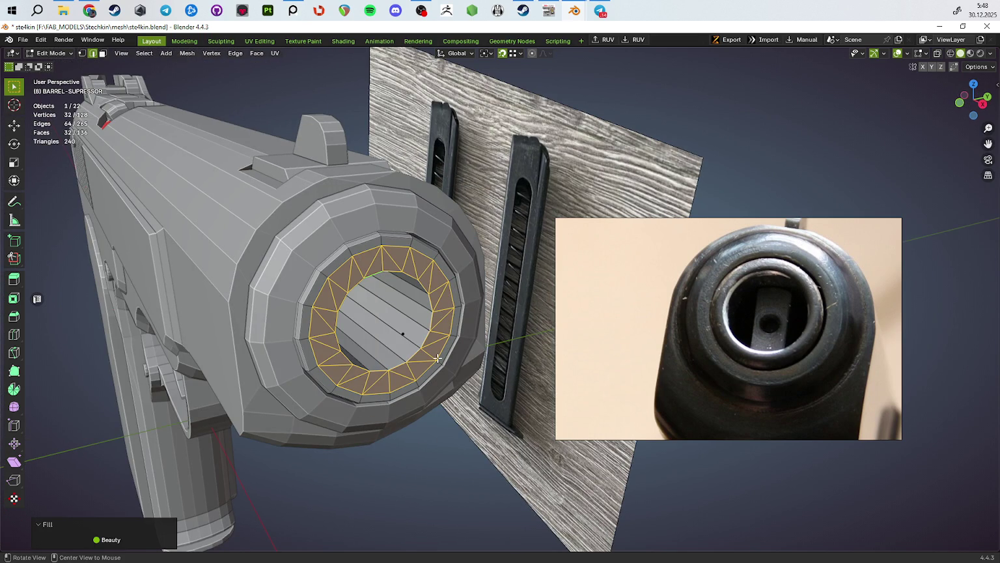
key("alt+j")
mouse_move(437, 358)
middle_mouse_down()
mouse_move(411, 382)
mouse_move(456, 446)
middle_mouse_up()
left_click(403, 399, "alt")
Step: Try bevelling the inner edge loop, undo it, and dissolve the ring instead
key("ctrl+b")
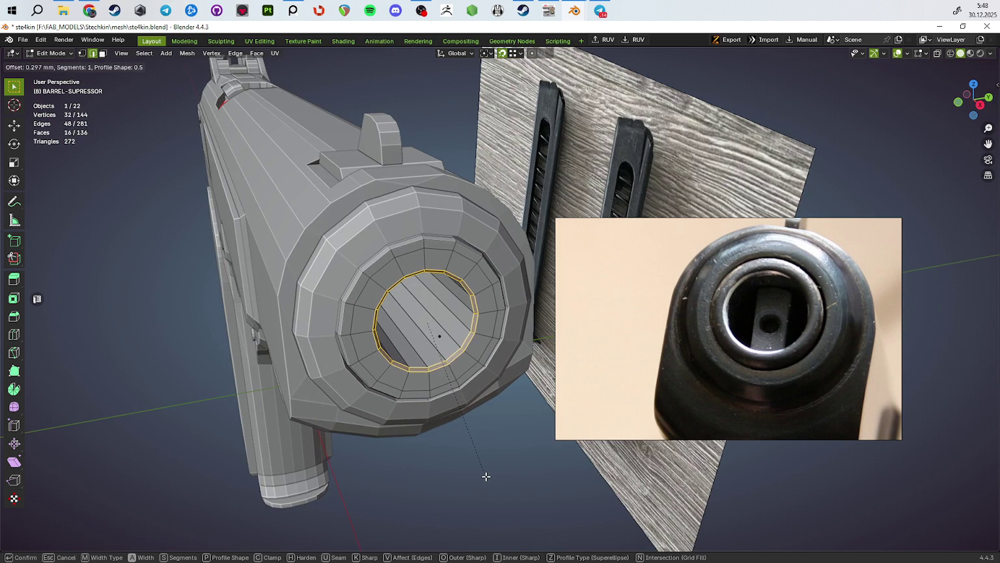
left_click(485, 476)
middle_click_drag(476, 473, 375, 423)
key("ctrl+z")
key("ctrl+x")
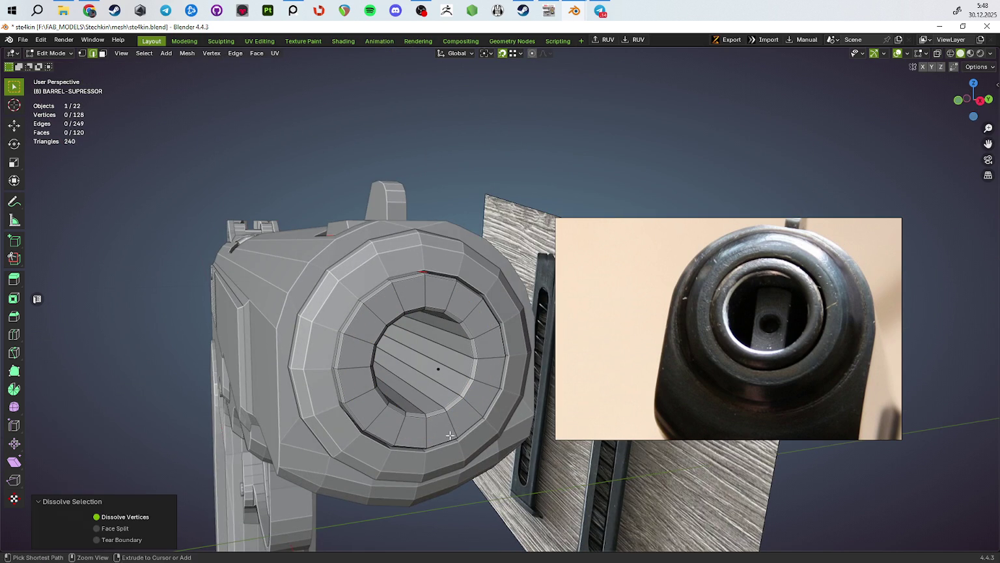
Step: Add a centred edge loop in the inner ring and slide it along X, slightly recessed
key("ctrl+r")
left_click(389, 366)
right_click(388, 366)
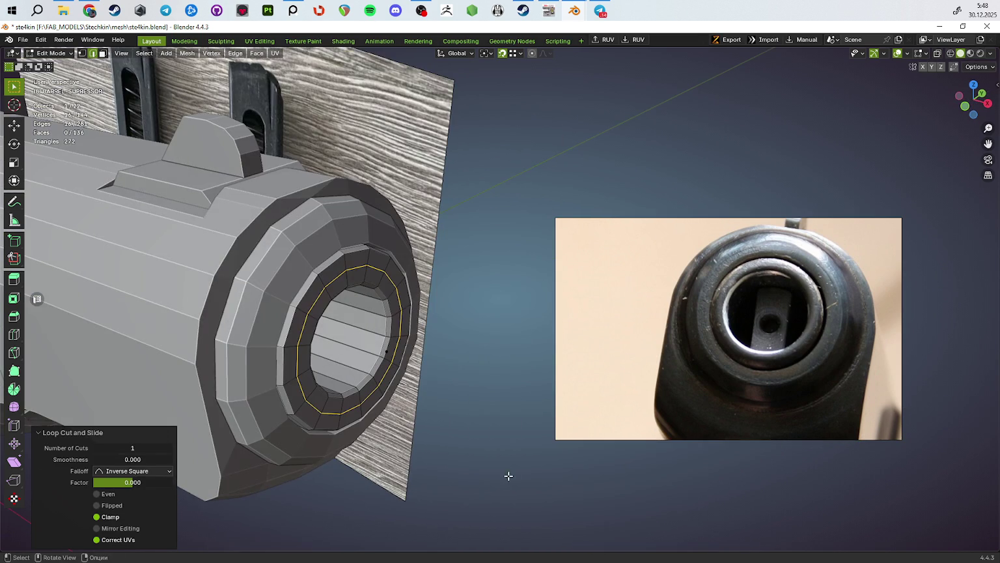
key("g")
key("y")
key("x")
left_click(521, 490)
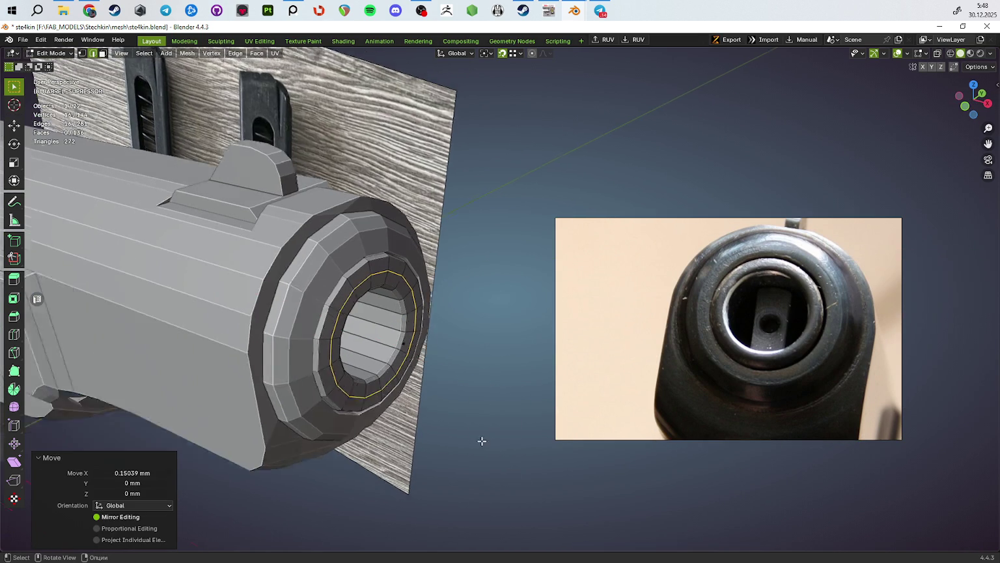
Step: Return to Object Mode, clear the selection and view the hollow bore
key("Tab")
middle_click_drag(428, 408, 405, 366)
left_click(456, 464)
mouse_move(457, 467)
middle_mouse_down()
mouse_move(470, 410)
mouse_move(429, 432)
mouse_move(444, 416)
middle_mouse_up()
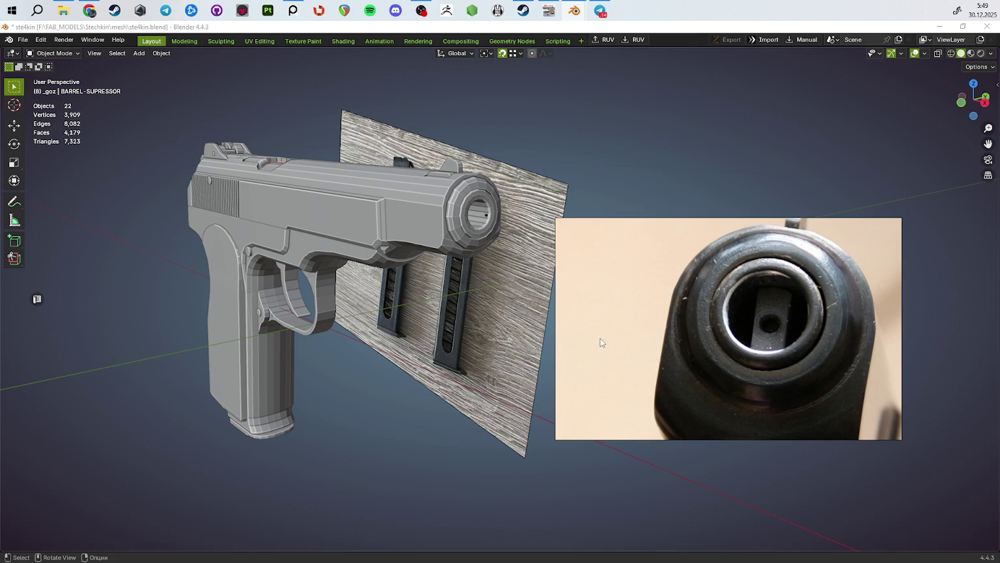
Step: Orbit to the pistol's left side, maximize the viewport and bring up the import formats
key("alt")
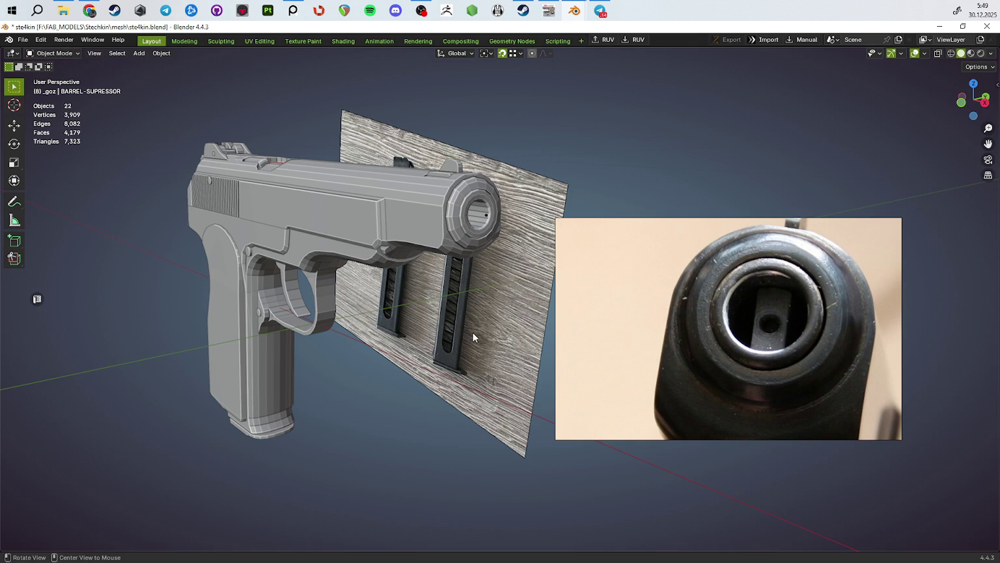
mouse_move(459, 389)
left_mouse_down("alt")
mouse_move(419, 358)
mouse_move(426, 268)
left_mouse_up("alt")
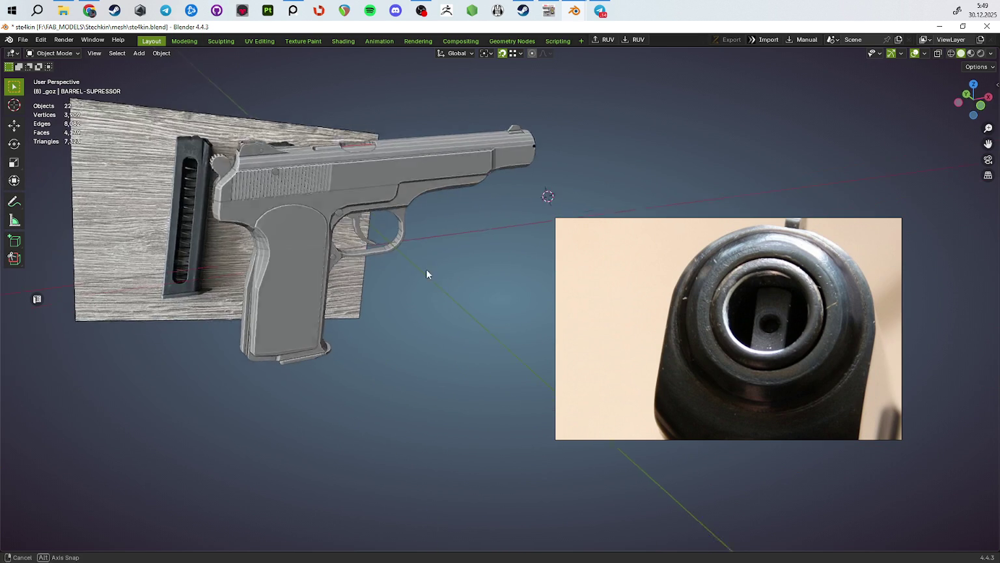
key("ctrl+space")
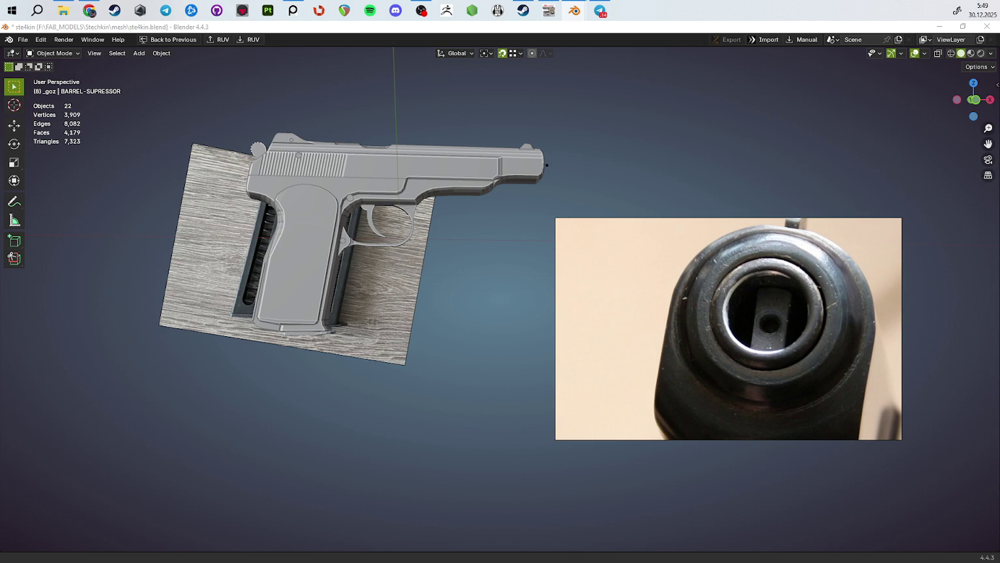
key("F4")
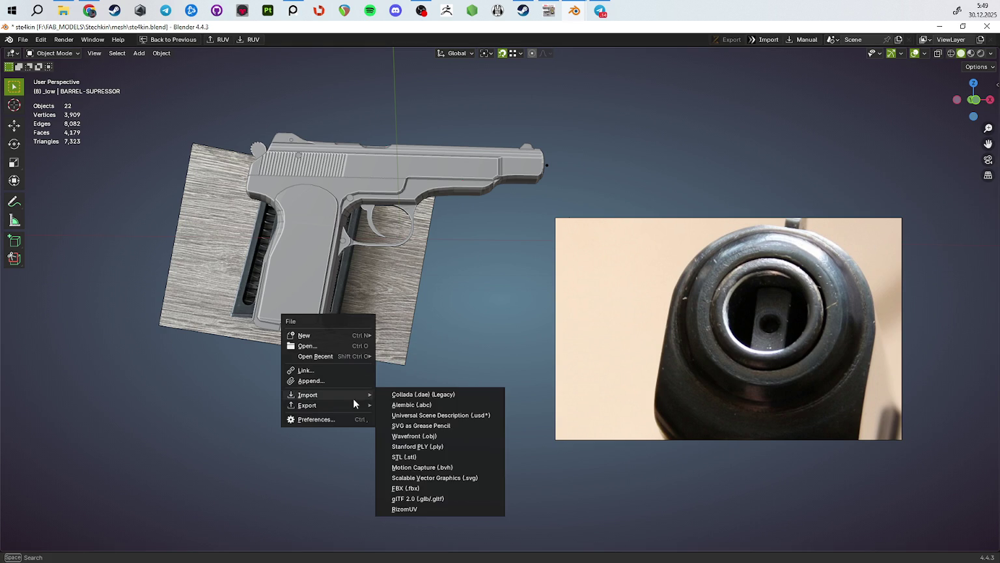
Step: Import Makarov_low1.fbx from the PM folder as an FBX file
left_click(424, 486)
left_click_drag(567, 289, 848, 307)
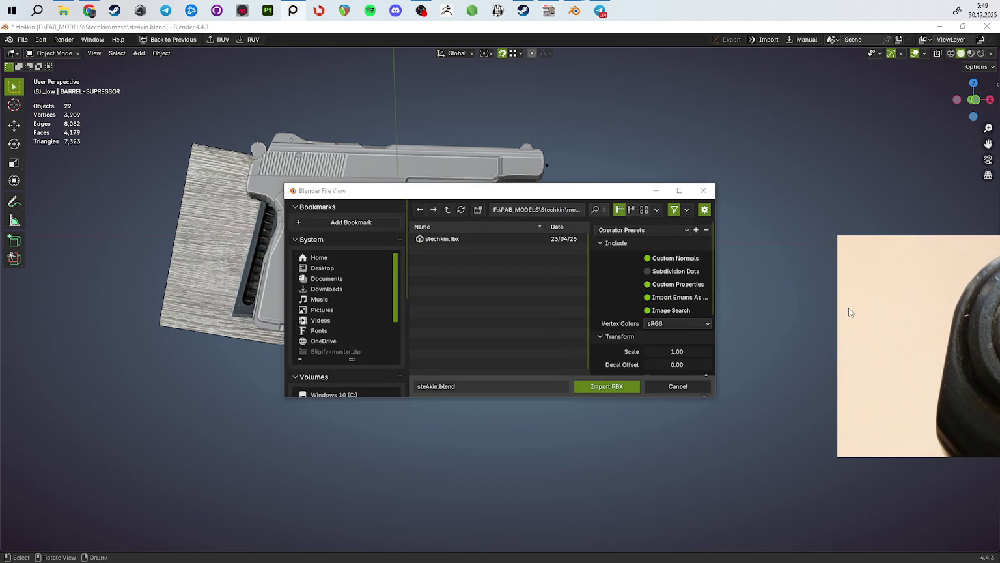
scroll(349, 321, "down", 5)
scroll(355, 360, "down", 3)
scroll(342, 362, "down", 2)
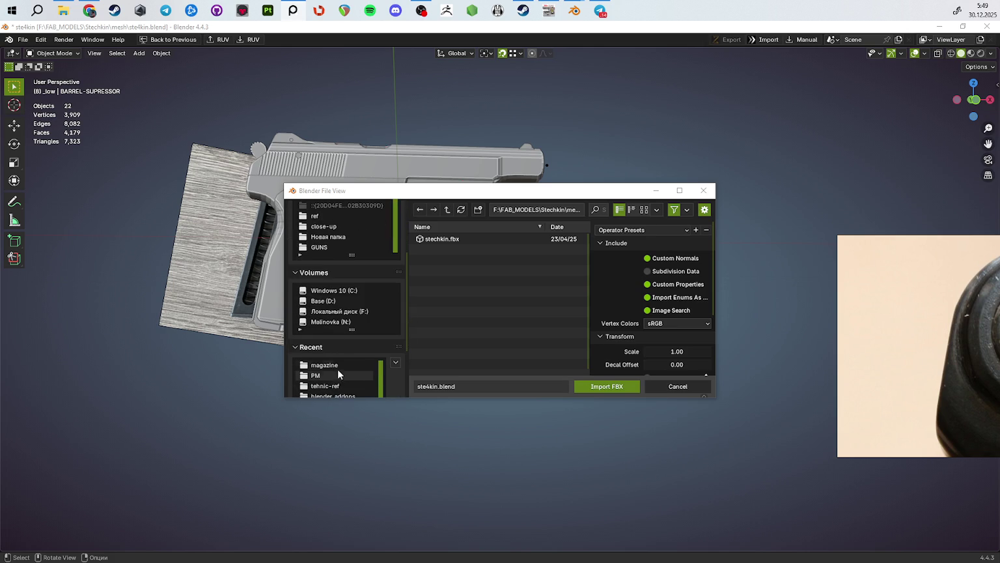
left_click(325, 365)
scroll(483, 313, "down", 3)
left_click(483, 359)
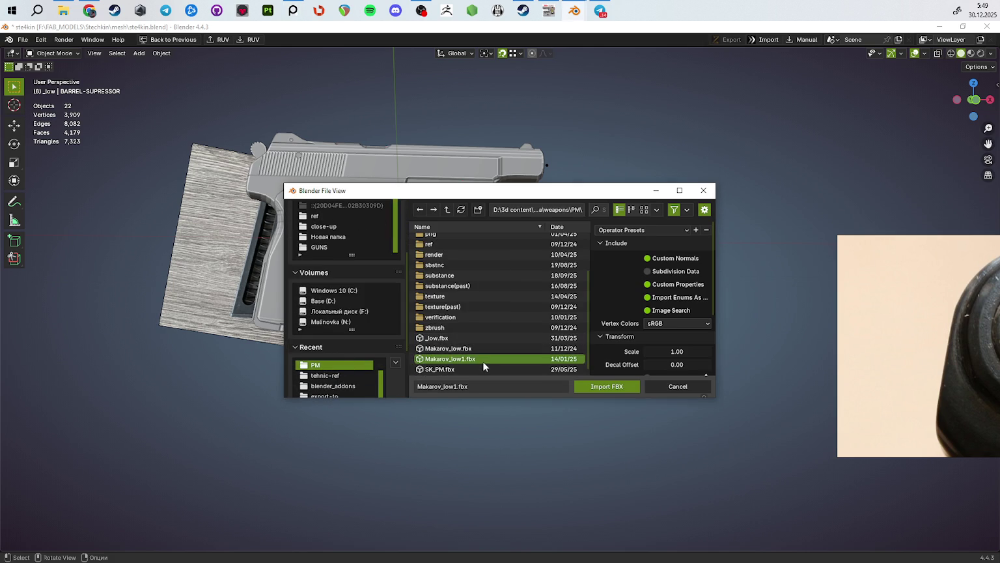
left_click(589, 386)
Step: Remove all Makarov parts except the bullet and rename the bullet 9x18
mouse_move(466, 374)
middle_mouse_down()
mouse_move(422, 377)
mouse_move(488, 351)
middle_mouse_up()
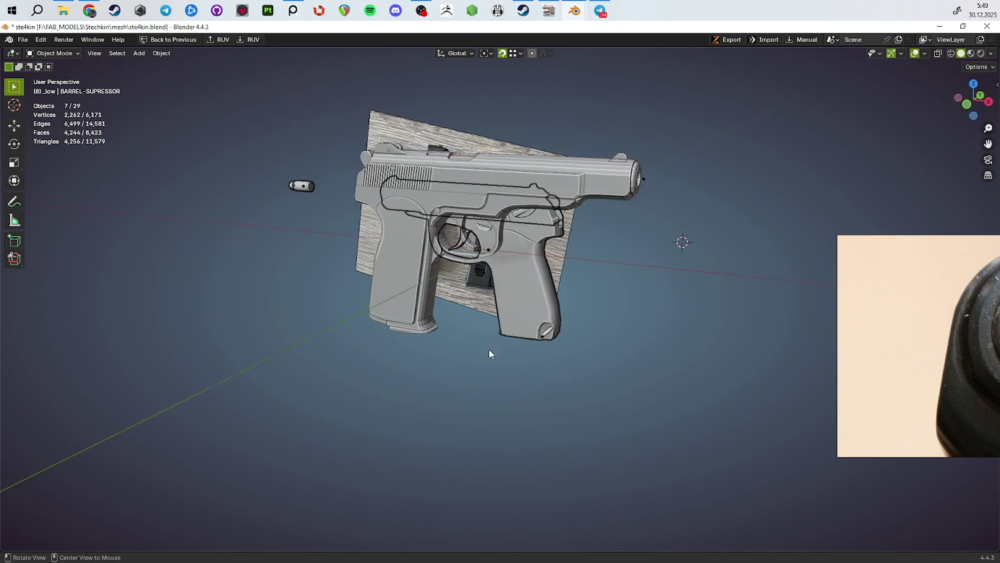
key("h")
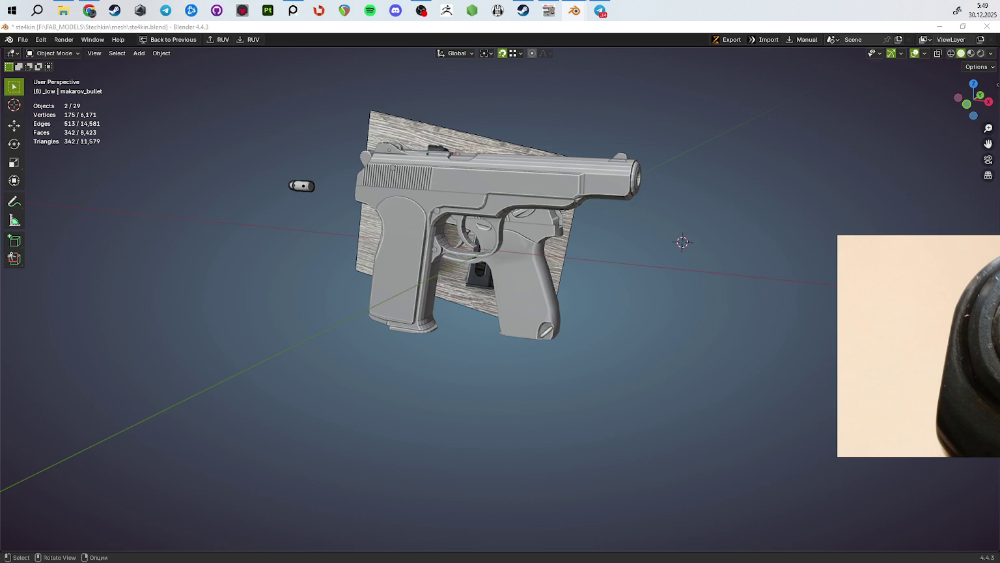
key("h")
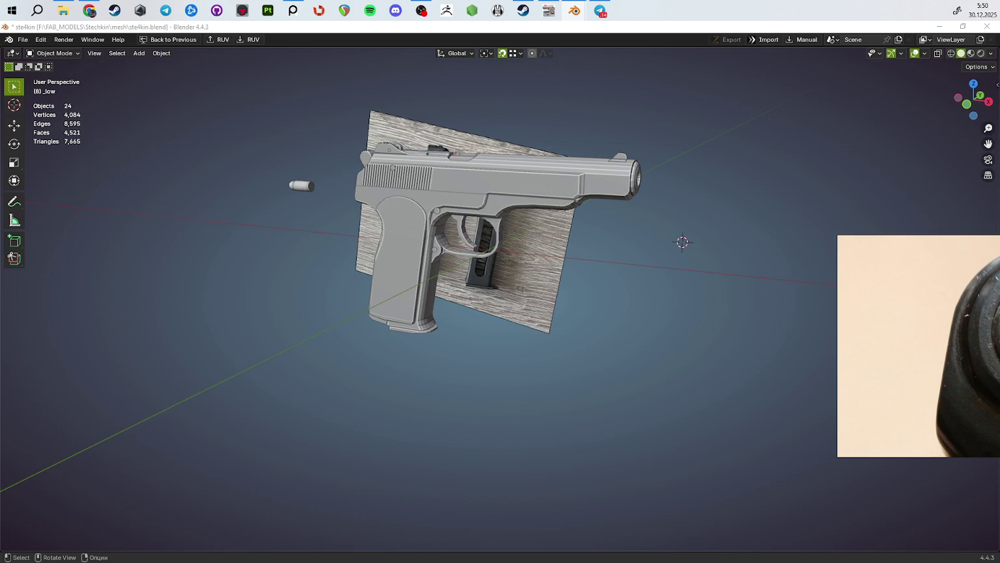
middle_click_drag(313, 196, 282, 201)
left_click(273, 194, "ctrl")
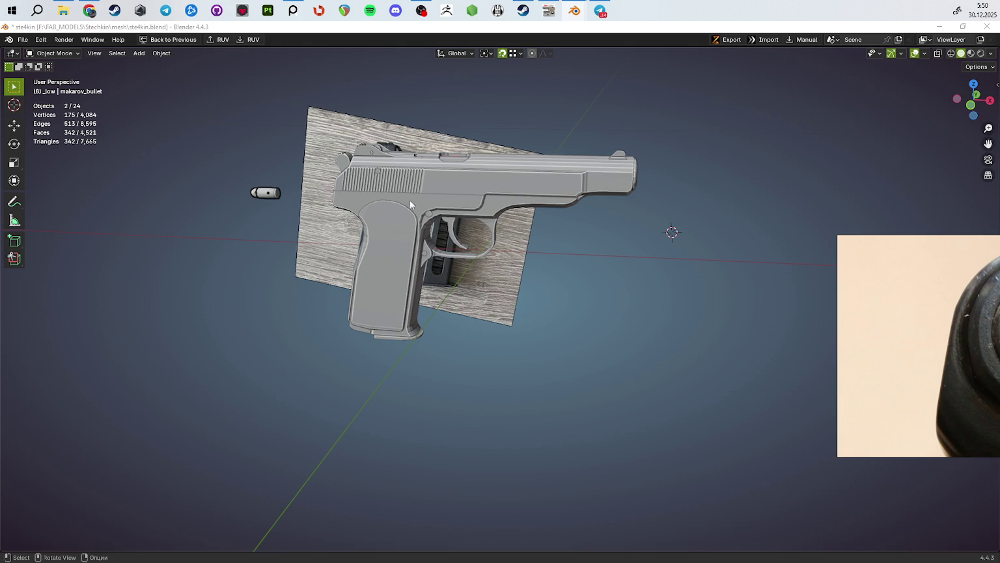
key("Delete")
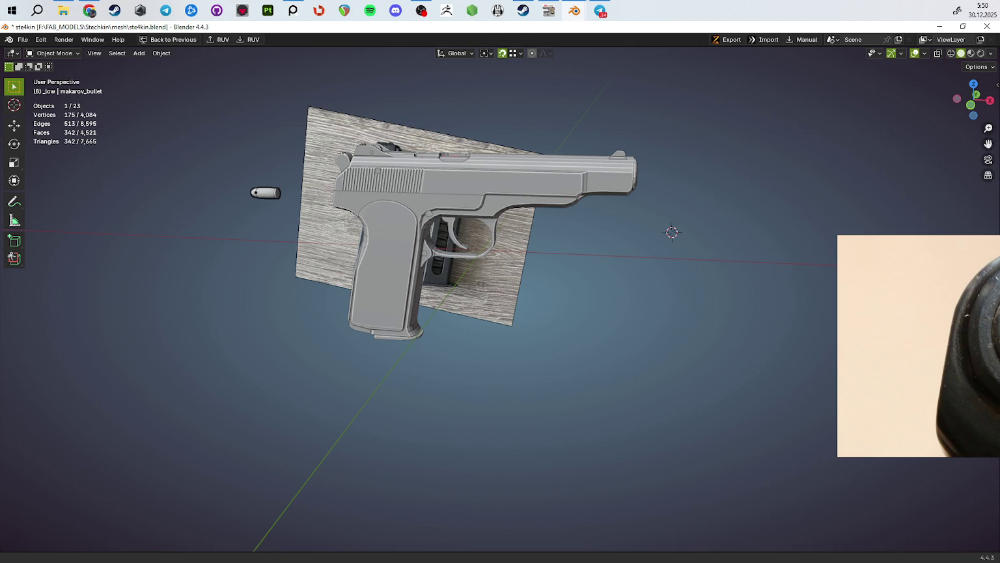
key("F2")
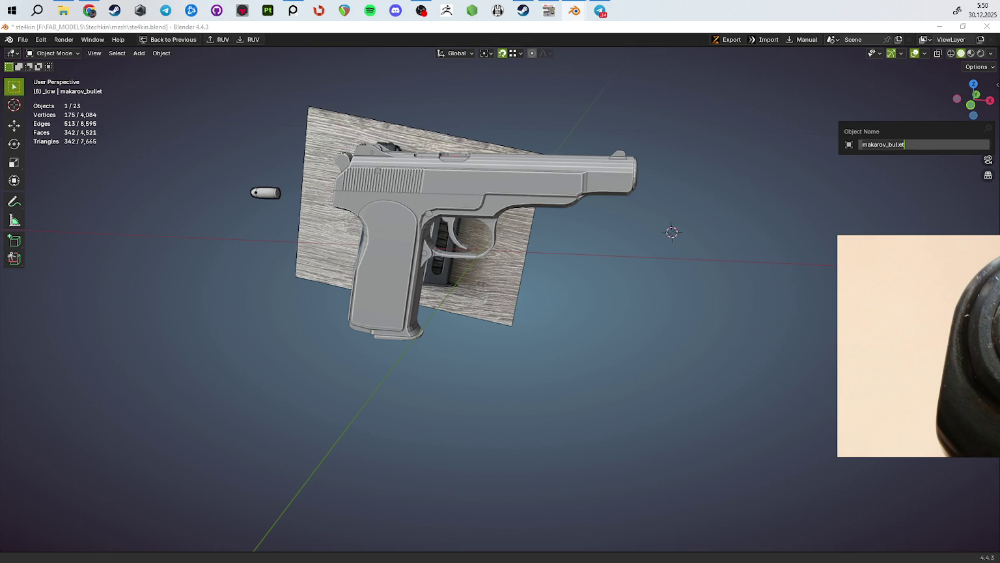
middle_click_drag(876, 205, 911, 273)
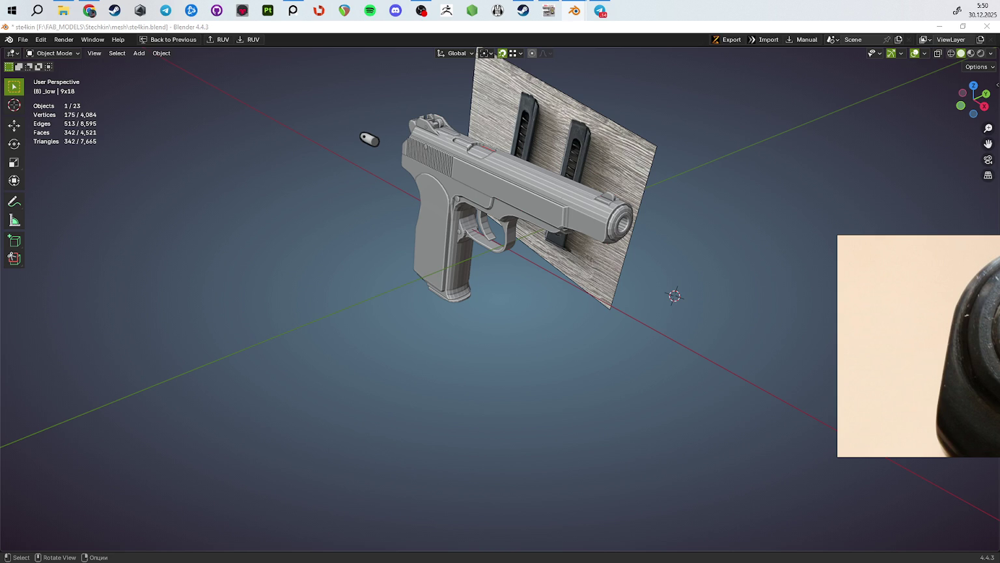
Step: Rotate the 9x18 bullet 180° around Z so it points toward the muzzle
key("KP_7")
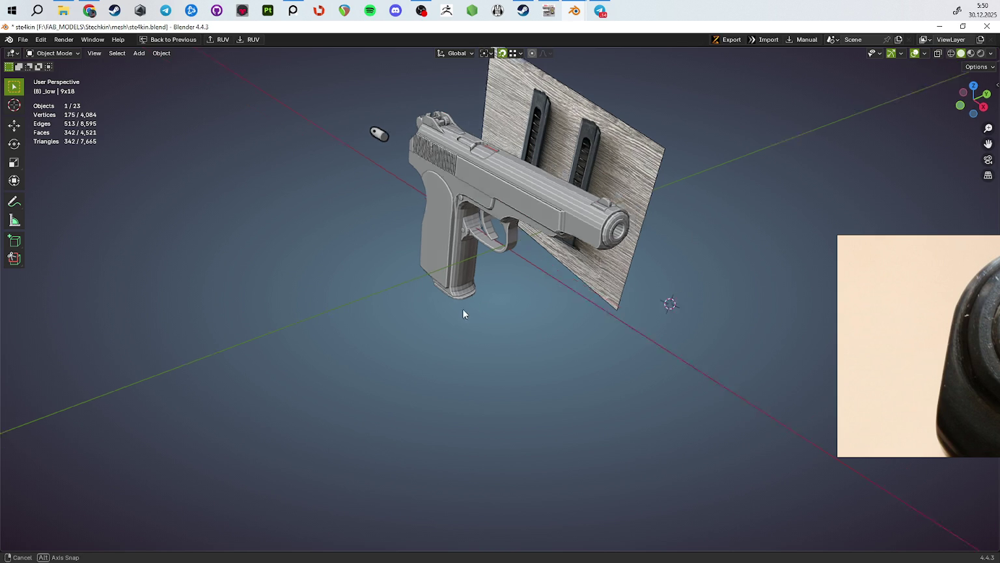
type("rz")
type("180")
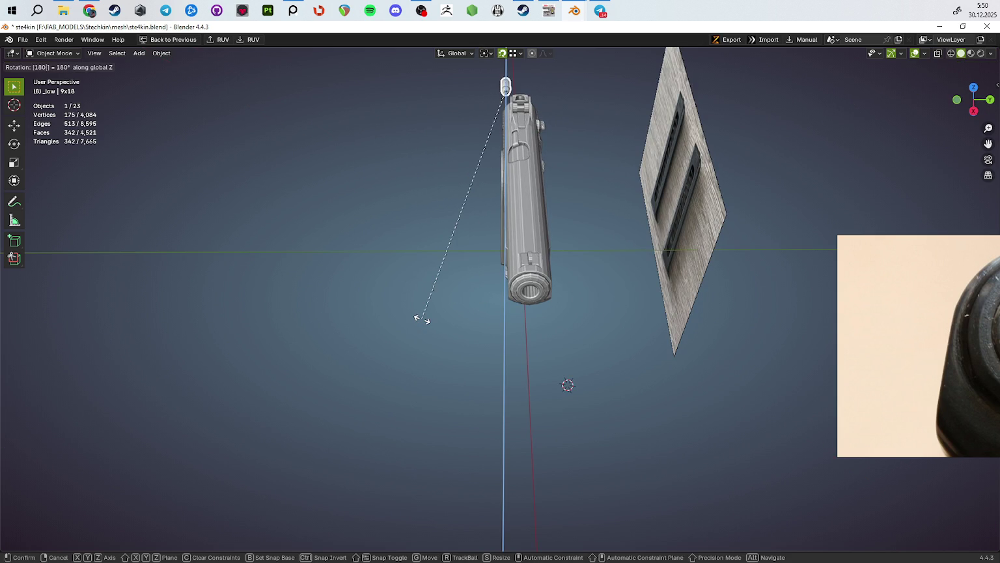
key("Return")
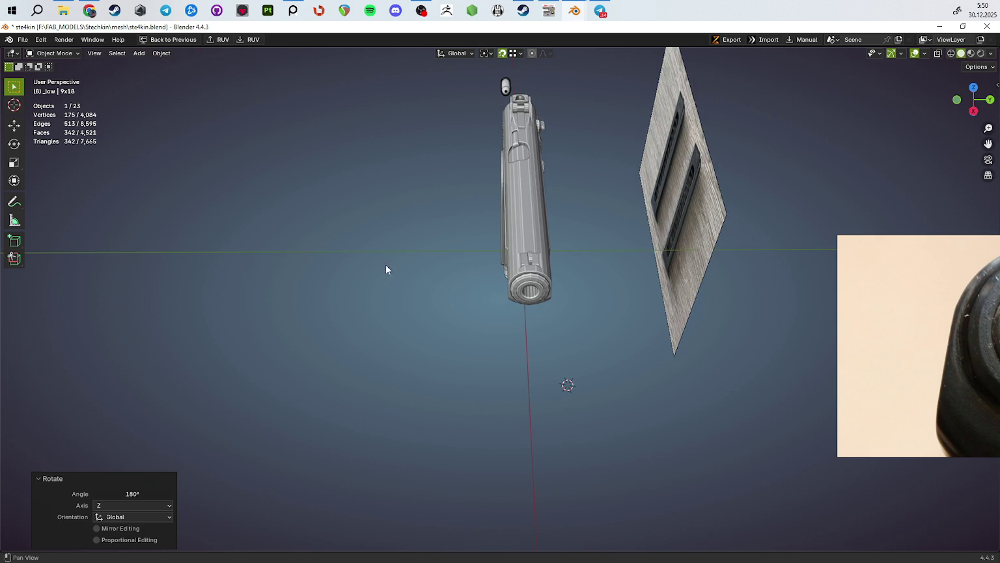
mouse_move(372, 341)
middle_mouse_down()
mouse_move(483, 341)
mouse_move(515, 366)
middle_mouse_up()
Step: Position the bullet behind the barrel along Y and X, then save the file
key("g")
key("y")
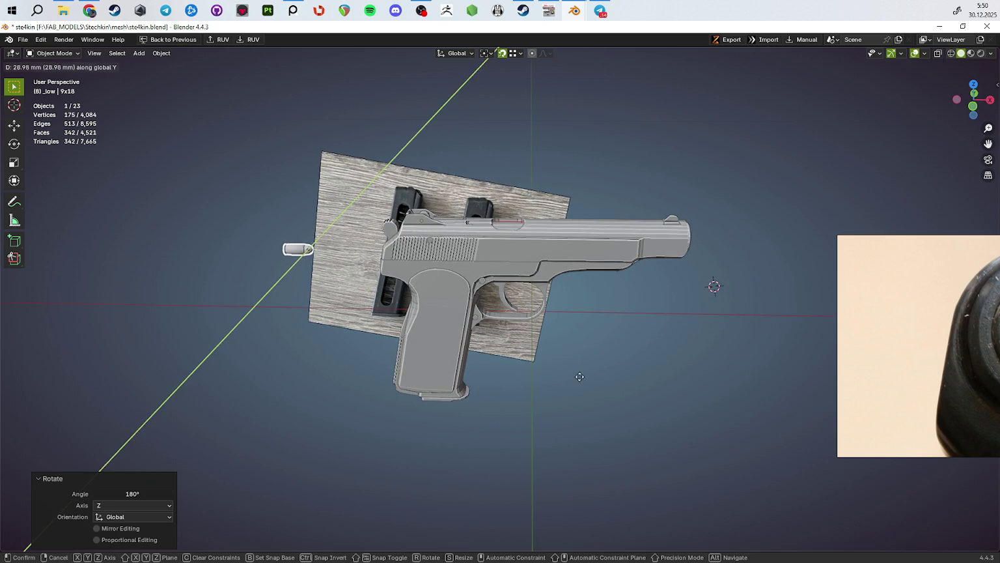
left_click(663, 410)
key("g")
key("x")
left_click(877, 278)
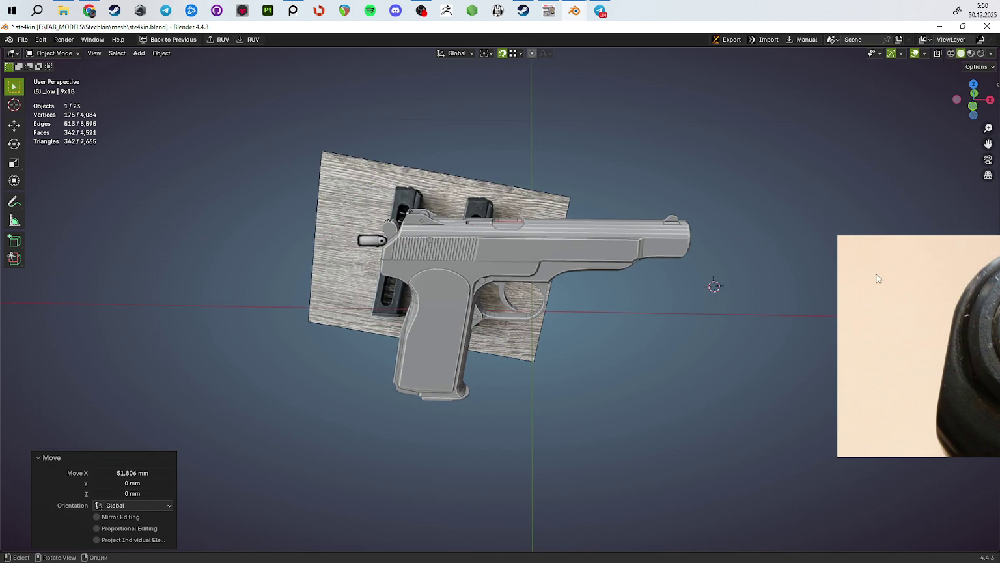
key("ctrl+s")
Step: Hide a pistol object to expose the chamber area and reselect the 9x18 bullet
left_click(876, 278)
left_click(603, 270)
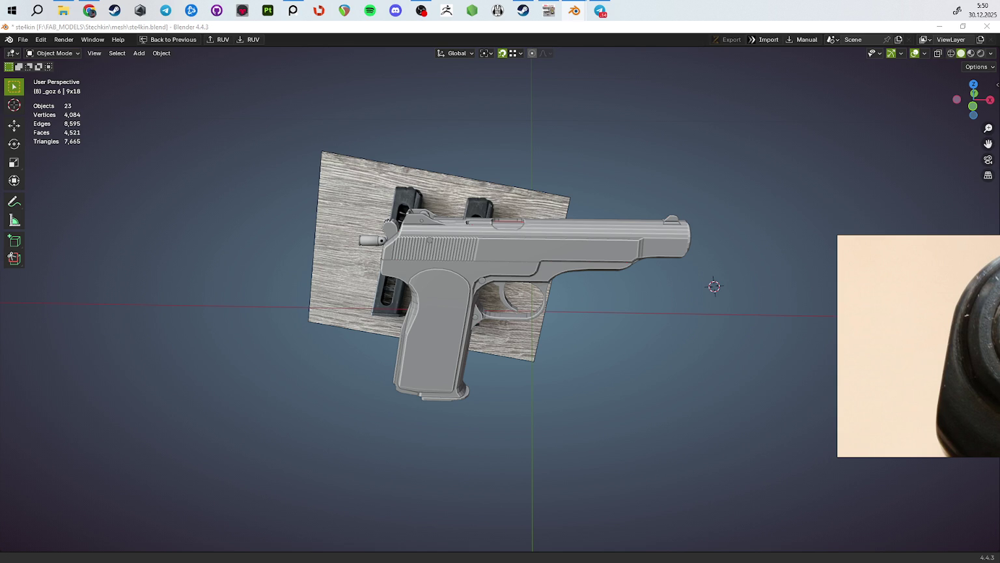
left_click(602, 270)
left_click(372, 240)
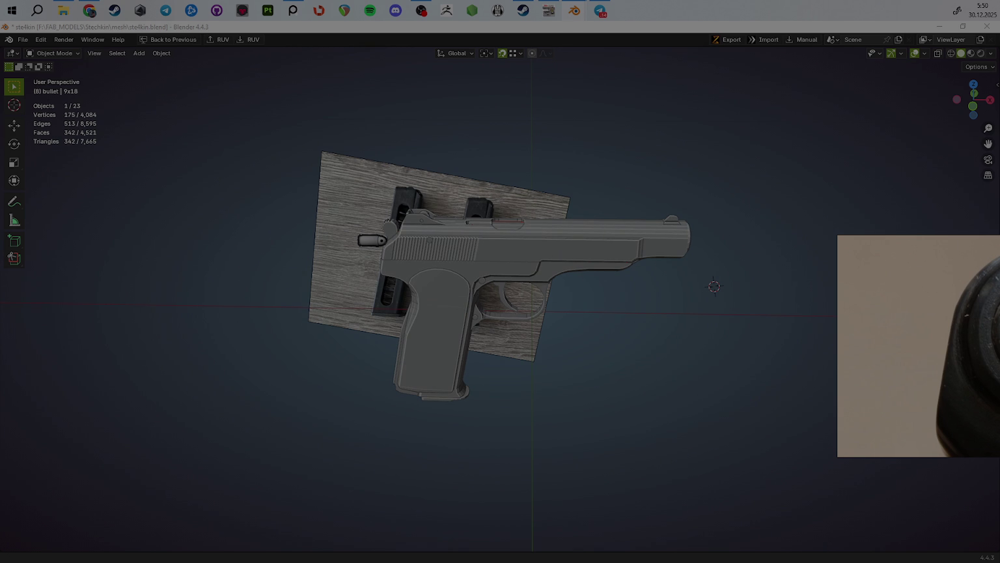
key("ctrl+c")
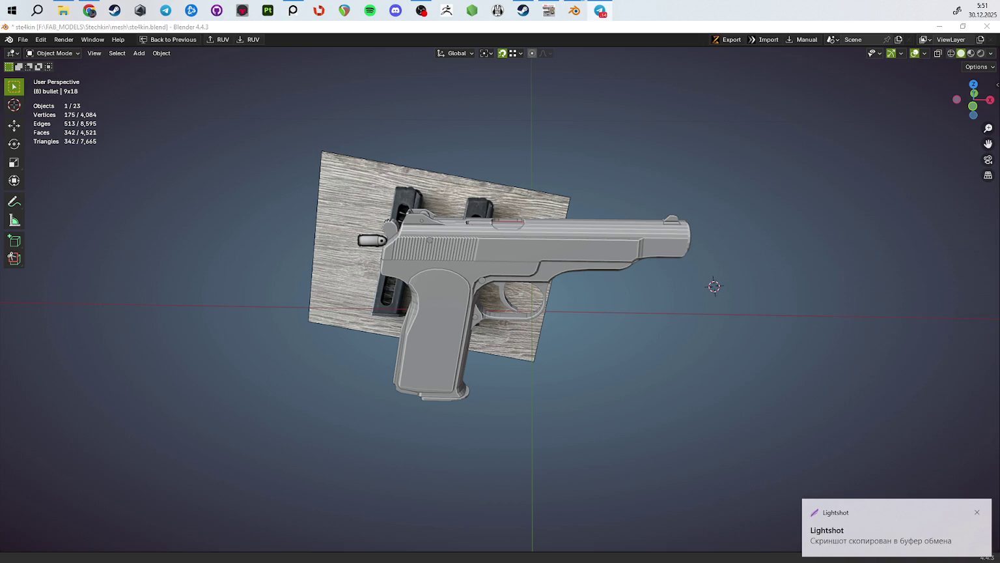
Step: Slide the 9x18 bullet back about 38.2 mm along X out of the chamber
key("h")
mouse_move(655, 345)
middle_mouse_down()
mouse_move(718, 317)
mouse_move(651, 423)
middle_mouse_up()
left_click(514, 208)
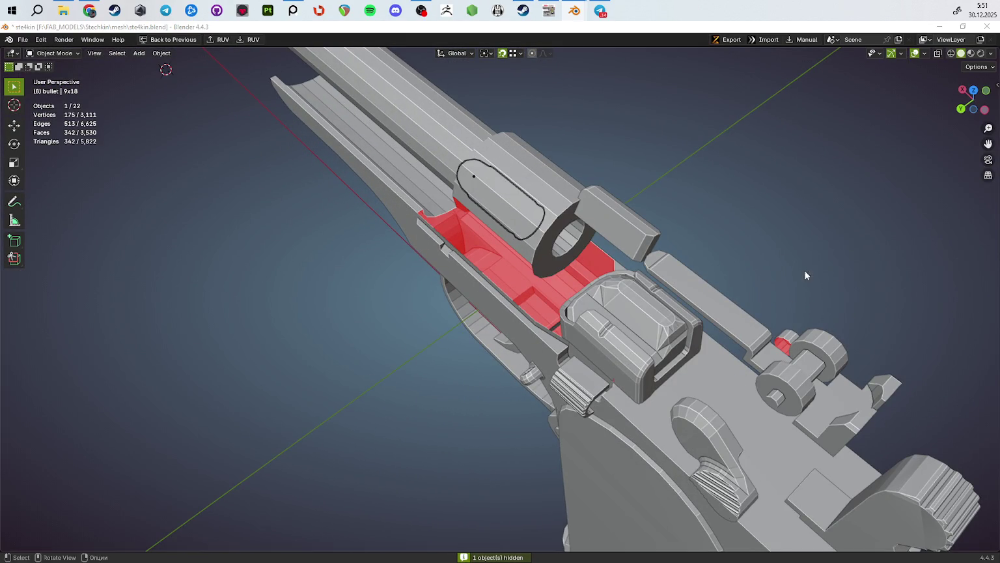
middle_click_drag(804, 269, 571, 363)
key("g")
key("x")
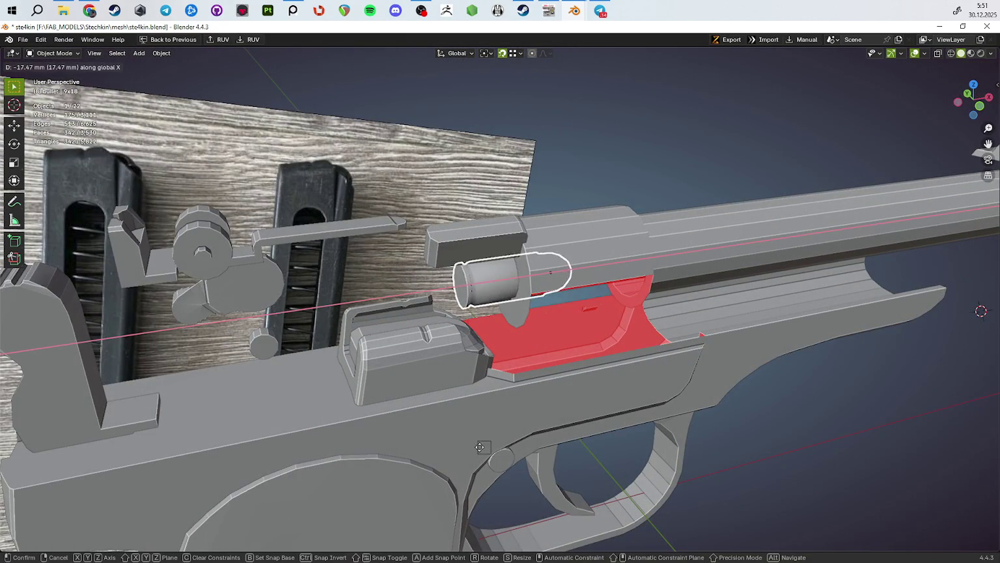
left_click(466, 464)
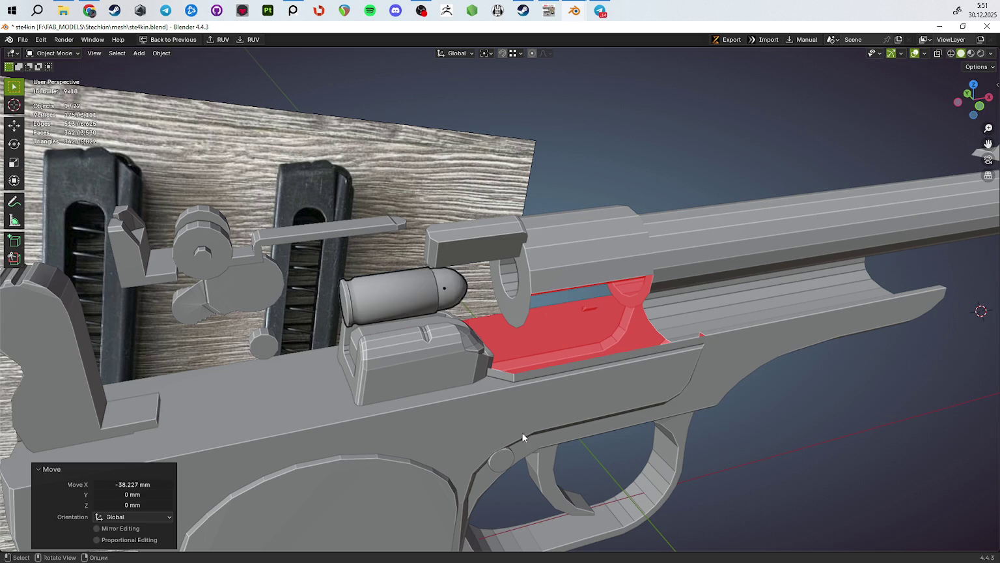
Step: Convert the bullet's triangles to quads and give it flat shading
key("Tab")
key("alt+h")
key("alt+j")
key("alt+a")
key("Tab")
right_click(483, 353)
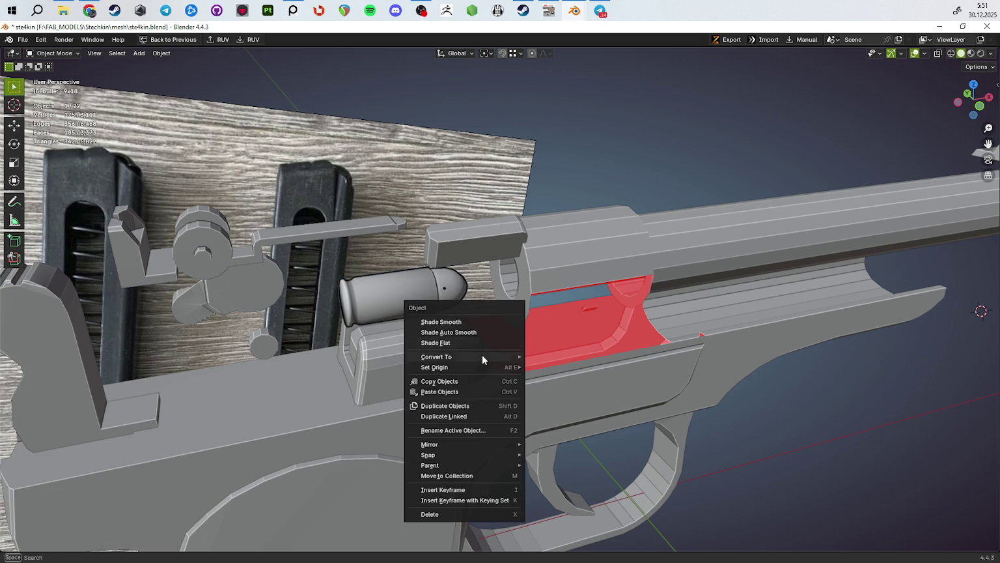
left_click(482, 354)
middle_click_drag(482, 354, 409, 326)
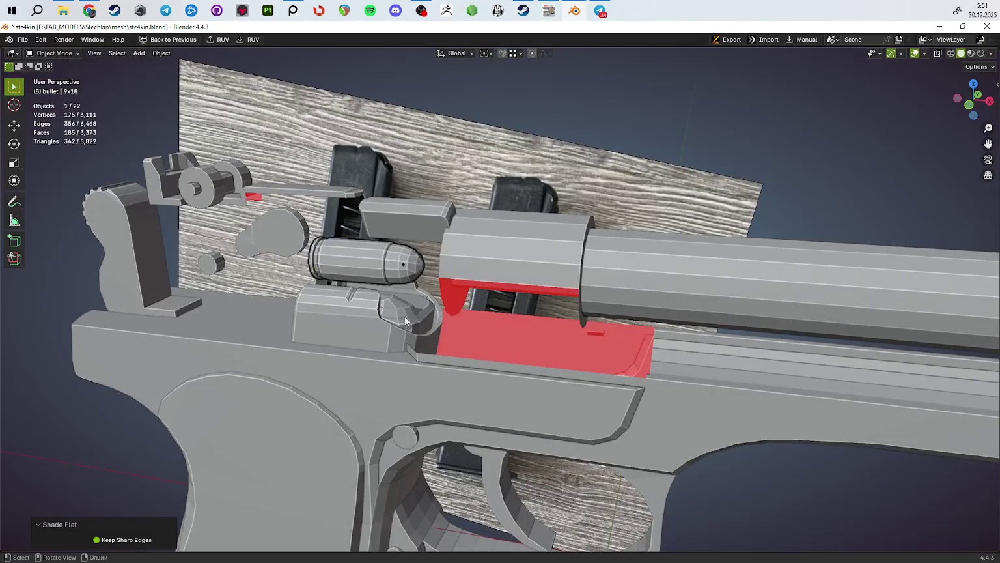
key("Tab")
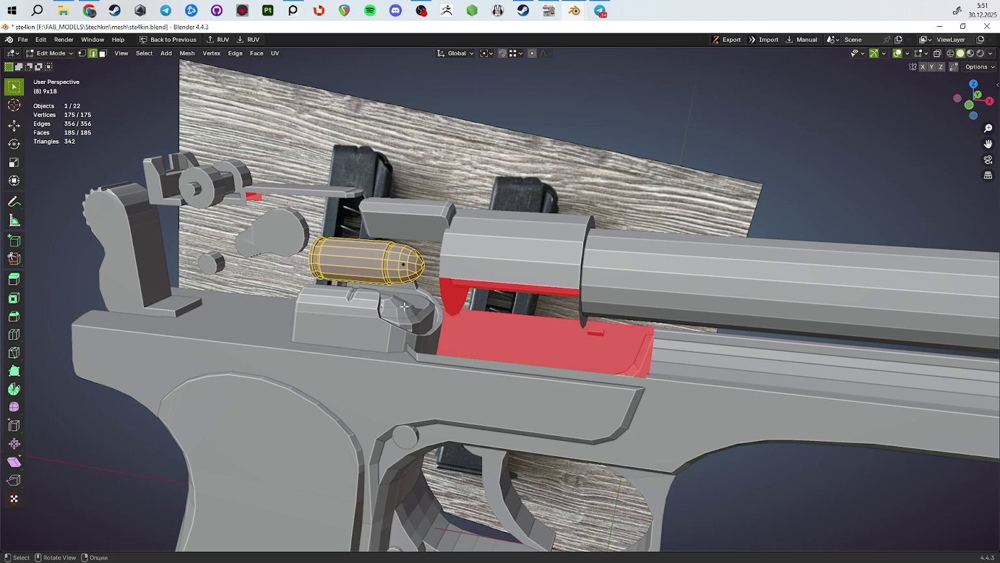
Step: Move the bullet mesh along the pistol toward the chamber area
middle_click_drag(403, 306, 527, 386)
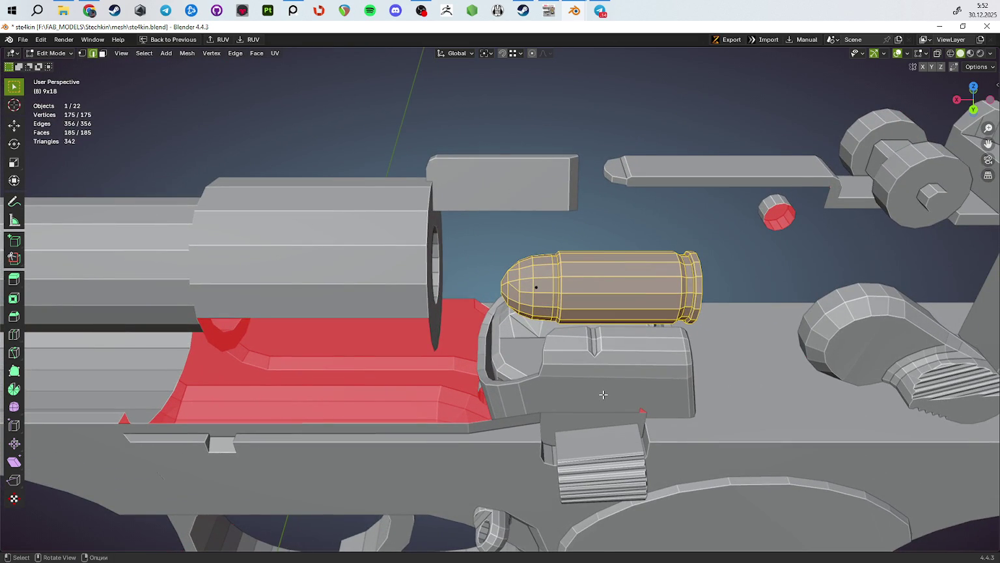
middle_click_drag(604, 394, 741, 487)
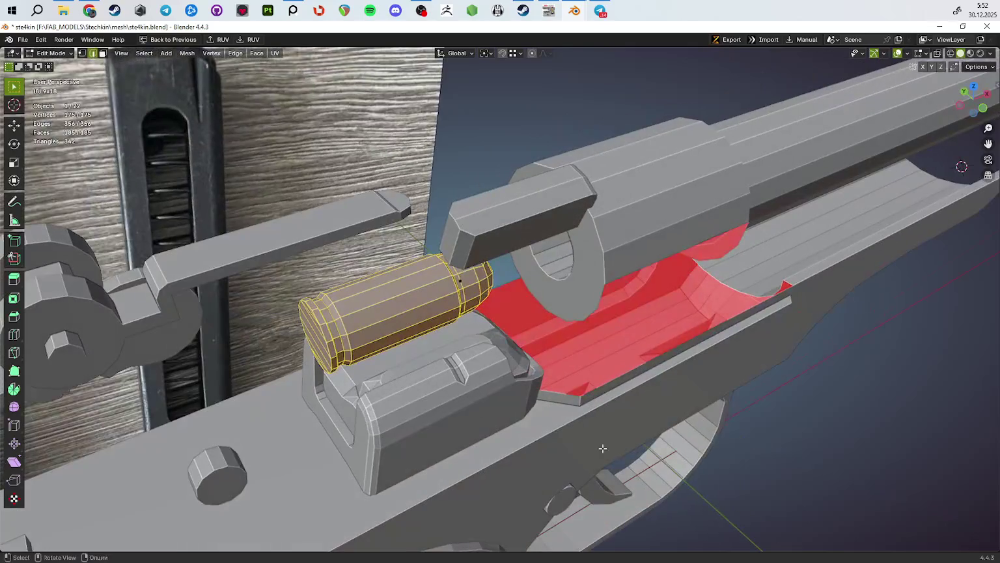
key("g")
left_click(742, 518)
mouse_move(743, 518)
middle_mouse_down()
mouse_move(684, 497)
mouse_move(565, 399)
mouse_move(291, 313)
mouse_move(608, 454)
mouse_move(584, 342)
mouse_move(684, 390)
middle_mouse_up()
Step: Shift the bullet sideways along Y, then cancel a second attempted move
key("g")
key("y")
left_click(696, 400)
key("g")
key("x")
key("y")
key("Escape")
mouse_move(694, 417)
middle_mouse_down()
mouse_move(475, 412)
mouse_move(527, 391)
mouse_move(509, 370)
mouse_move(588, 398)
mouse_move(625, 397)
mouse_move(685, 440)
mouse_move(749, 418)
middle_mouse_up()
Step: Shift the bullet 1.9176 mm along X and -1.3036 mm along Y
key("g")
key("x")
left_click(597, 389)
key("g")
key("y")
left_click(639, 406)
middle_click_drag(608, 396, 606, 399)
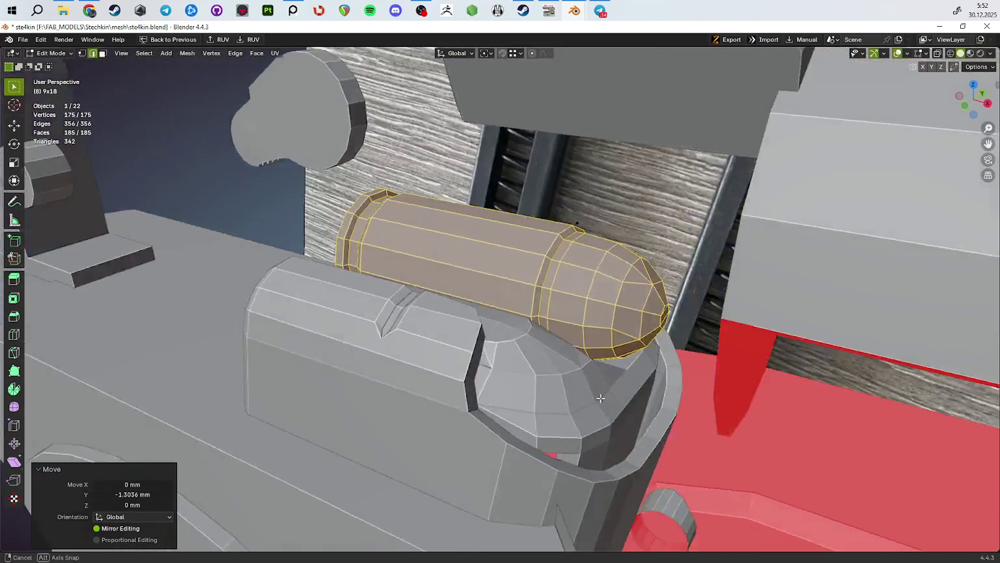
Step: In Object Mode, select only the 9x18 cartridge, centre on it and shift it along Y
key("Tab")
left_click(625, 390, "shift")
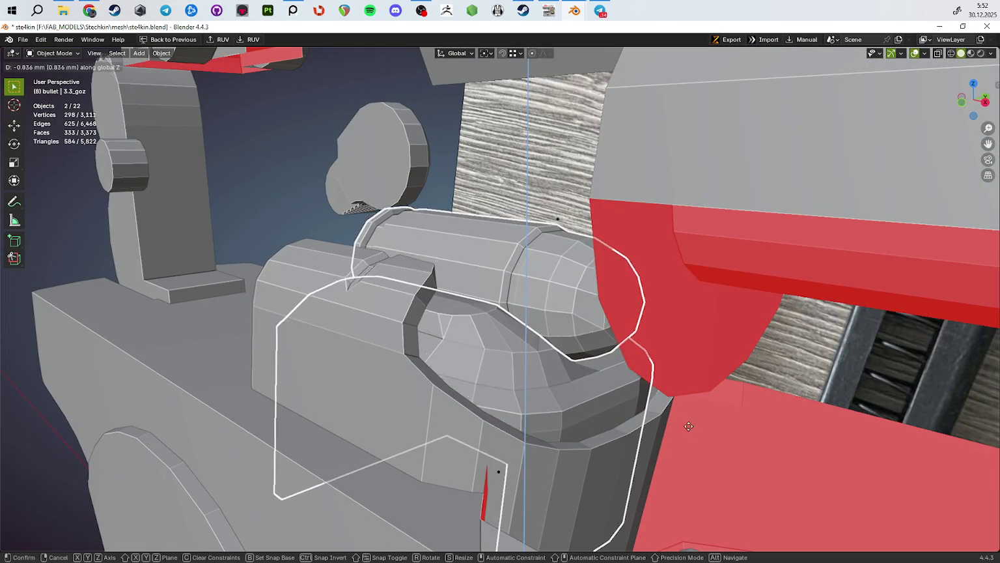
left_click(495, 261)
key("KP_Decimal")
mouse_move(560, 376)
middle_mouse_down()
mouse_move(678, 392)
mouse_move(585, 376)
mouse_move(431, 408)
mouse_move(447, 425)
mouse_move(526, 440)
mouse_move(516, 408)
middle_mouse_up()
key("g")
key("y")
left_click(654, 408)
Step: Duplicate the bullet as a test copy shifted -4.92 mm along Y
key("Tab")
key("Tab")
mouse_move(638, 461)
middle_mouse_down()
mouse_move(609, 477)
mouse_move(789, 534)
middle_mouse_up()
mouse_move(547, 515)
middle_mouse_down()
mouse_move(319, 439)
mouse_move(732, 482)
mouse_move(740, 495)
mouse_move(530, 371)
mouse_move(616, 350)
mouse_move(553, 354)
mouse_move(542, 341)
mouse_move(549, 339)
middle_mouse_up()
left_click(530, 371)
key("shift+d")
key("y")
left_click(570, 390)
Step: Raise the copy 8.9272 mm on Z, then undo that move
key("g")
key("z")
left_click(553, 299)
mouse_move(553, 299)
middle_mouse_down()
mouse_move(570, 327)
mouse_move(481, 353)
mouse_move(455, 346)
mouse_move(490, 302)
middle_mouse_up()
key("ctrl+z")
key("ctrl+z")
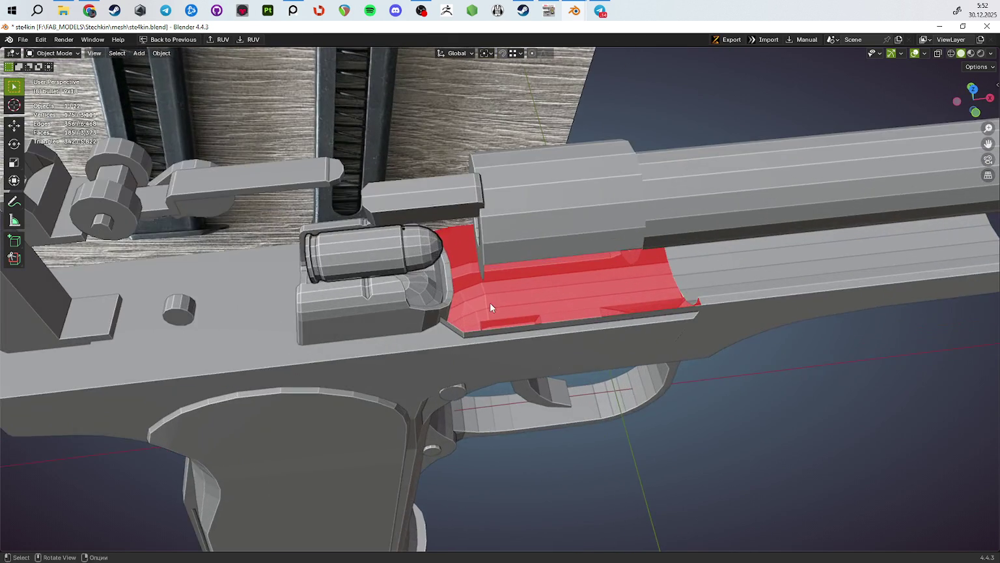
Step: Separate the bullet head from the 9x18 cartridge into its own object
key("Tab")
key("p")
left_click(433, 251)
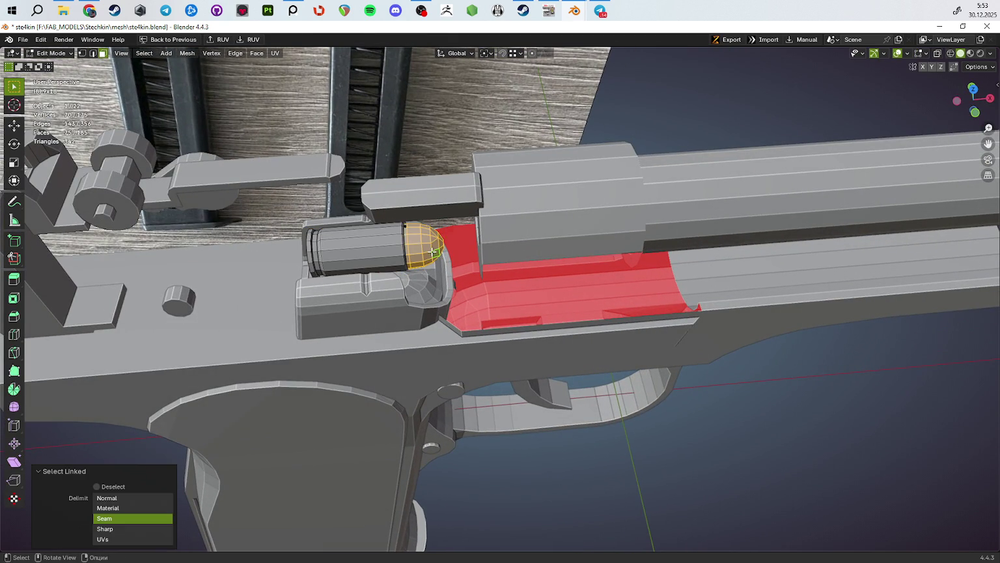
key("Tab")
left_click(420, 248)
mouse_move(420, 249)
middle_mouse_down("shift")
mouse_move(457, 262)
mouse_move(506, 237)
middle_mouse_up("shift")
Step: Raise the bullet head 8.6358 mm on Z, then shift it along Y and X into the barrel
key("g")
key("z")
left_click(654, 280)
middle_click_drag(654, 279, 646, 309)
scroll(646, 313, "up", 3)
key("g")
key("y")
left_click(693, 368)
key("g")
key("x")
left_click(662, 307)
Step: Nudge the bullet head along Z and Y to centre it in the bore
mouse_move(662, 307)
middle_mouse_down()
mouse_move(648, 362)
mouse_move(650, 349)
middle_mouse_up()
key("g")
key("z")
left_click(647, 355)
key("g")
key("y")
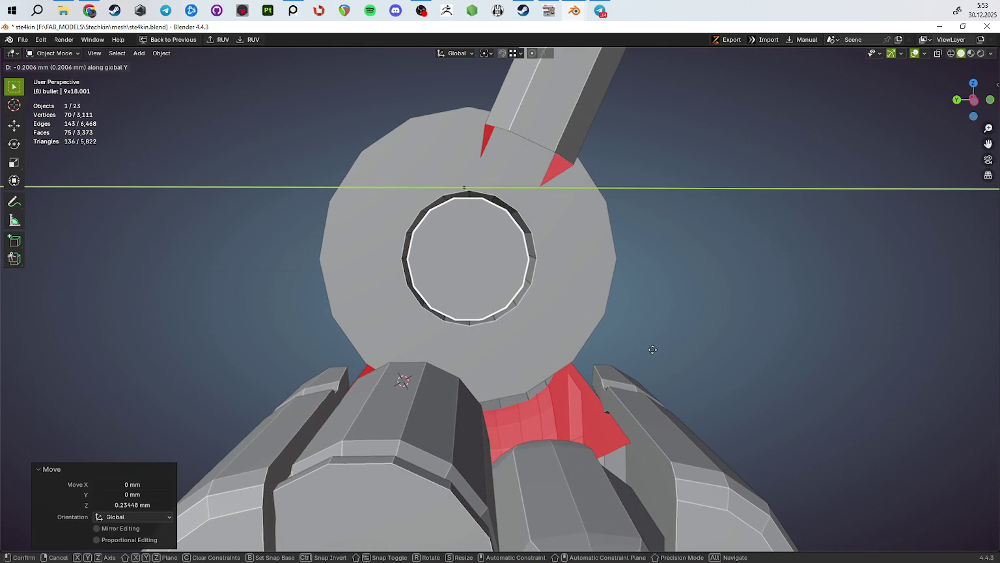
left_click(652, 354)
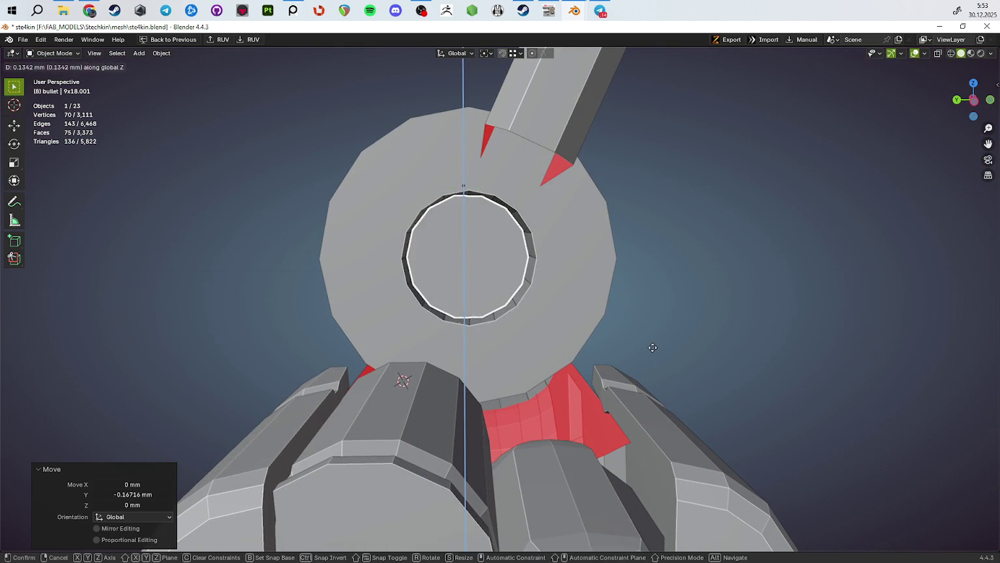
Step: Check alignment in Right Orthographic view and nudge the head vertically to centre it
key("g")
key("z")
key("KP_3")
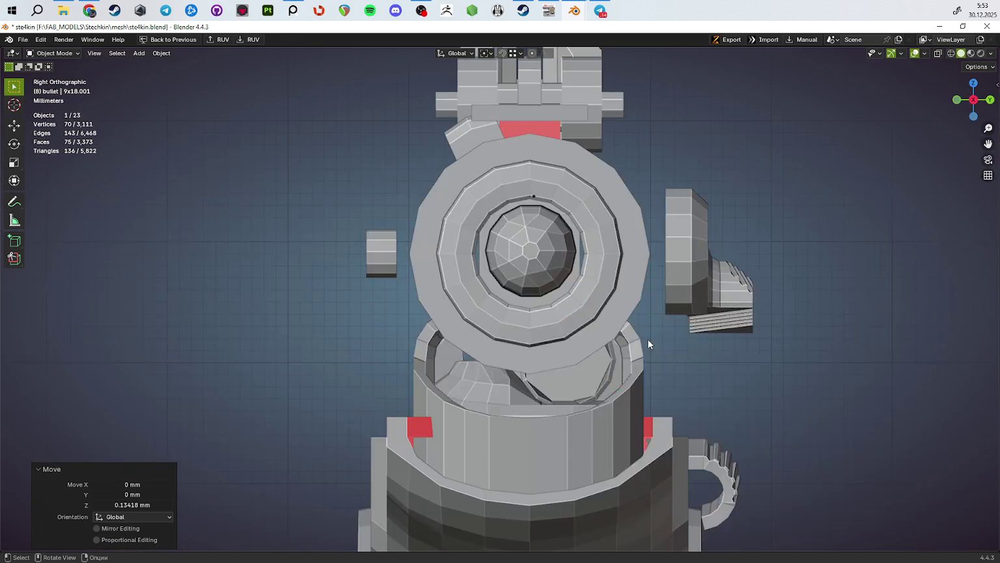
key("g")
key("y")
key("z")
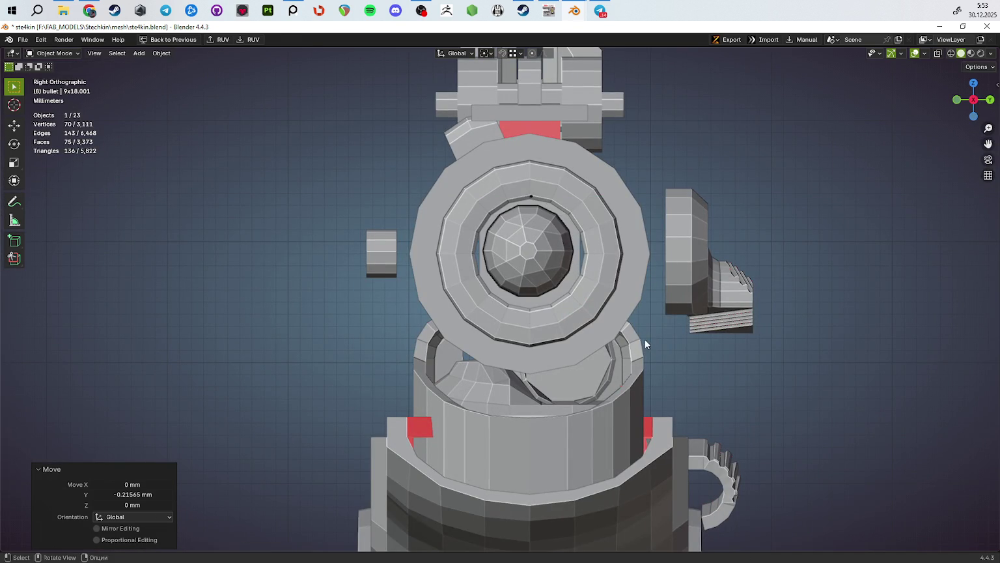
left_click(644, 339)
mouse_move(644, 339)
middle_mouse_down()
mouse_move(572, 348)
mouse_move(581, 338)
middle_mouse_up()
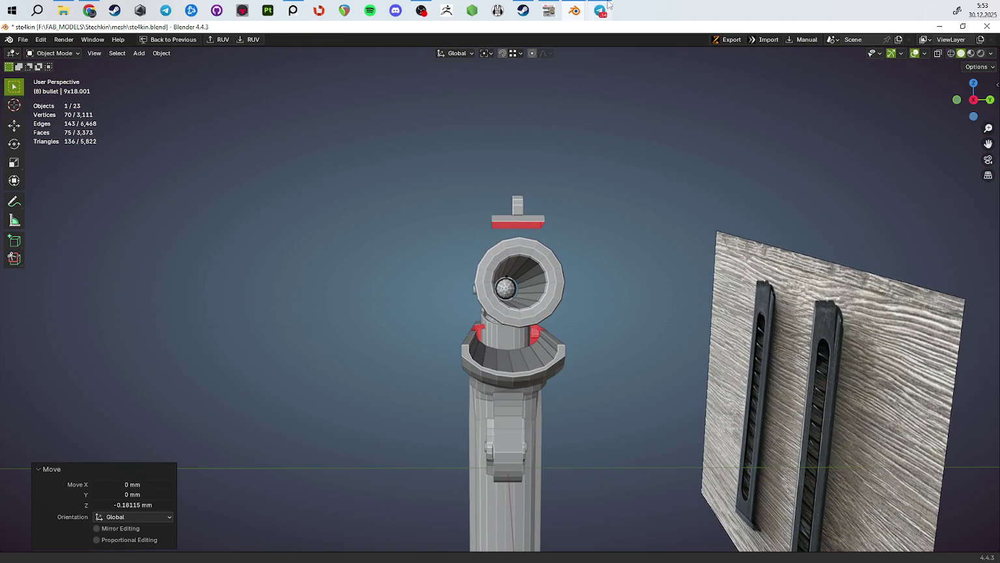
Step: Compare with the World of Guns reference pistol from behind, then inspect the barrel muzzle
left_click(549, 13)
mouse_move(514, 303)
left_mouse_down()
mouse_move(940, 155)
mouse_move(587, 199)
mouse_move(557, 188)
left_mouse_up()
left_click(940, 155)
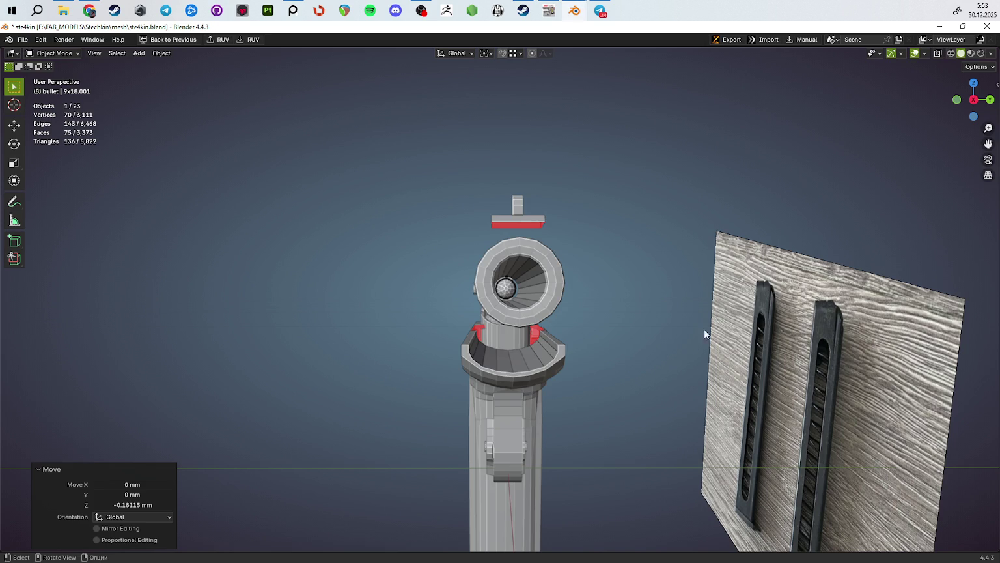
middle_click_drag(704, 329, 549, 334)
scroll(549, 335, "up", 3)
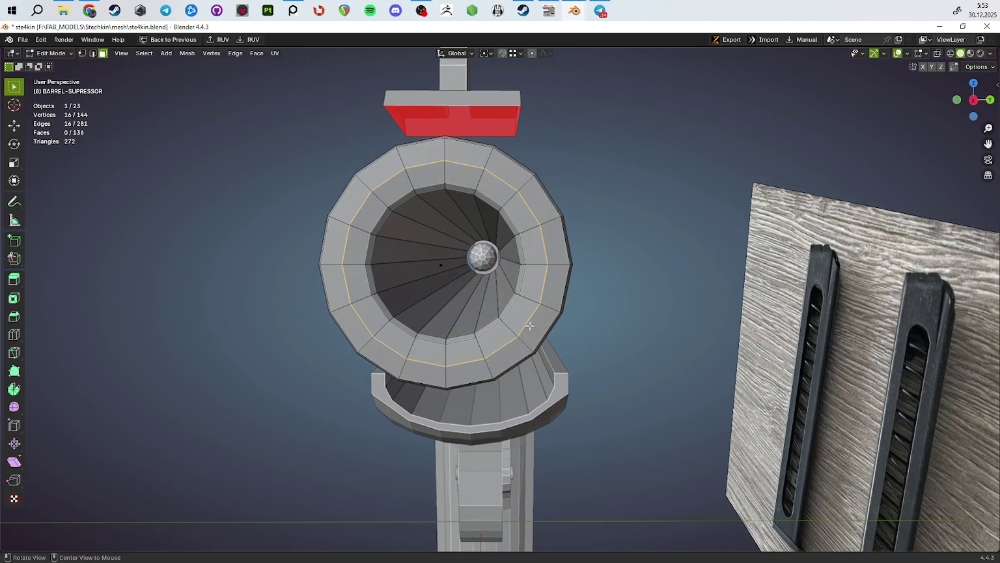
Step: Select the inner bore faces, grow the selection one ring and scale it to narrow the bore
middle_click_drag(436, 321, 475, 321)
left_click(486, 324, "alt")
key("s")
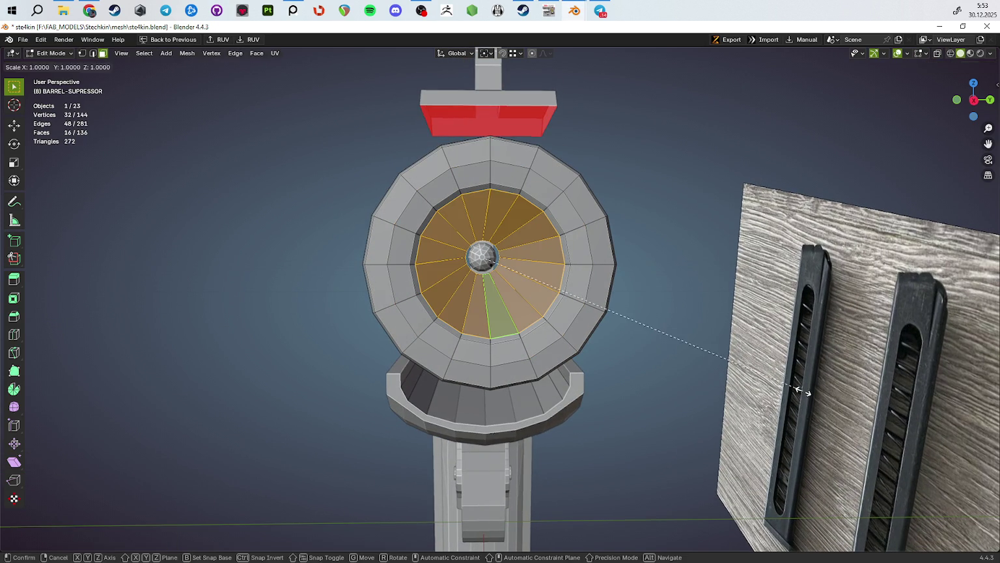
right_click(728, 356)
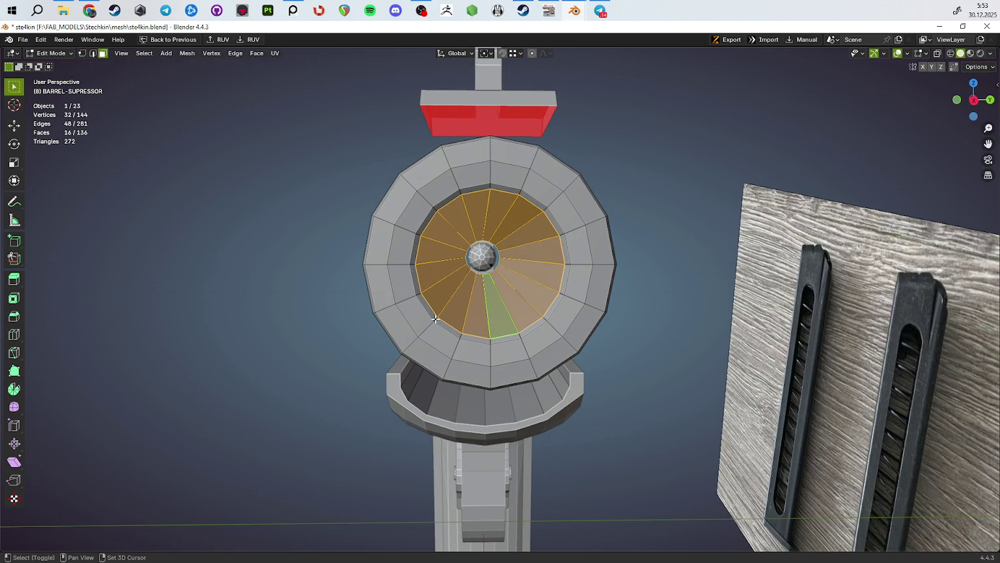
key("ctrl+KP_Add")
key("s")
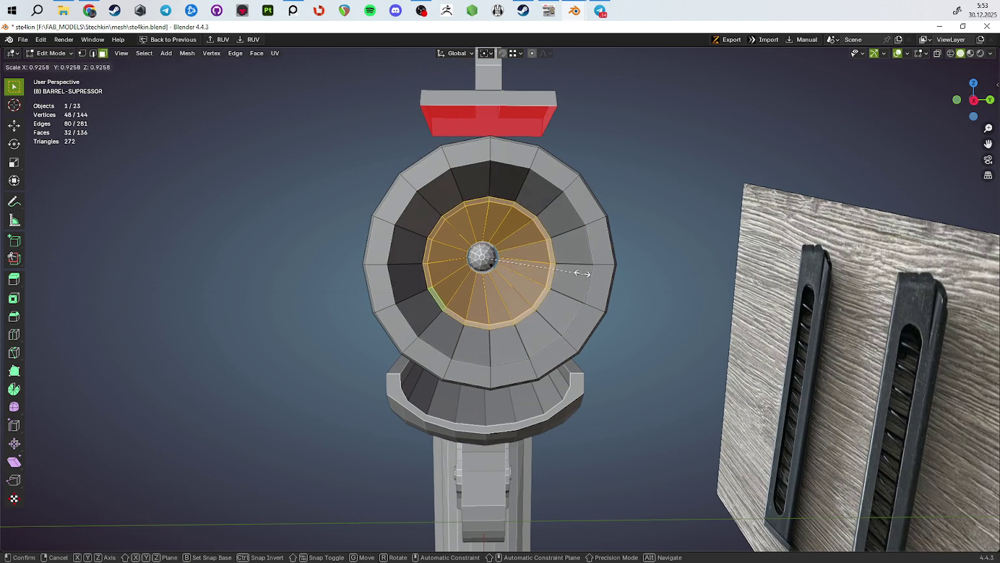
left_click(69, 329)
Step: With X-ray on, scale the face ring down into a narrower band
mouse_move(364, 402)
middle_mouse_down()
mouse_move(520, 423)
mouse_move(605, 358)
mouse_move(591, 329)
middle_mouse_up()
key("alt+z")
key("alt+z")
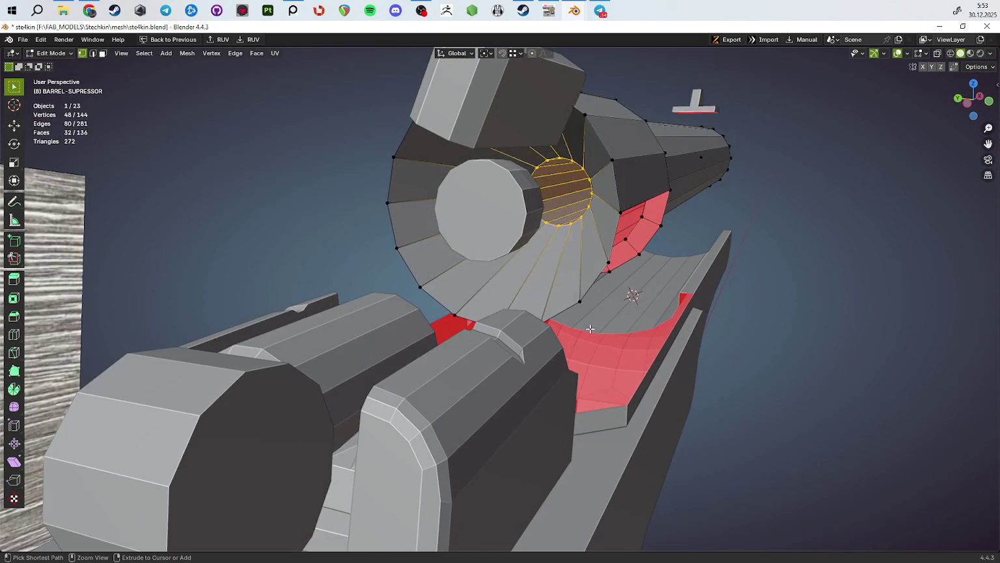
key("3")
key("s")
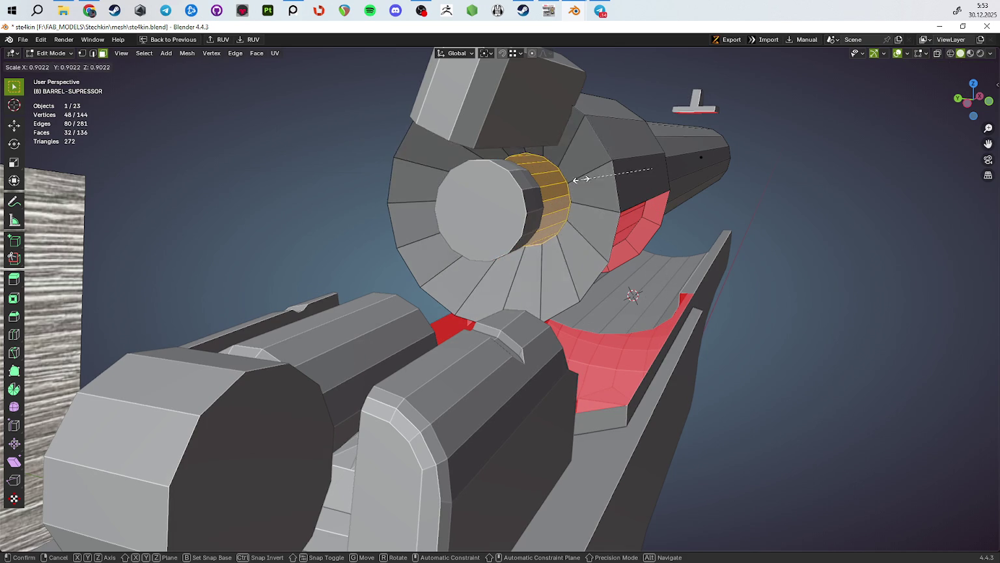
left_click(609, 226)
middle_click_drag(609, 225, 571, 196)
Step: Move a barrel edge loop -8.775 mm along X, then undo it
key("2")
left_click(571, 195)
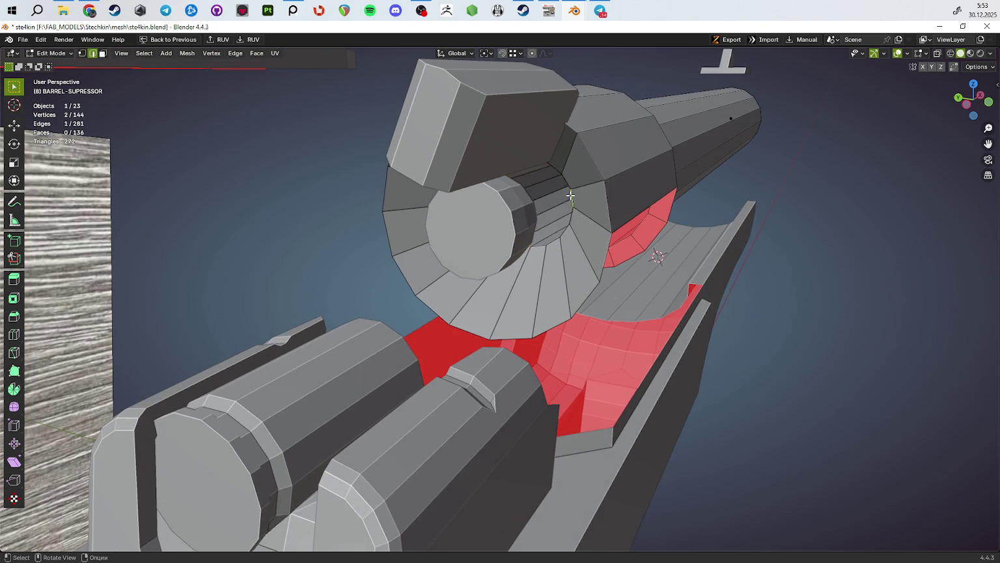
key("g")
key("y")
key("x")
left_click(611, 195)
mouse_move(612, 195)
middle_mouse_down()
mouse_move(620, 203)
mouse_move(587, 298)
mouse_move(614, 312)
middle_mouse_up()
key("ctrl+KP_Add")
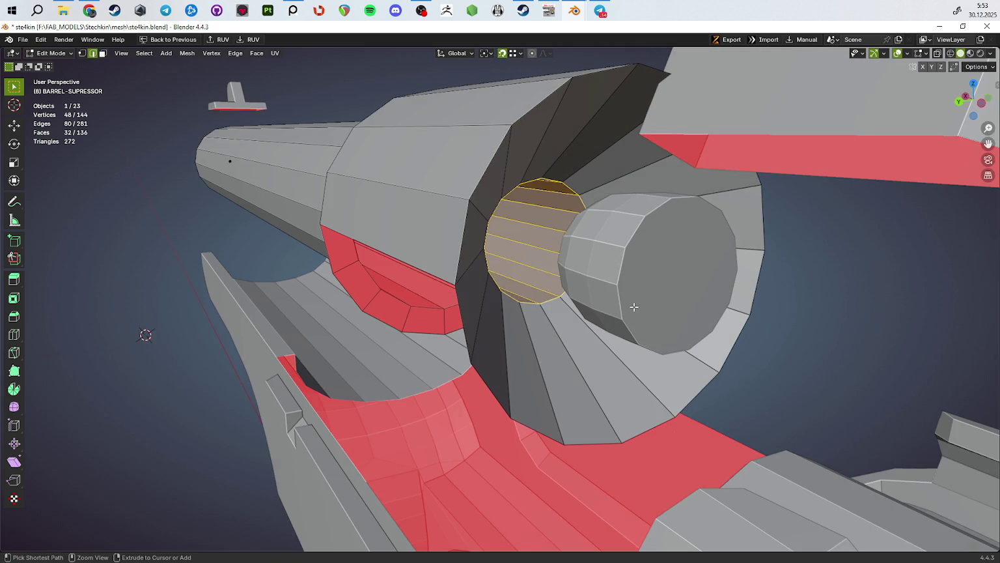
key("3")
key("ctrl+z")
Step: Scale the face ring and slide the inner muzzle ring loop along X
key("s")
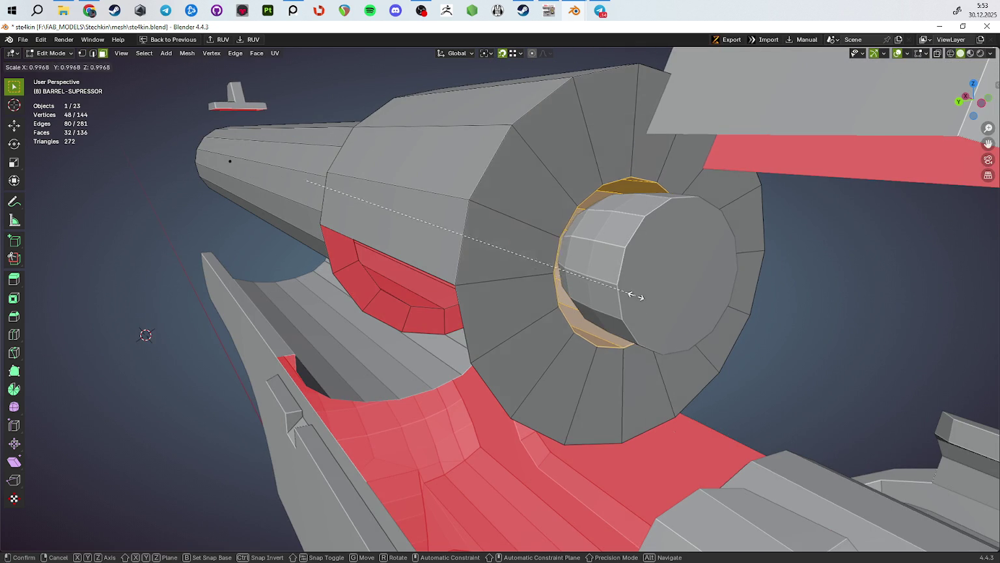
left_click(608, 256)
middle_click_drag(609, 256, 600, 177)
key("2")
left_click(600, 177, "alt")
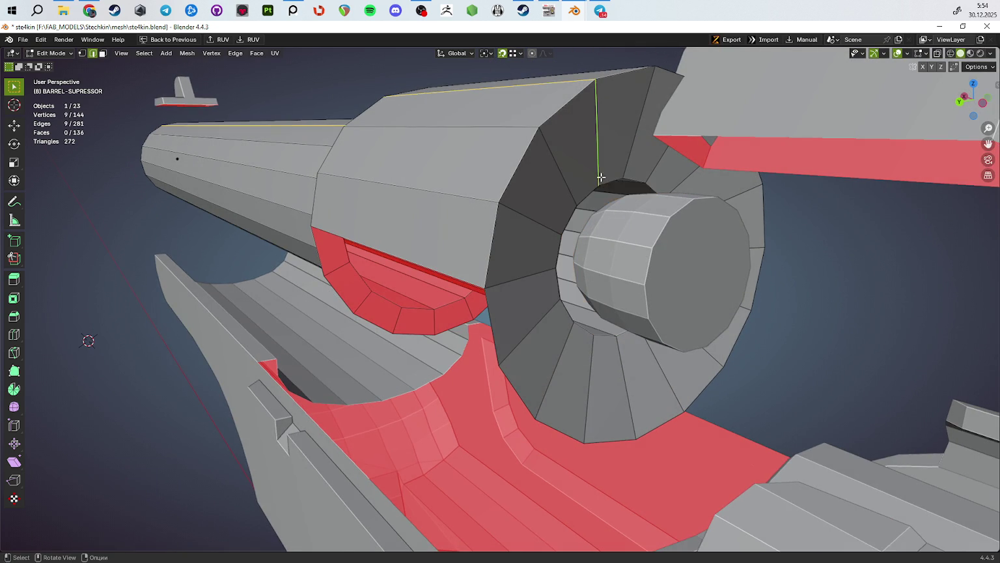
left_click(614, 174, "alt")
key("g")
key("x")
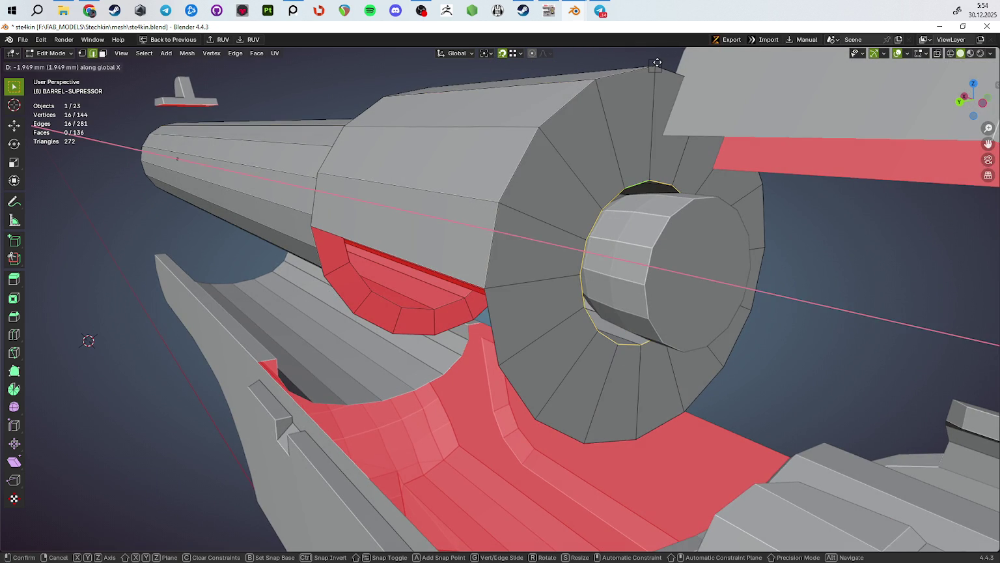
left_click(658, 63)
mouse_move(658, 64)
middle_mouse_down()
mouse_move(655, 191)
mouse_move(713, 306)
middle_mouse_up()
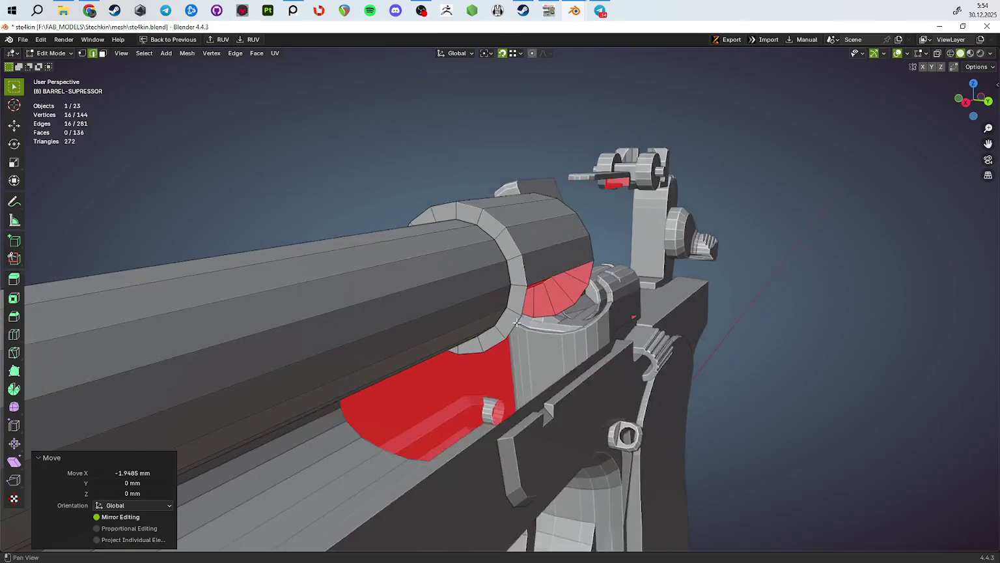
Step: Slide the bore's inner face loop 1.9485 mm along X and return to Object Mode
key("3")
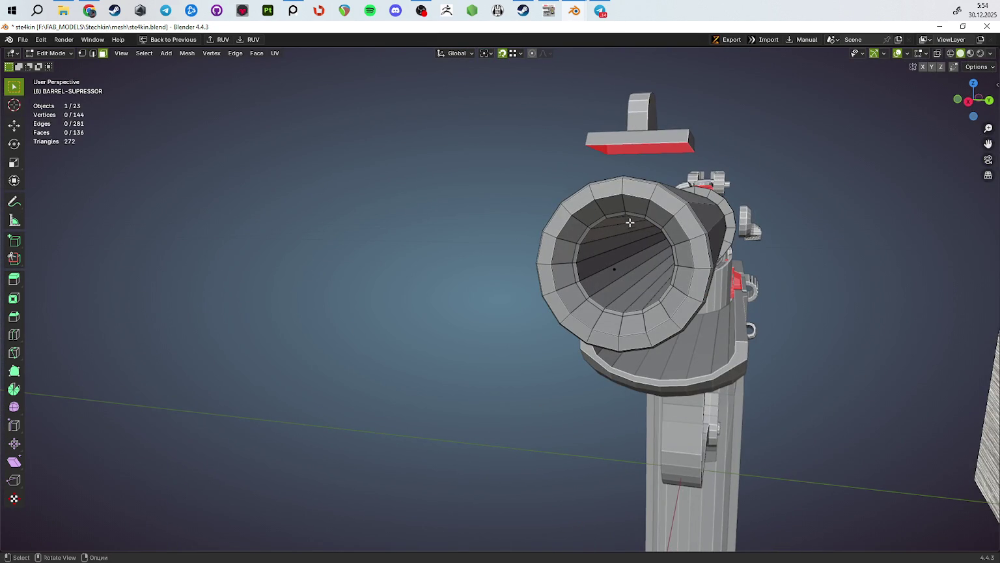
left_click(626, 212, "alt")
key("g")
key("y")
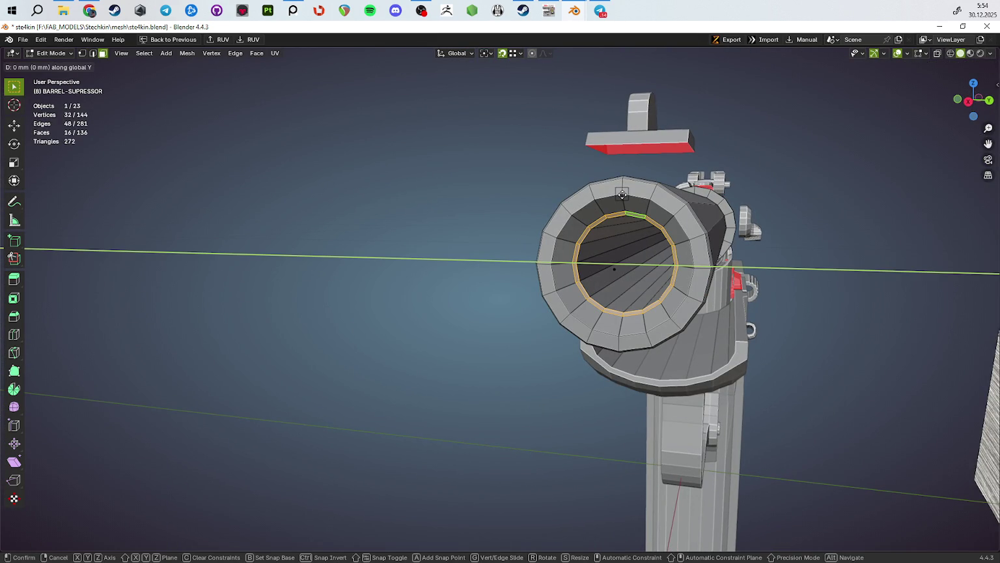
key("x")
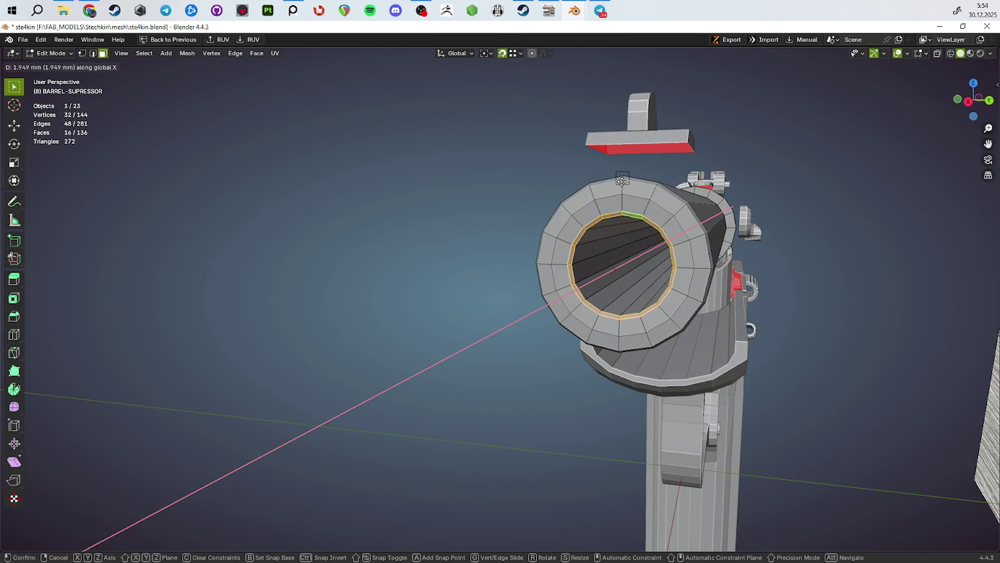
left_click(668, 216)
mouse_move(667, 216)
middle_mouse_down()
mouse_move(498, 281)
mouse_move(498, 306)
middle_mouse_up()
key("Tab")
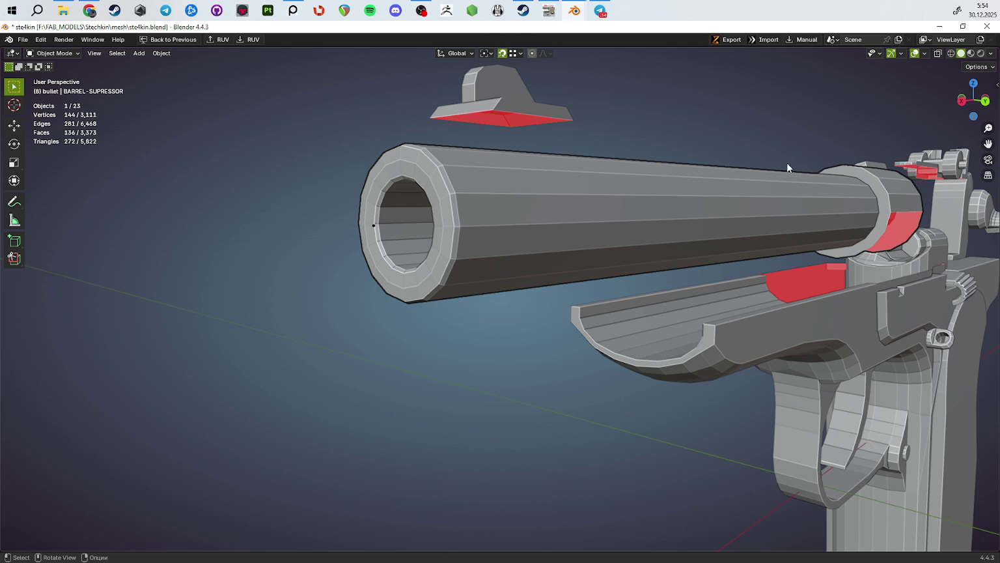
left_click(89, 10)
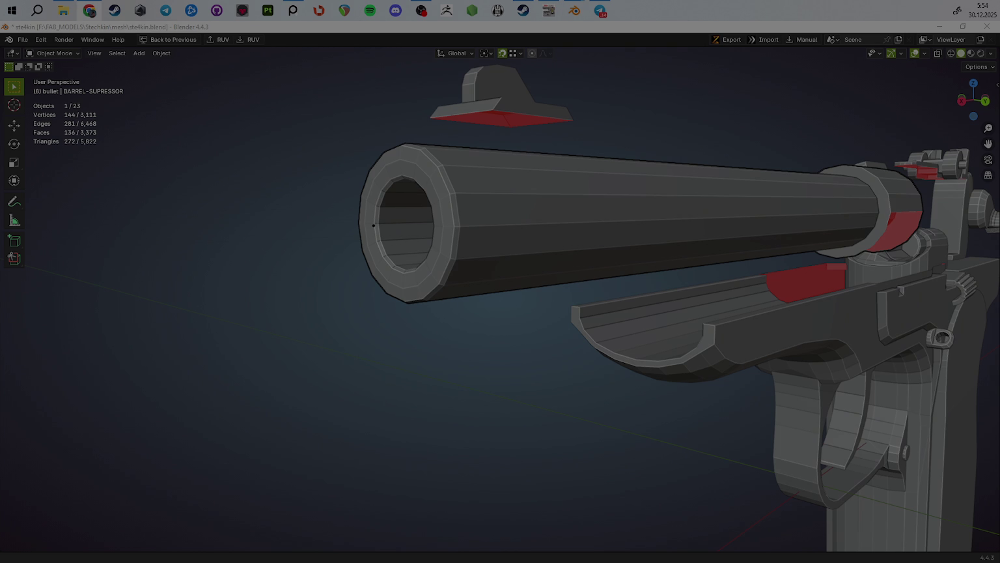
key("ctrl+c")
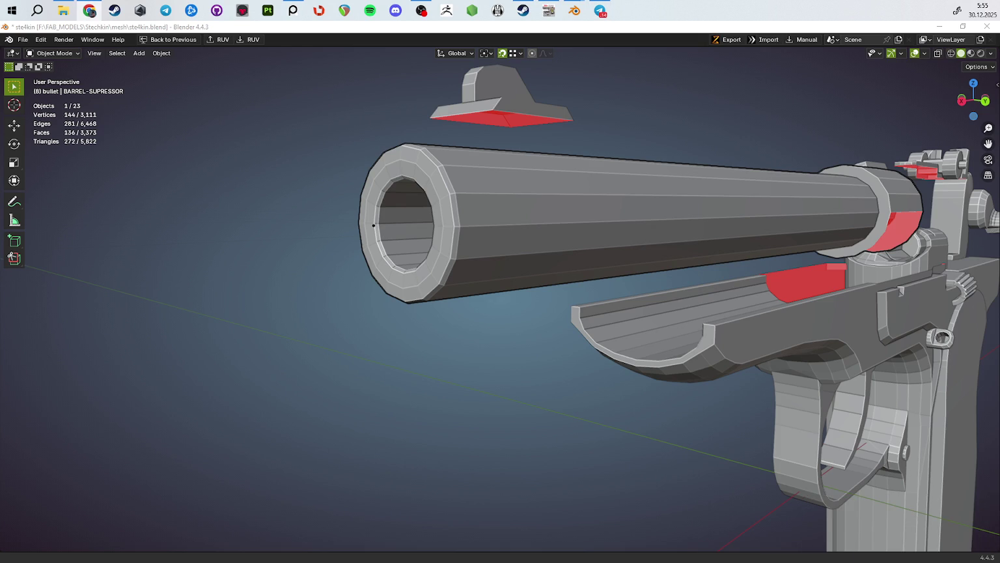
scroll(318, 305, "down", 5)
mouse_move(367, 330)
middle_mouse_down()
mouse_move(552, 380)
mouse_move(361, 310)
mouse_move(557, 281)
middle_mouse_up()
Step: Hide the muzzle ring to inspect the bore, then reveal it and view down the muzzle
scroll(552, 380, "up", 5)
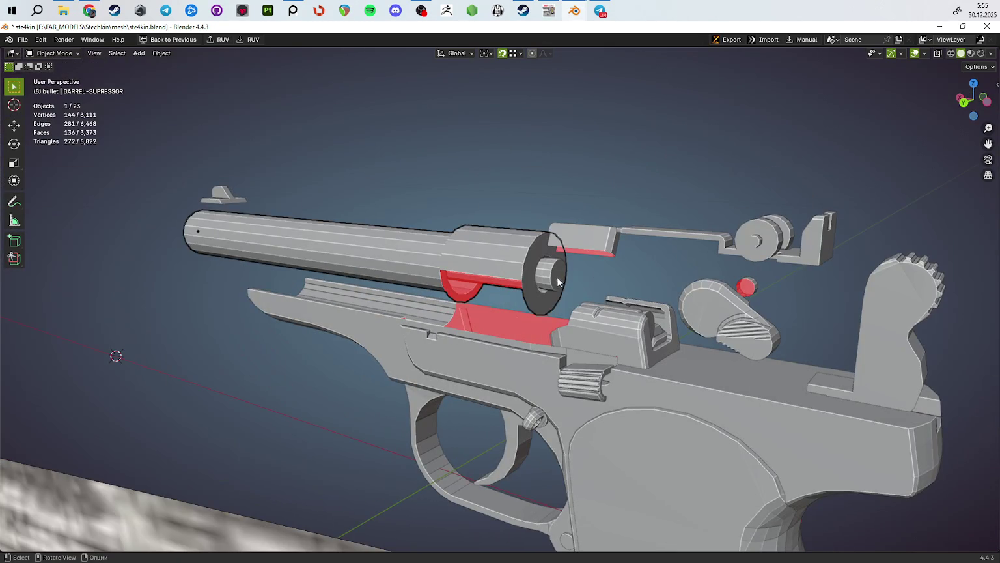
left_click(557, 282)
key("h")
mouse_move(577, 348)
middle_mouse_down()
mouse_move(521, 346)
mouse_move(441, 370)
mouse_move(481, 371)
middle_mouse_up()
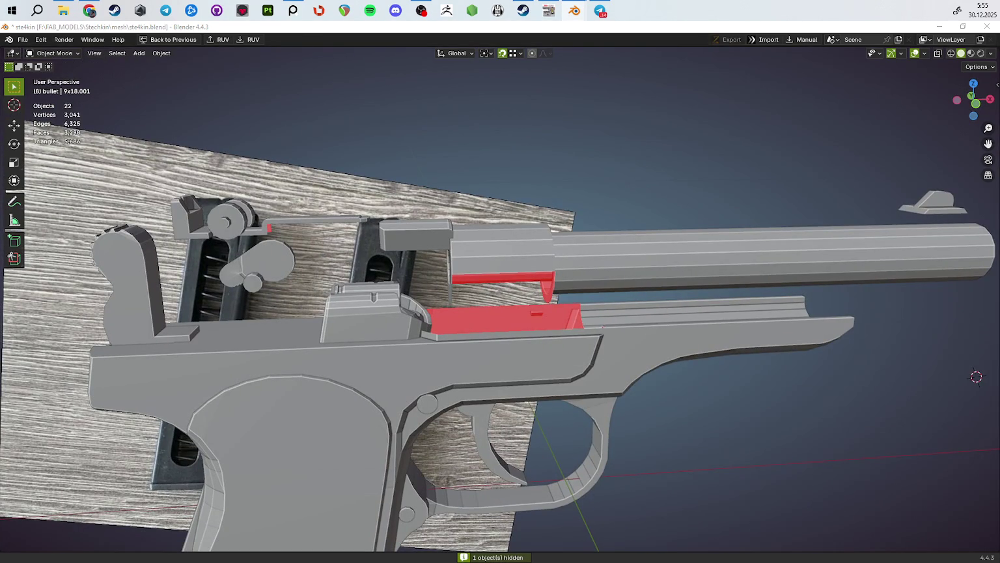
mouse_move(686, 340)
middle_mouse_down()
mouse_move(548, 369)
mouse_move(595, 450)
mouse_move(588, 396)
middle_mouse_up()
scroll(583, 436, "down", 3)
left_click(522, 377)
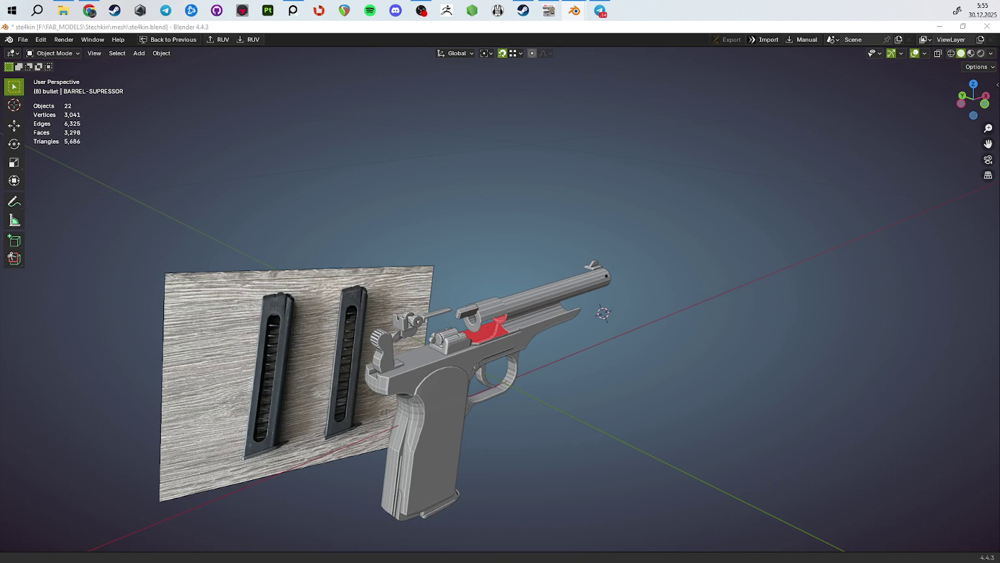
key("ctrl+z")
mouse_move(679, 301)
middle_mouse_down()
mouse_move(548, 295)
mouse_move(526, 322)
mouse_move(502, 298)
mouse_move(519, 336)
mouse_move(686, 338)
mouse_move(556, 301)
mouse_move(576, 436)
mouse_move(446, 272)
middle_mouse_up()
Step: In vertex Edit Mode with X-ray in side view, select the suppressor's inner bore rings
key("Tab")
key("1")
key("KP_3")
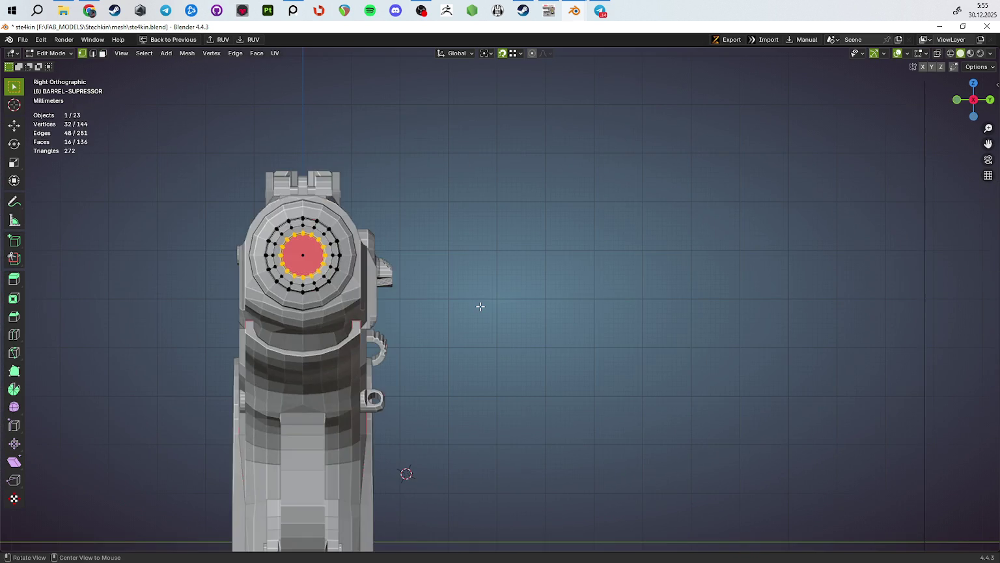
key("alt+z")
mouse_move(479, 306)
middle_mouse_down()
mouse_move(577, 252)
mouse_move(526, 259)
mouse_move(345, 339)
mouse_move(391, 352)
mouse_move(434, 332)
middle_mouse_up()
key("alt+z")
key("KP_3")
key("alt+z")
left_click_drag(563, 234, 469, 352)
key("alt+z")
middle_click_drag(469, 351, 605, 429)
scroll(604, 428, "up", 2)
Step: Move the 80-vertex bore rings 0.46373 mm along X and return to Object Mode
key("g")
key("x")
left_click(639, 451)
scroll(639, 452, "down", 2)
key("Tab")
mouse_move(650, 435)
middle_mouse_down()
mouse_move(657, 442)
mouse_move(620, 454)
mouse_move(623, 414)
mouse_move(522, 416)
mouse_move(651, 422)
mouse_move(639, 452)
mouse_move(693, 409)
middle_mouse_up()
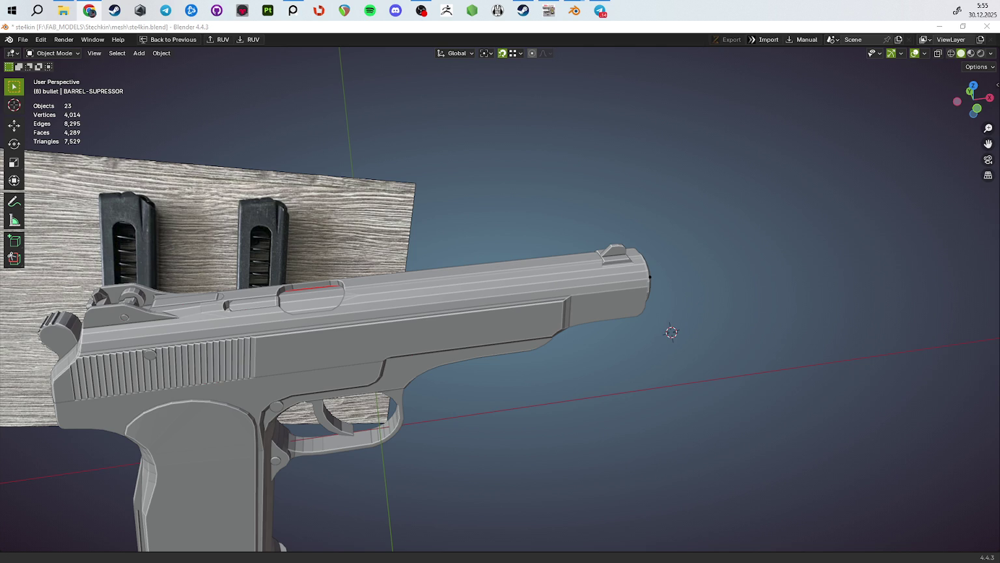
Step: Inspect the pistol's underside, magazines and grip parts from several angles, entering their meshes briefly
mouse_move(408, 327)
middle_mouse_down()
mouse_move(487, 460)
mouse_move(505, 347)
mouse_move(562, 273)
mouse_move(598, 319)
mouse_move(417, 257)
mouse_move(549, 268)
mouse_move(551, 235)
mouse_move(413, 298)
middle_mouse_up()
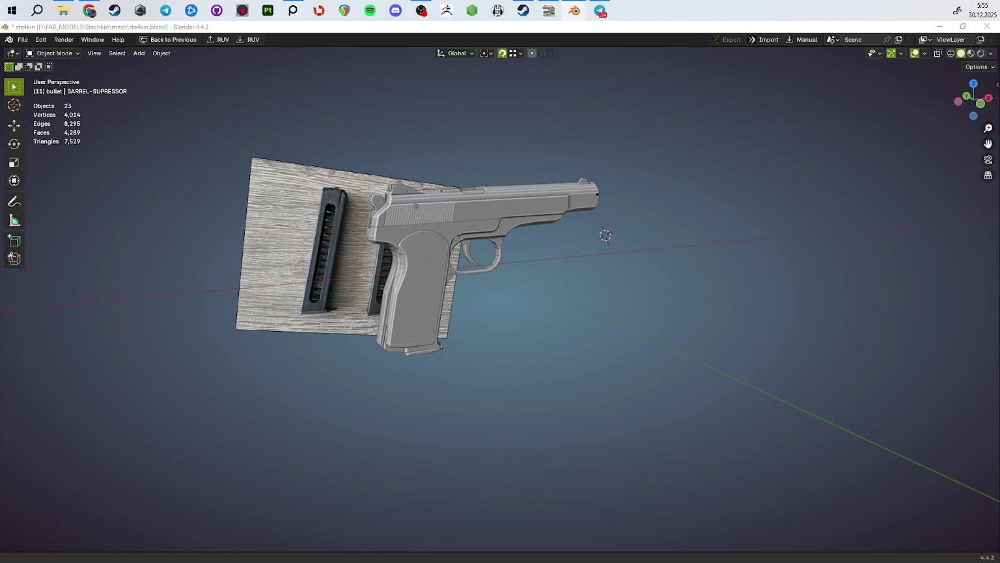
left_click(424, 286)
mouse_move(860, 249)
middle_mouse_down()
mouse_move(643, 241)
mouse_move(645, 202)
middle_mouse_up()
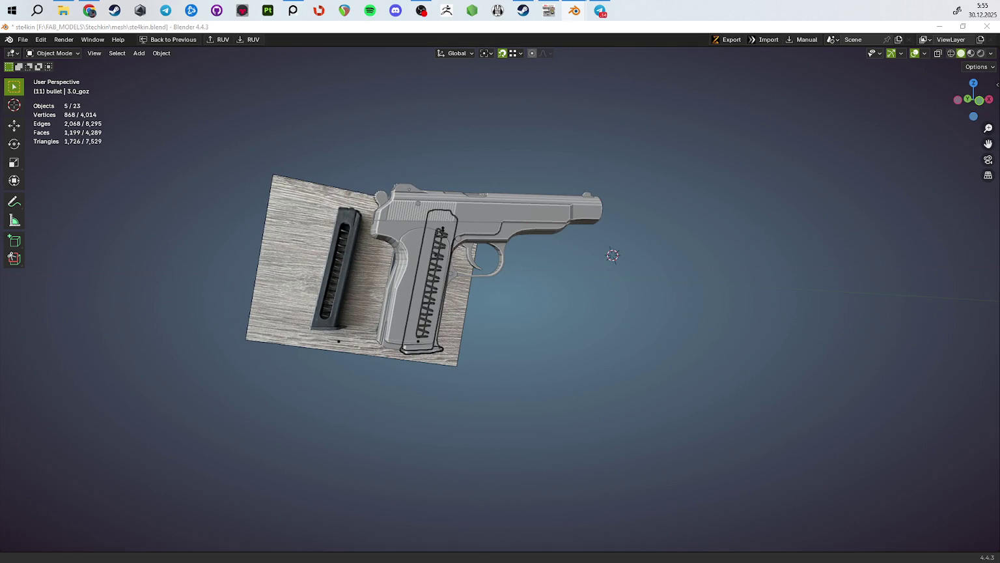
left_click(494, 216)
mouse_move(687, 234)
middle_mouse_down()
mouse_move(542, 296)
mouse_move(450, 299)
mouse_move(452, 322)
mouse_move(621, 318)
mouse_move(633, 377)
middle_mouse_up()
key("Tab")
key("Tab")
scroll(647, 265, "up", 4)
key("Tab")
mouse_move(802, 322)
middle_mouse_down()
mouse_move(737, 319)
mouse_move(689, 343)
mouse_move(499, 303)
mouse_move(651, 274)
mouse_move(751, 272)
middle_mouse_up()
key("Tab")
key("Tab")
key("Tab")
key("Tab")
key("Tab")
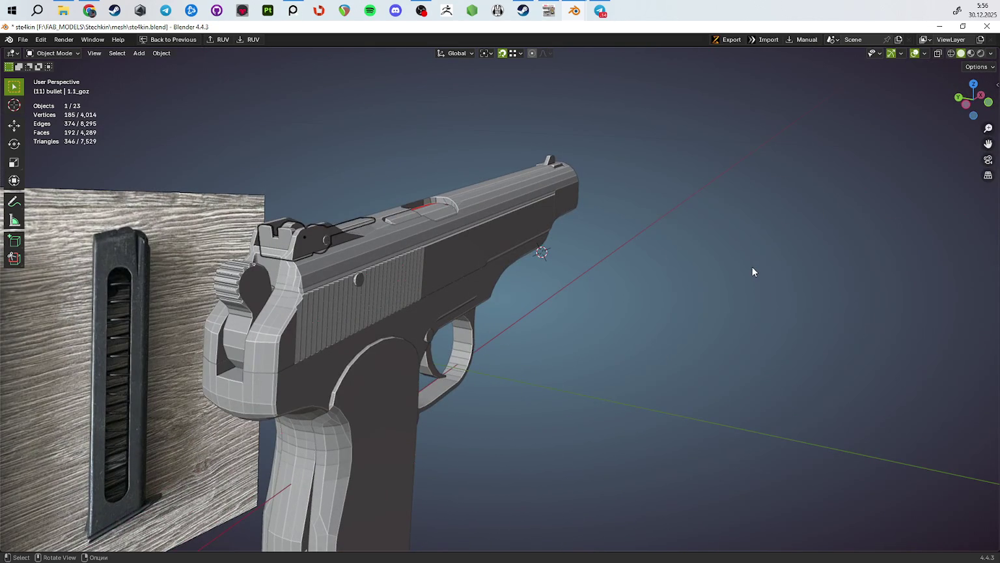
Step: Deselect everything, switch to an orthographic side view, and hide the wooden reference board
left_click(651, 352)
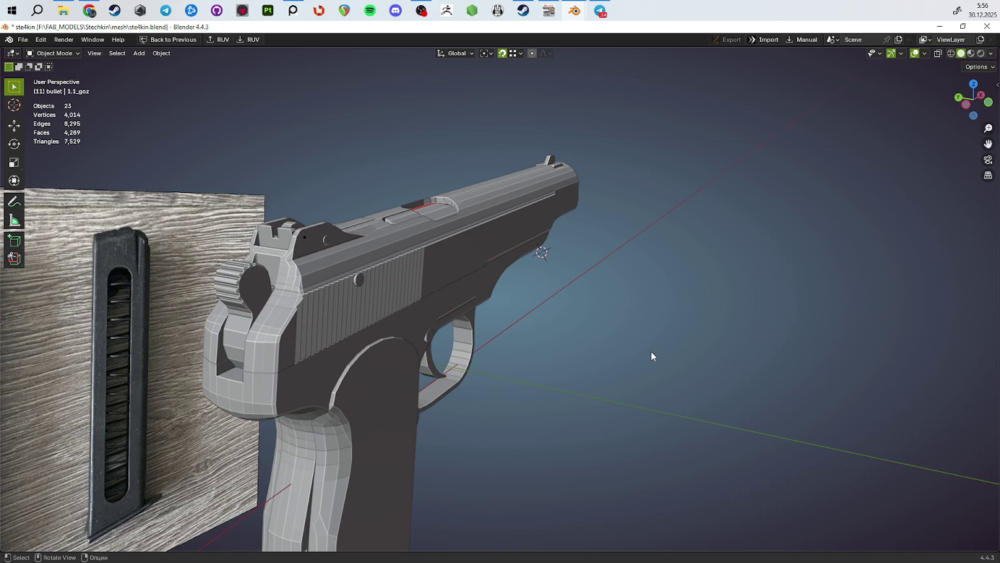
key("KP_5")
middle_click_drag(651, 356, 515, 334)
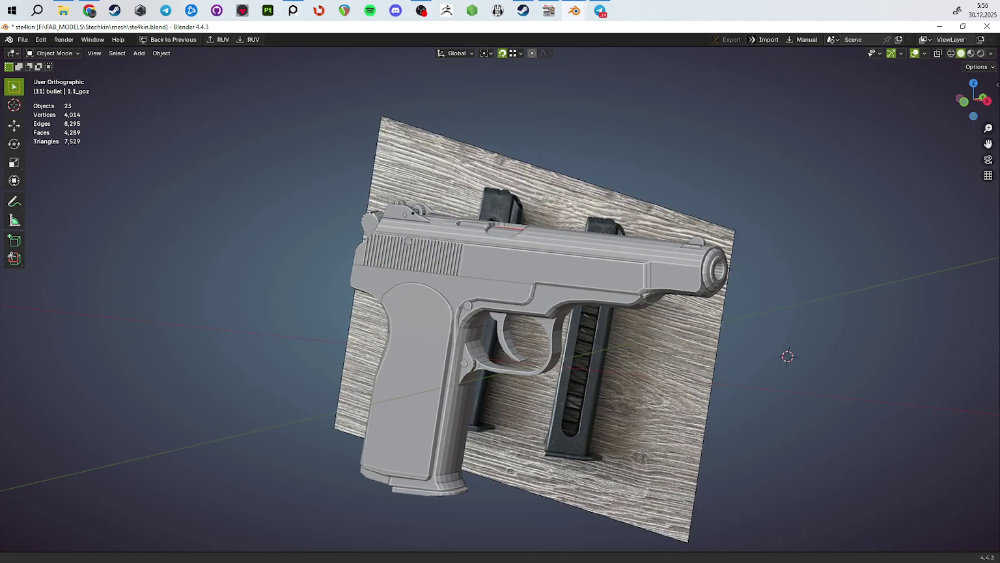
key("h")
middle_click_drag(860, 185, 820, 183)
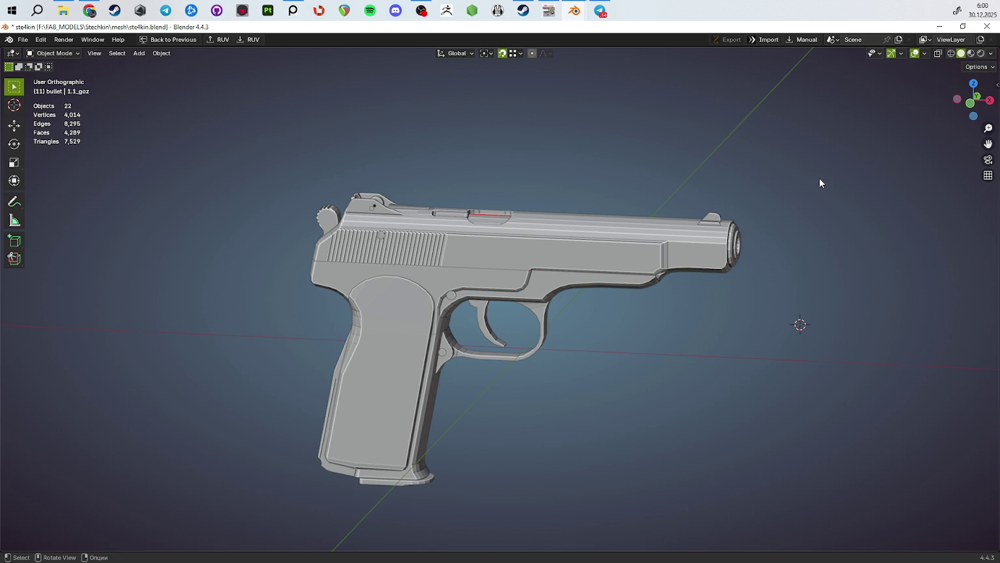
key("alt+Tab")
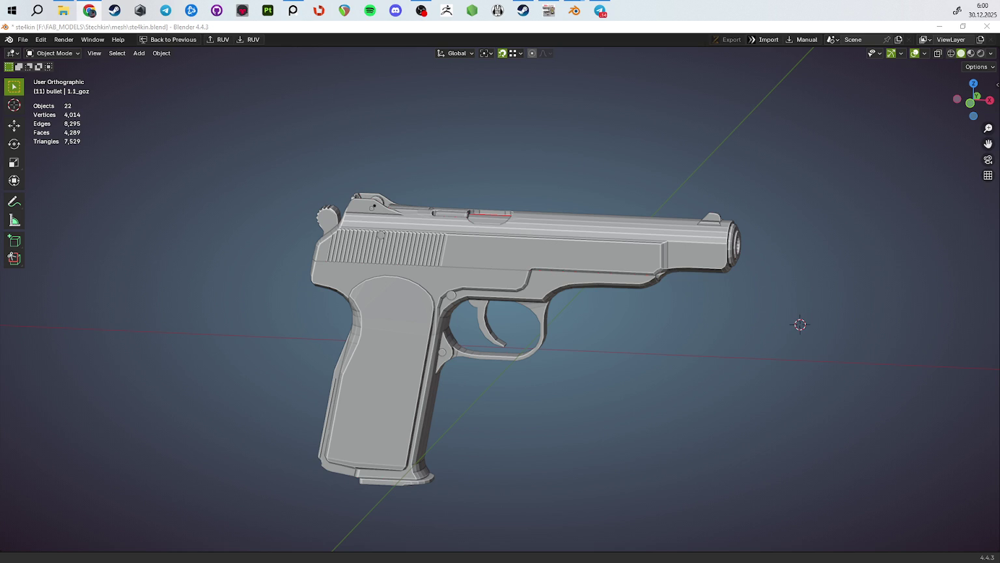
scroll(696, 350, "down", 4)
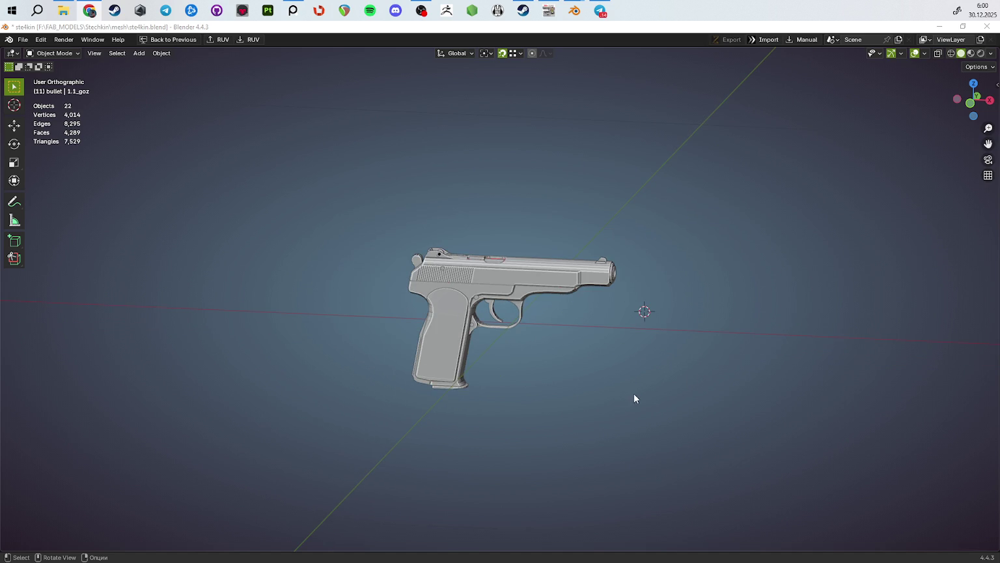
mouse_move(635, 392)
middle_mouse_down()
mouse_move(597, 377)
mouse_move(874, 376)
mouse_move(833, 368)
mouse_move(618, 380)
mouse_move(647, 353)
middle_mouse_up()
scroll(644, 354, "up", 4)
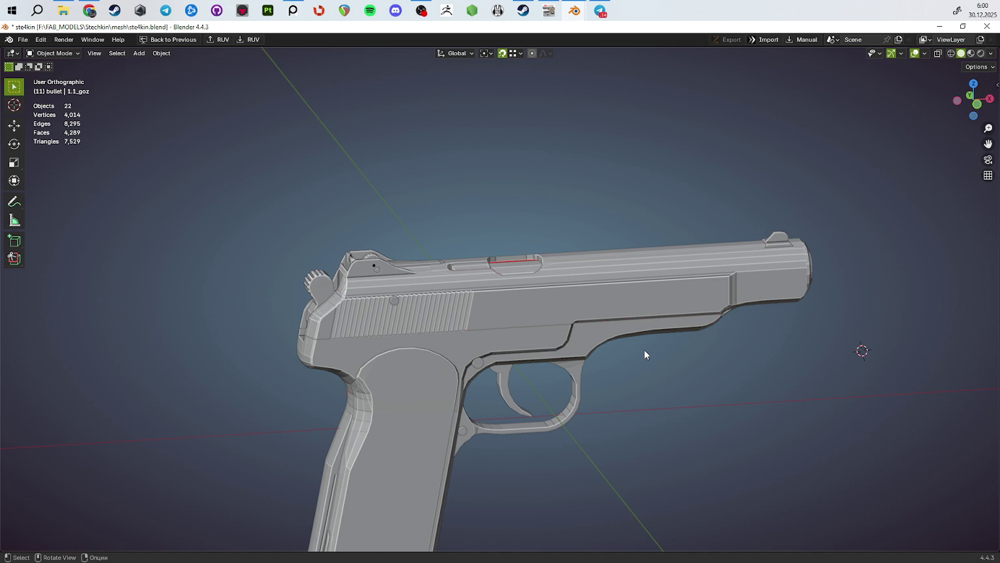
mouse_move(733, 348)
middle_mouse_down()
mouse_move(519, 389)
mouse_move(564, 330)
mouse_move(688, 314)
mouse_move(721, 287)
mouse_move(837, 337)
mouse_move(919, 327)
mouse_move(936, 263)
mouse_move(938, 303)
middle_mouse_up()
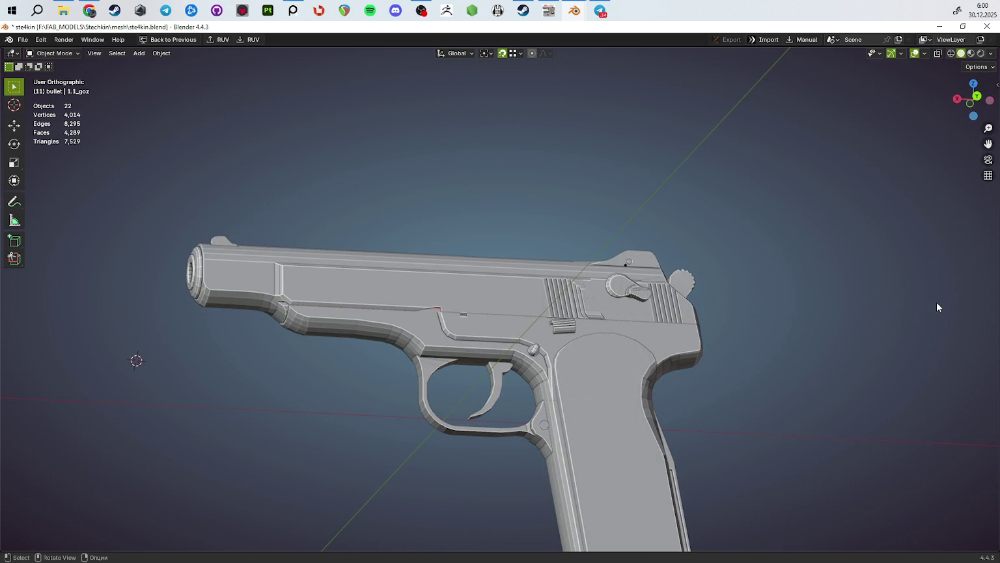
scroll(790, 355, "down", 4)
middle_click_drag(790, 356, 700, 416)
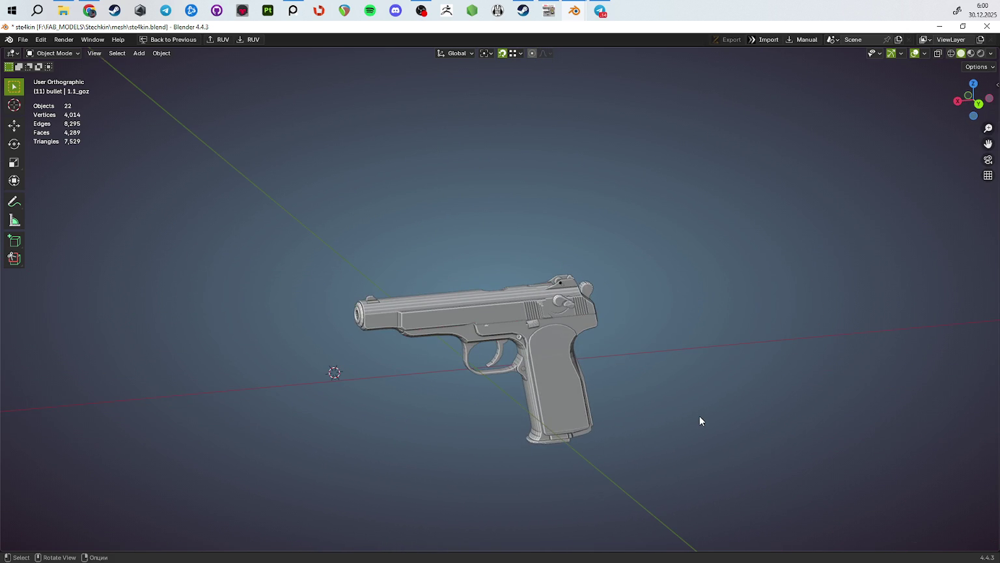